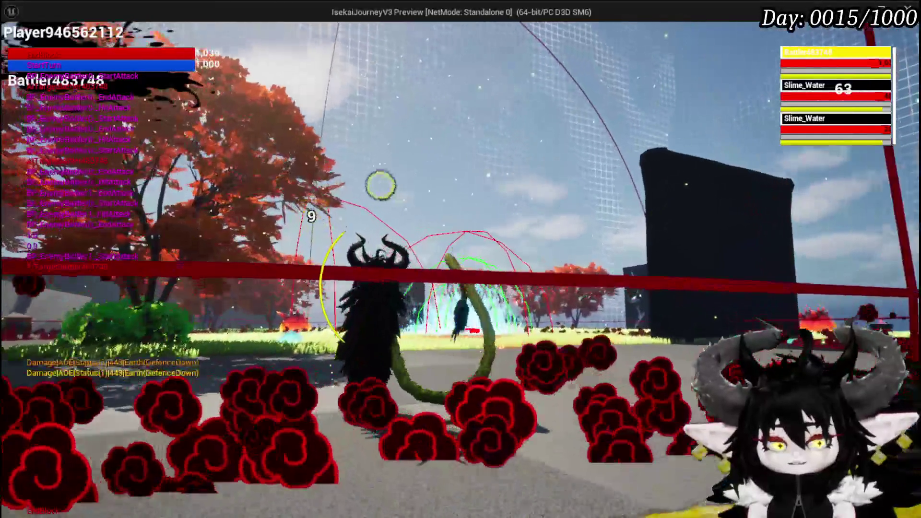
- Stop the play test, save the L_DungeonCreationTest level, and switch to the BP_EnemyBattler graph
key("Escape")
key("ctrl+s")
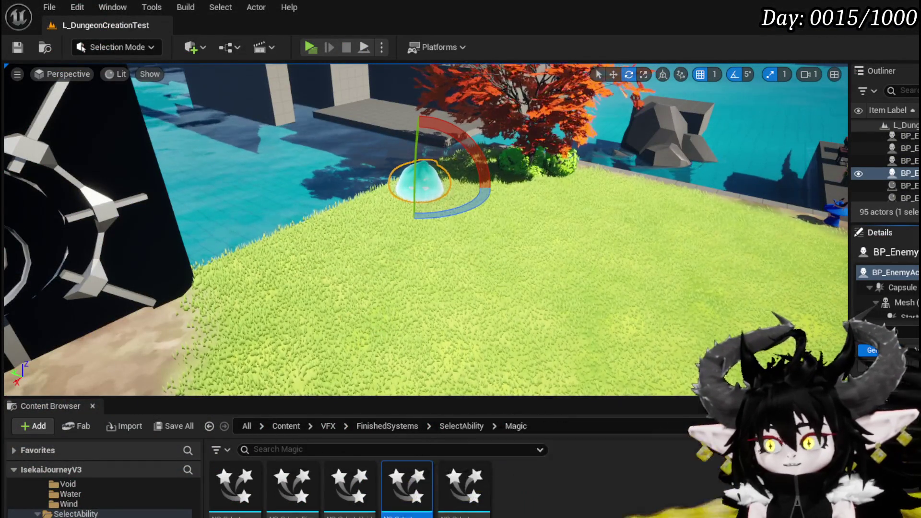
key("alt+Tab")
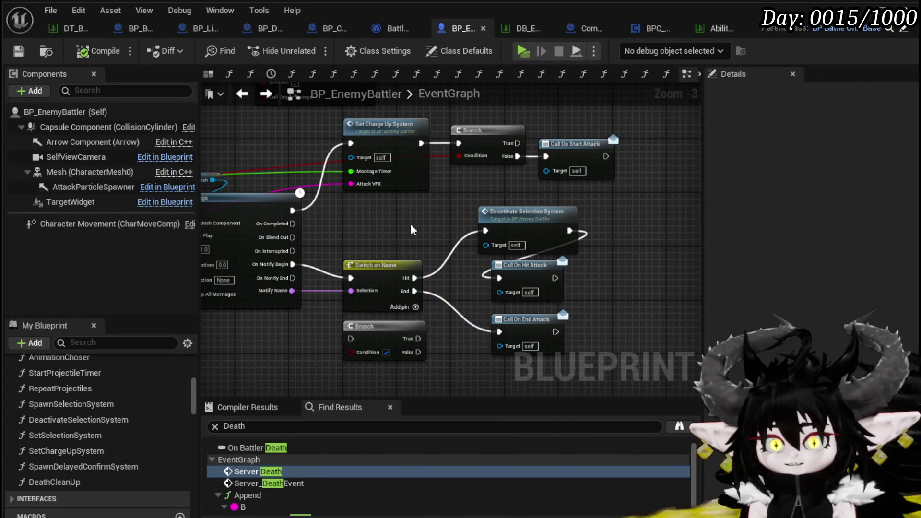
- Switch from the BP_EnemyBattler graph to the enemy data table showing the Slime_Water|Normal row
left_click_drag(411, 230, 488, 235)
left_click(68, 30)
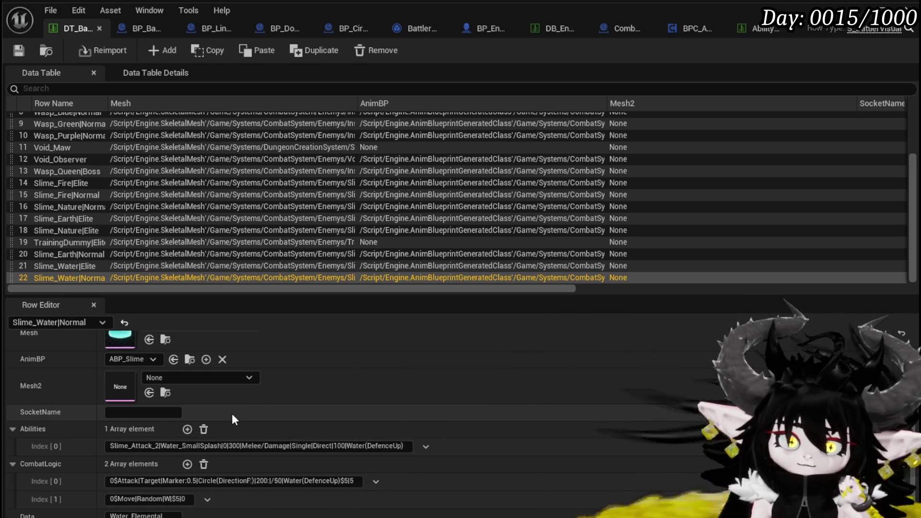
- Copy Slime_Attack_2 from Slime_Water|Elite and paste it as Slime_Water|Normal's second ability
left_click(85, 267)
scroll(267, 430, "down", 2)
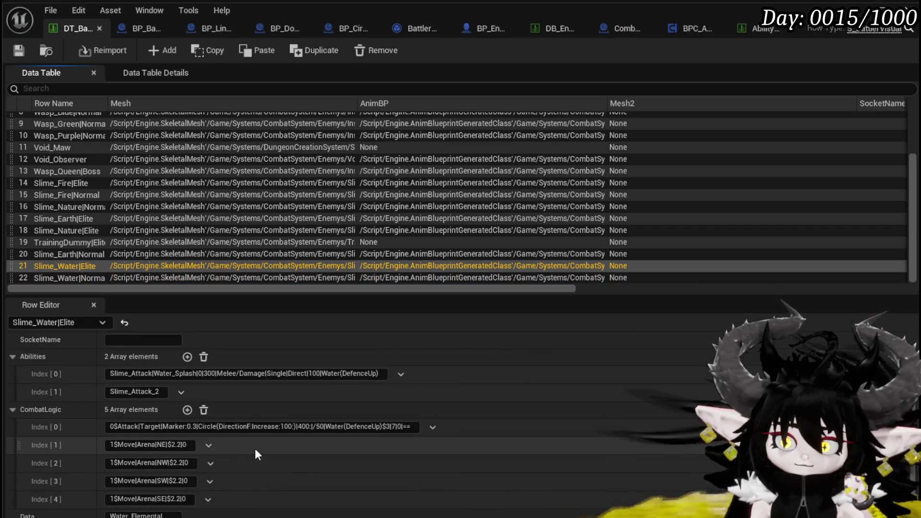
right_click(225, 389)
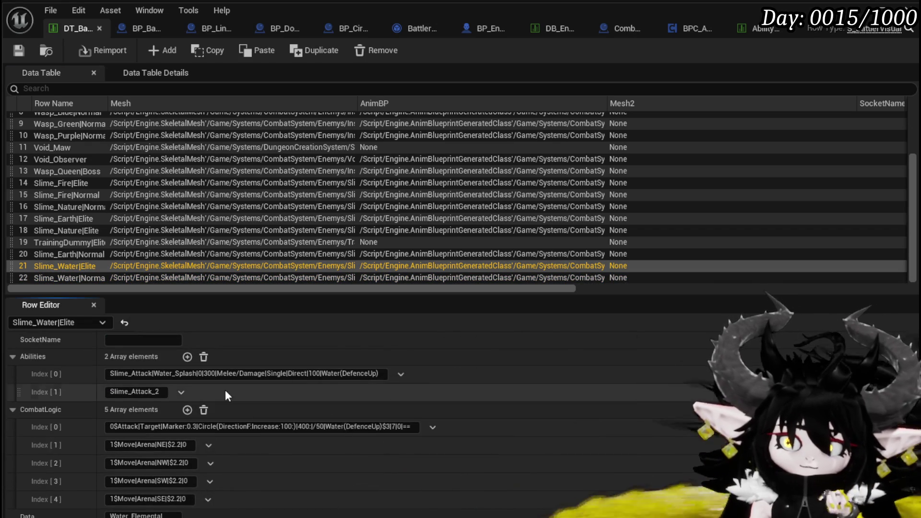
left_click(261, 417)
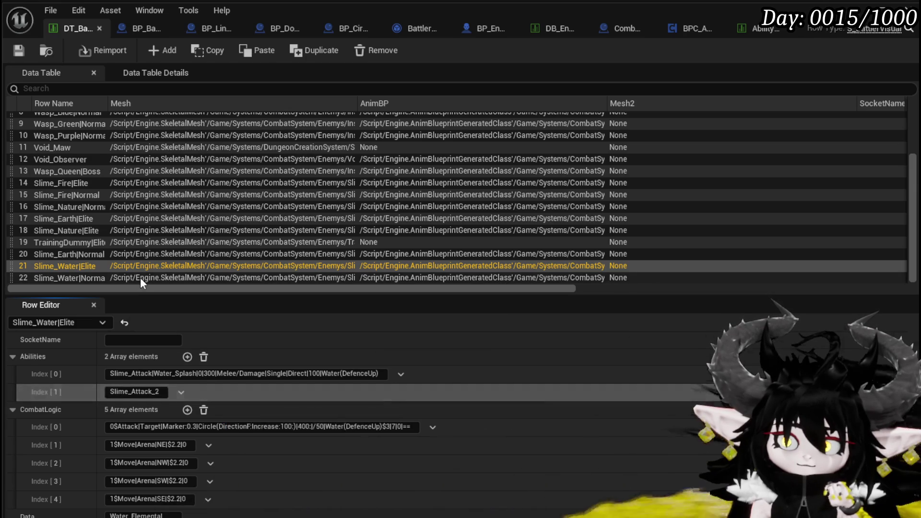
left_click(139, 277)
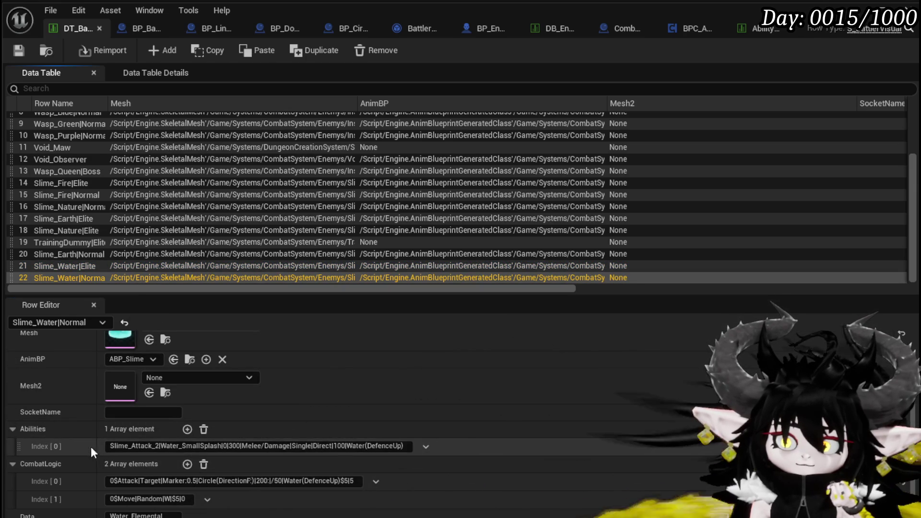
left_click(449, 447)
left_click(501, 485)
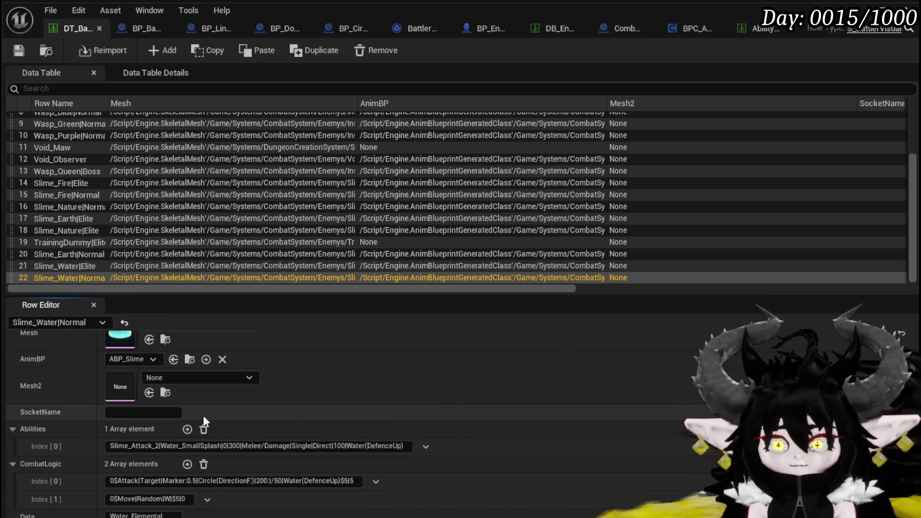
left_click(187, 429)
right_click(441, 470)
left_click(473, 508)
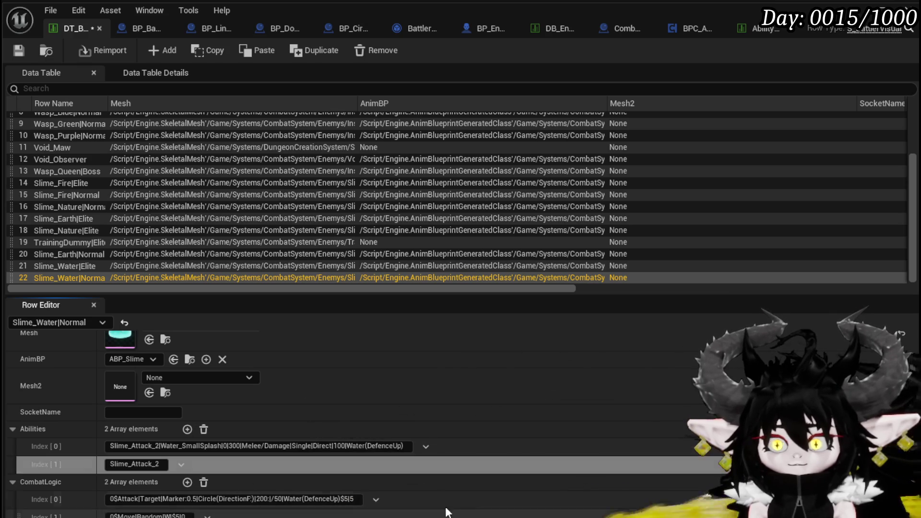
- Copy the Elite's NE arena move entry and start editing Normal's second CombatLogic entry
left_click(91, 268)
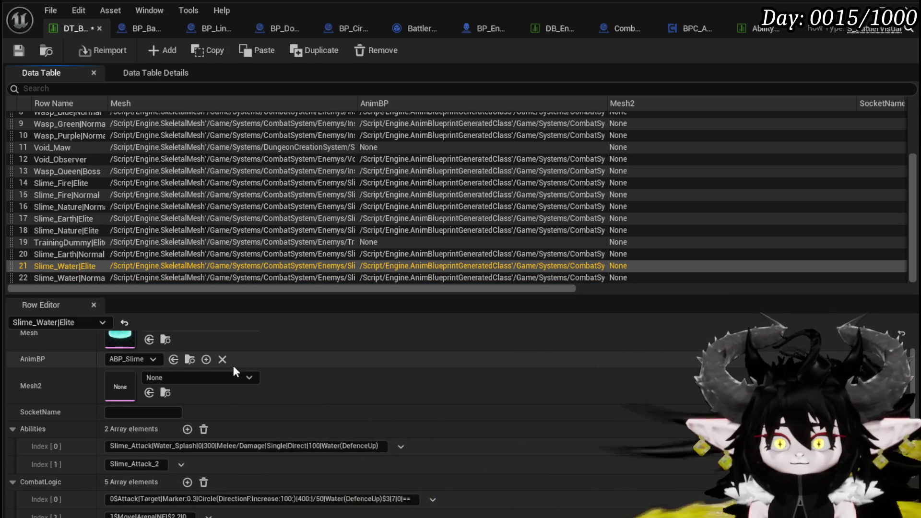
scroll(233, 366, "down", 3)
right_click(250, 449)
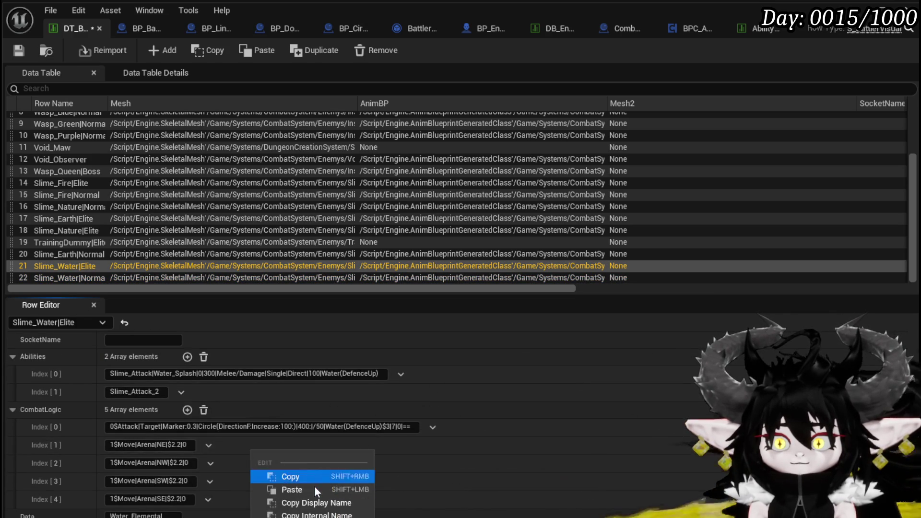
left_click(298, 478)
left_click(114, 277)
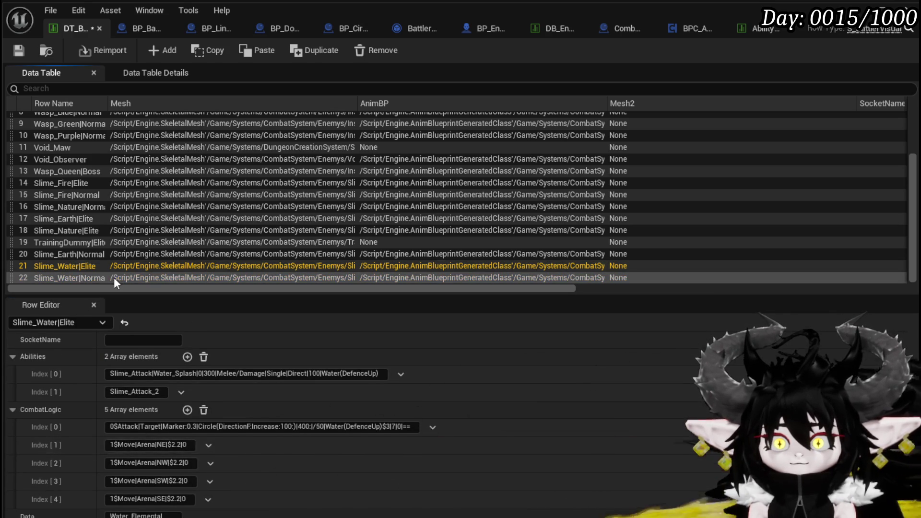
scroll(229, 436, "down", 2)
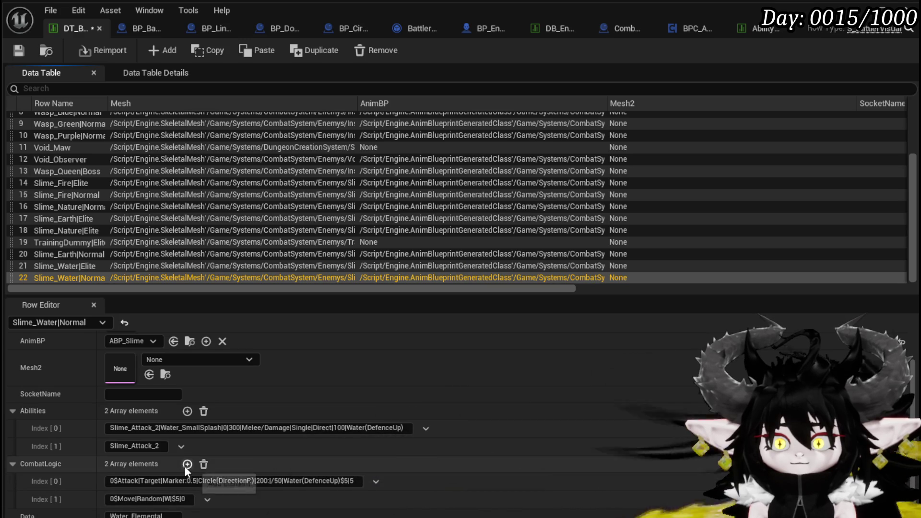
left_click(186, 499)
- Replace CombatLogic Index [1] with the 1$Move|Arena|NE|$2.2|0 arena move
key("ctrl+v")
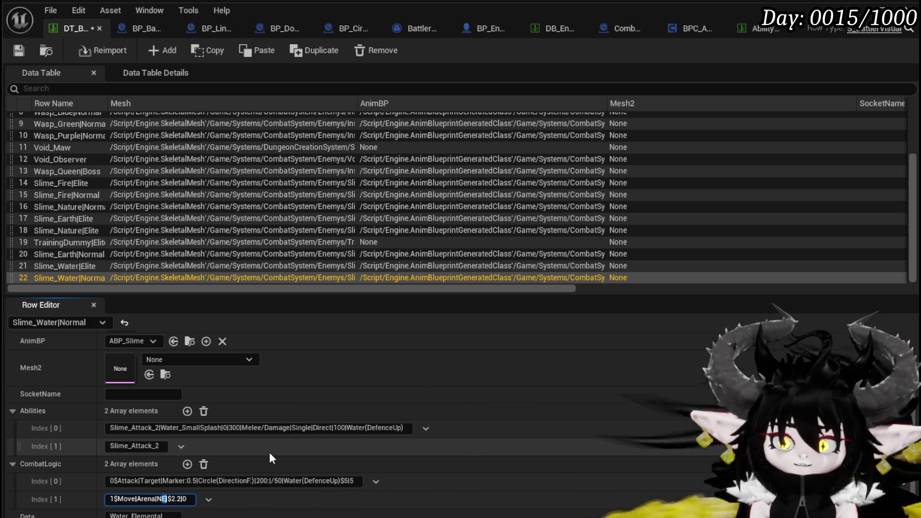
key("BackSpace")
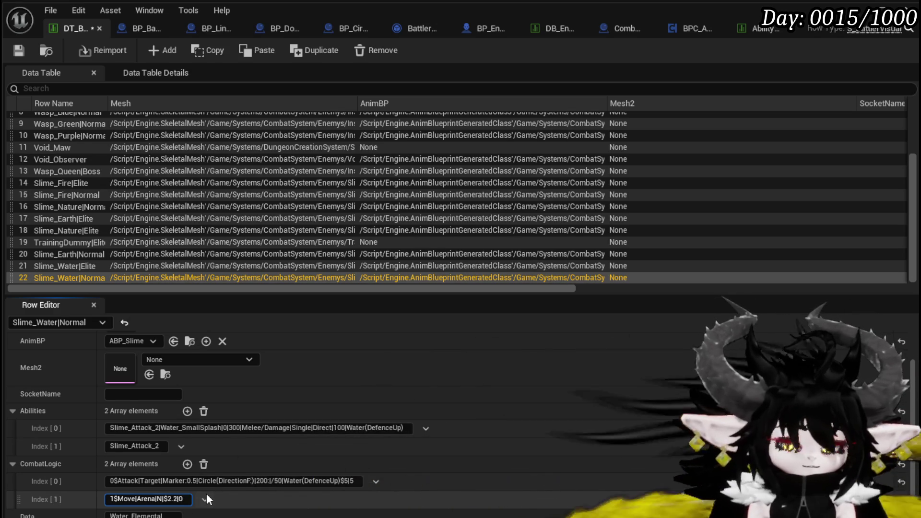
type("E")
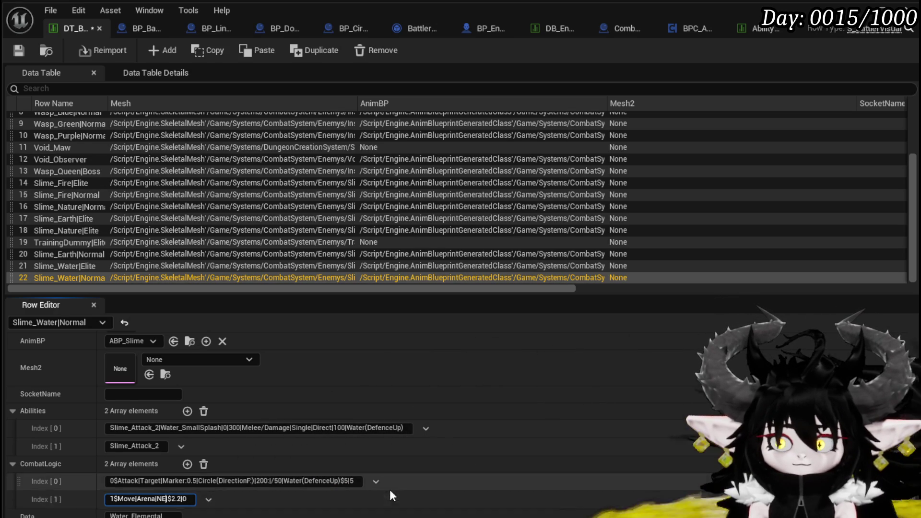
left_click(112, 272)
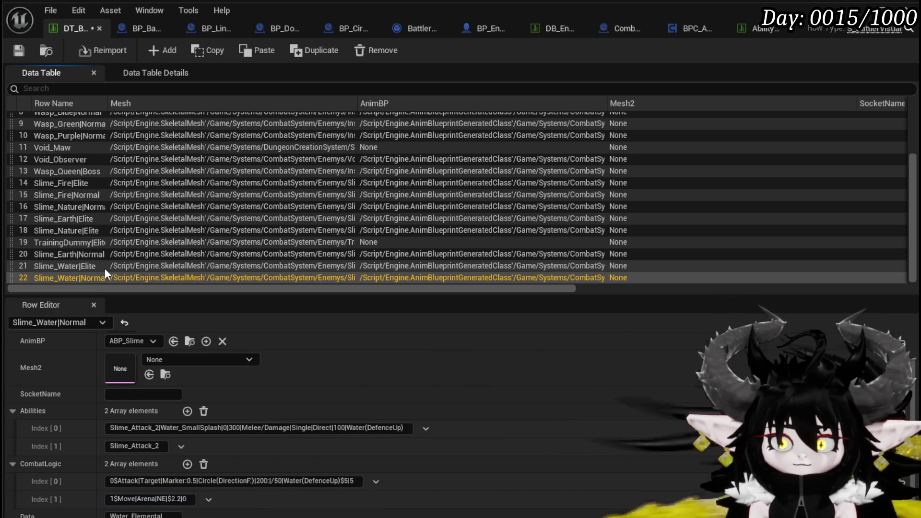
- Compare against the Slime_Water|Elite row, then add an empty CombatLogic entry to Slime_Water|Normal
left_click(88, 265)
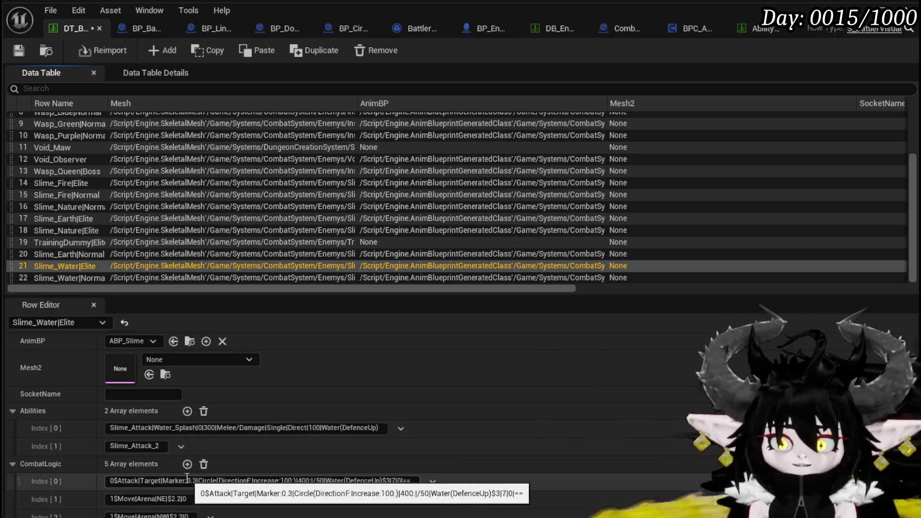
scroll(120, 472, "down", 1)
scroll(119, 472, "down", 1)
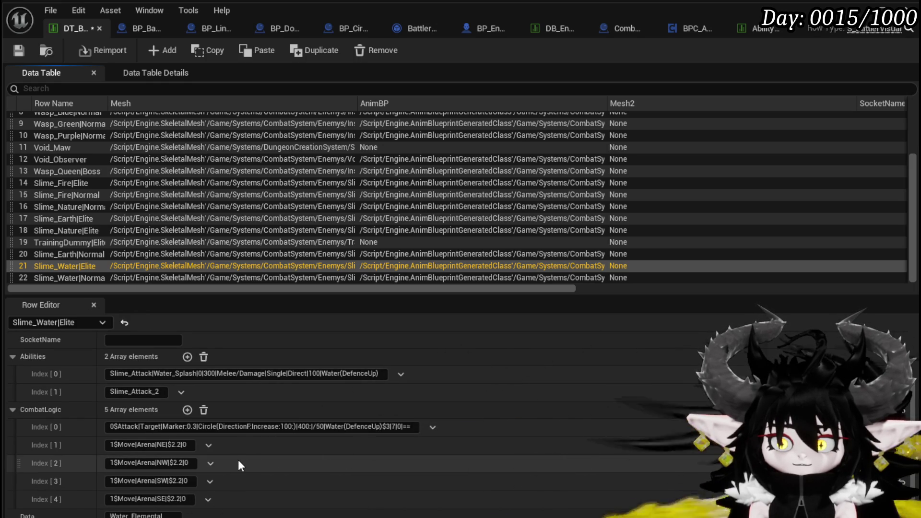
left_click(104, 276)
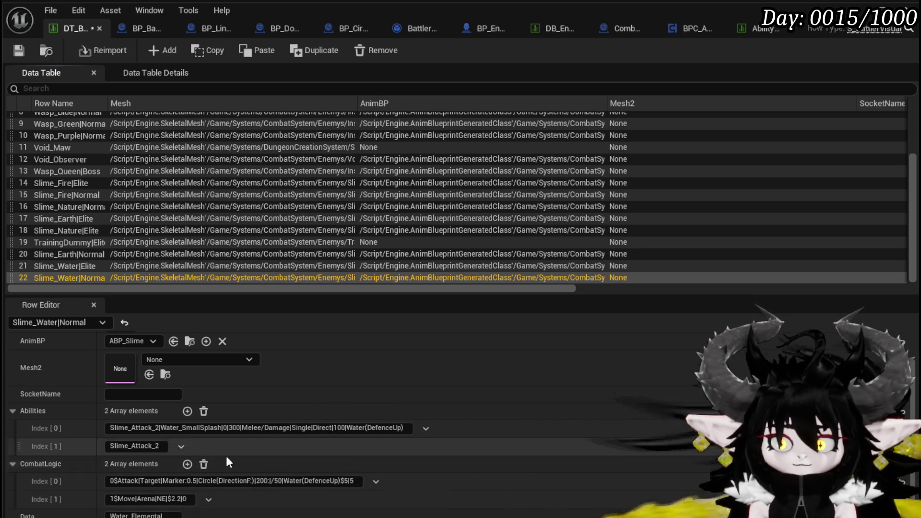
left_click(187, 464)
scroll(188, 462, "down", 1)
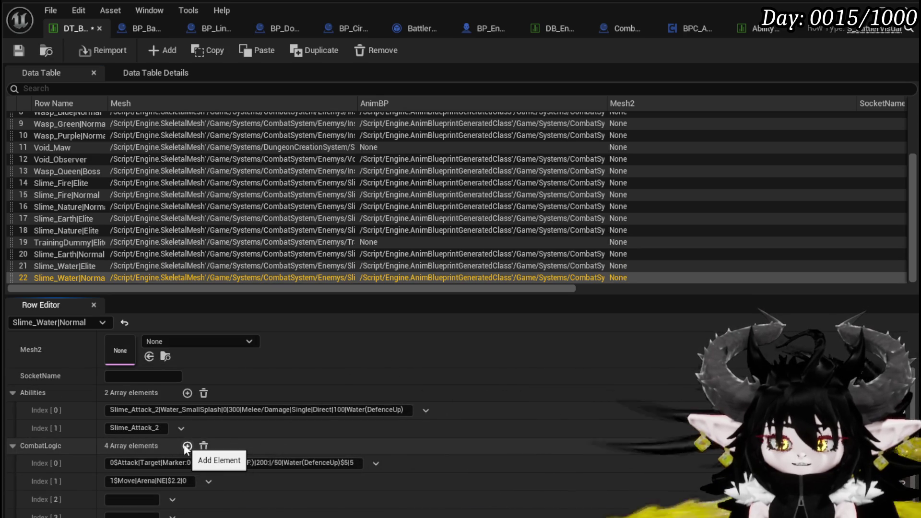
- Add four more empty CombatLogic entries to Slime_Water|Normal
left_click(187, 448)
scroll(187, 447, "down", 2)
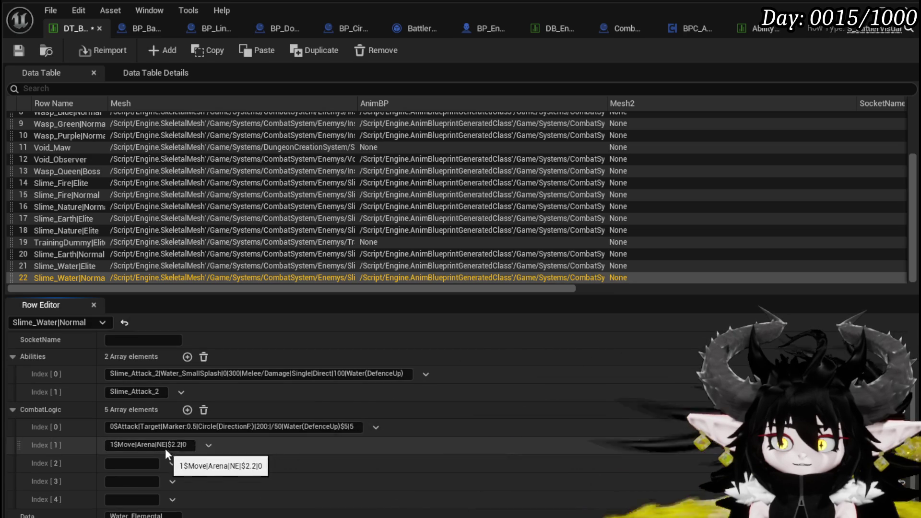
left_click(188, 410)
left_click(188, 410)
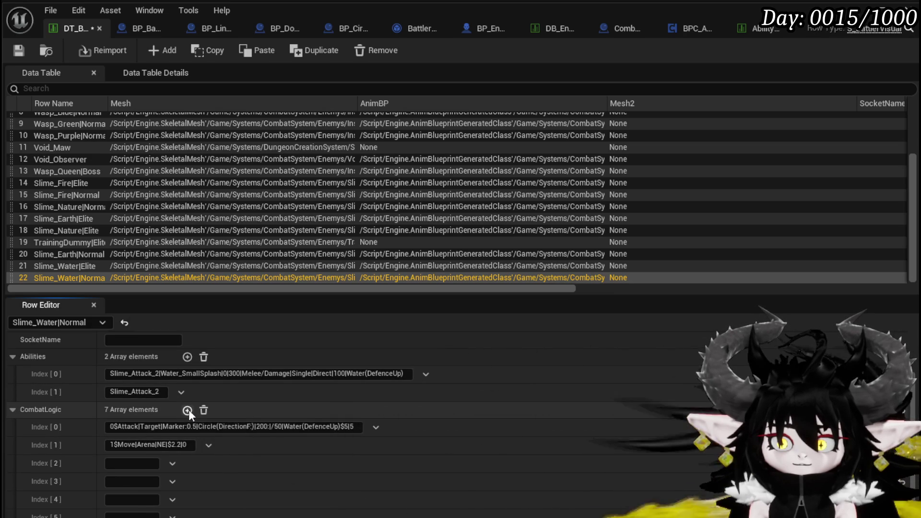
left_click(188, 410)
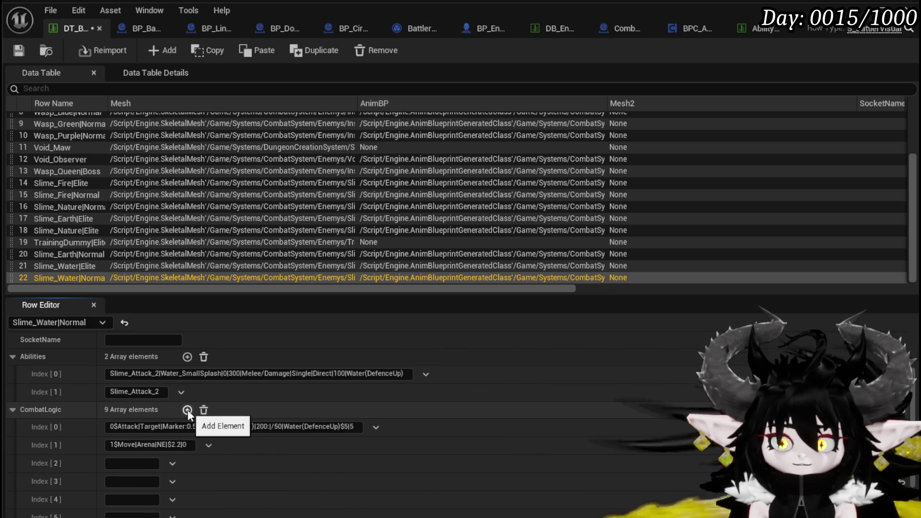
scroll(301, 471, "down", 2)
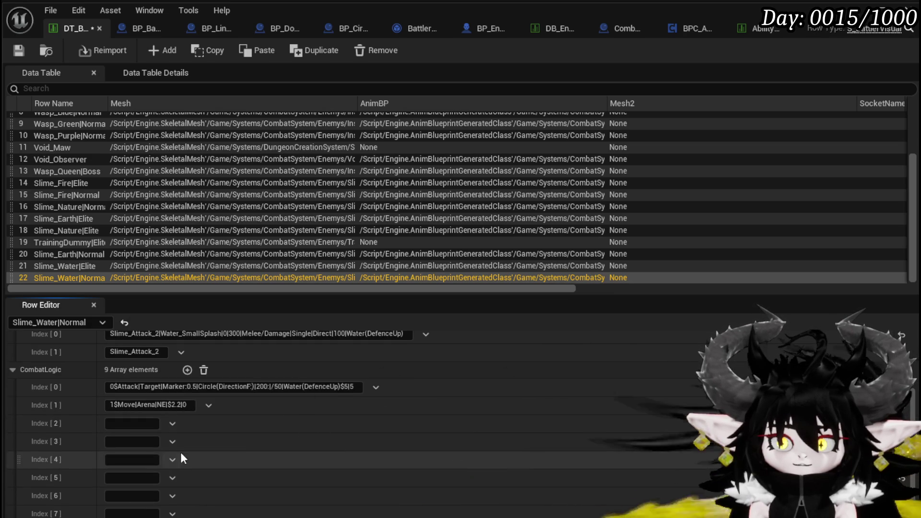
- Fill the new entries with N, E and SE arena moves at $2.2
left_click(177, 405)
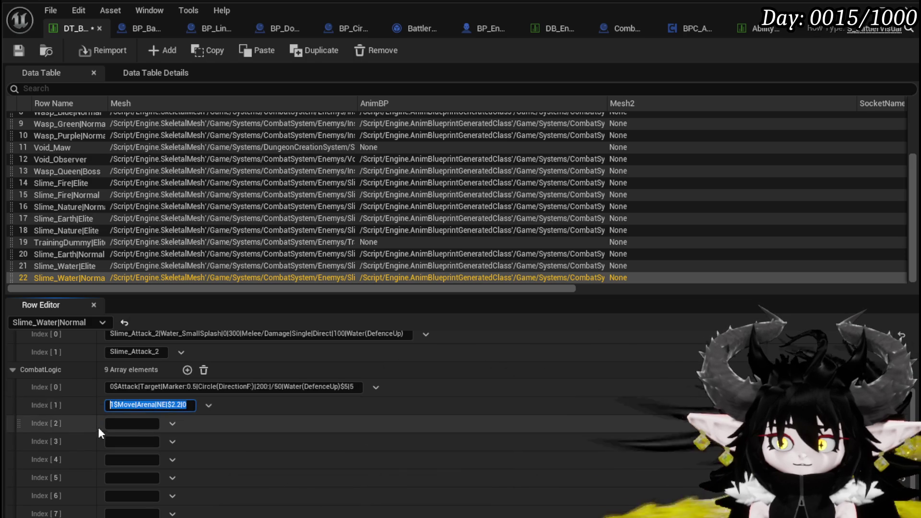
key("ctrl+v")
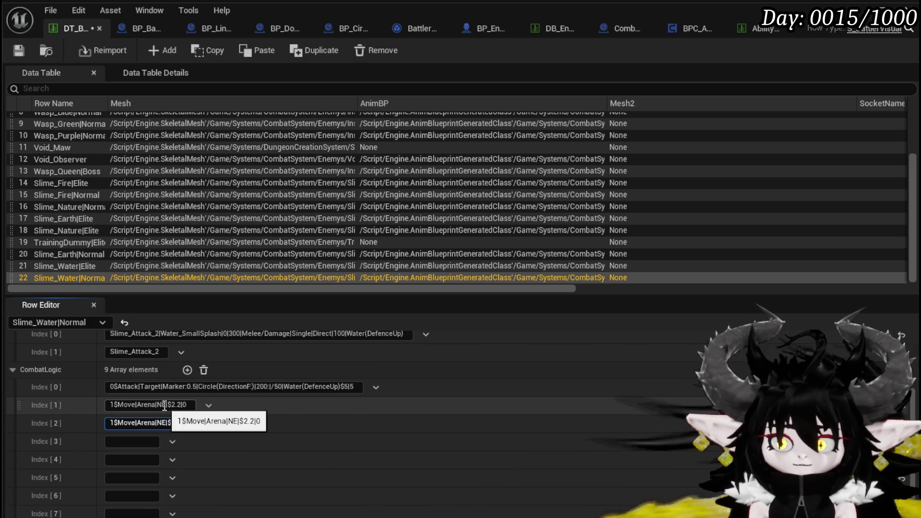
key("BackSpace")
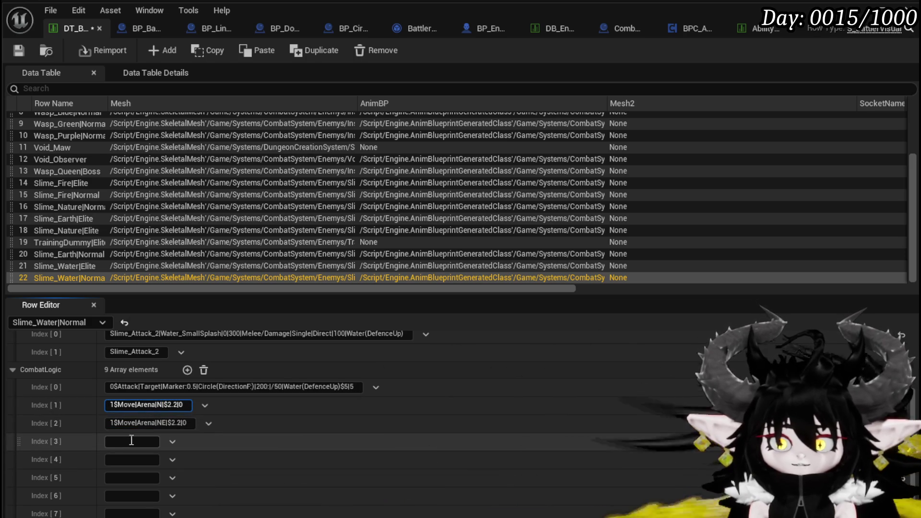
left_click(167, 441)
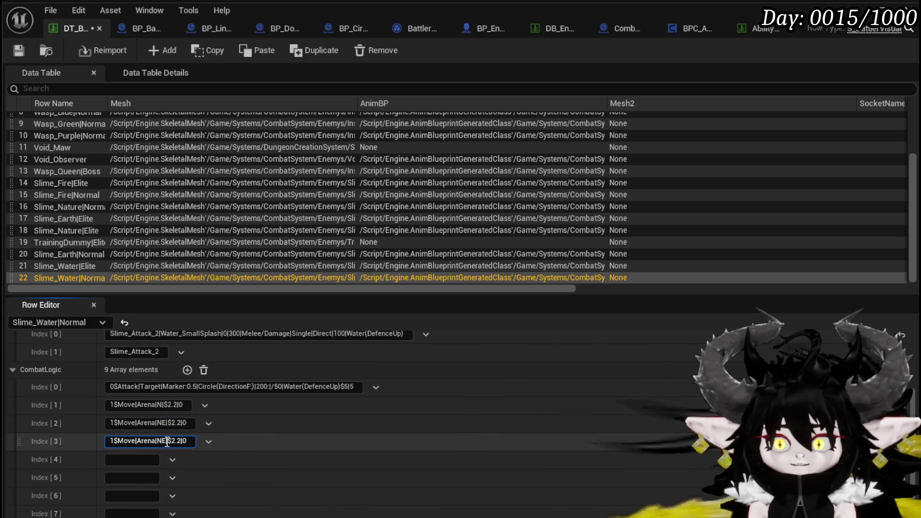
type("SE")
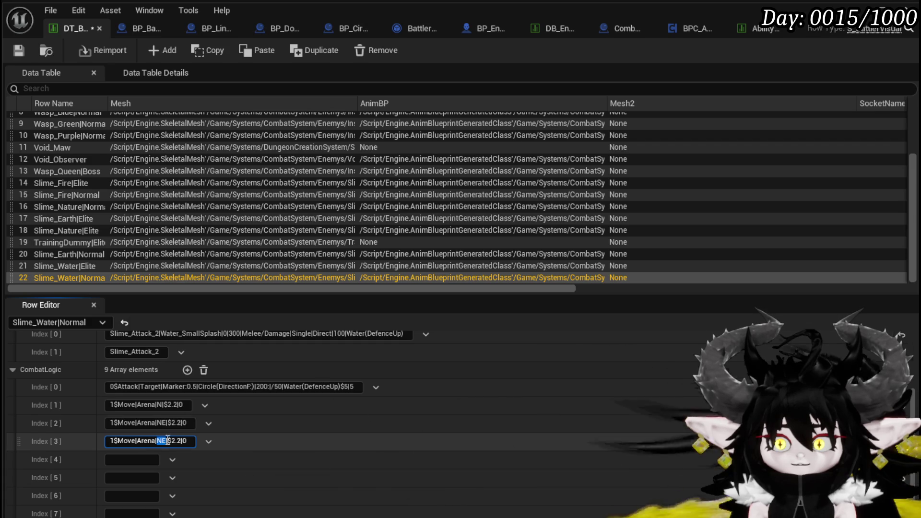
key("BackSpace")
key("BackSpace")
type("E")
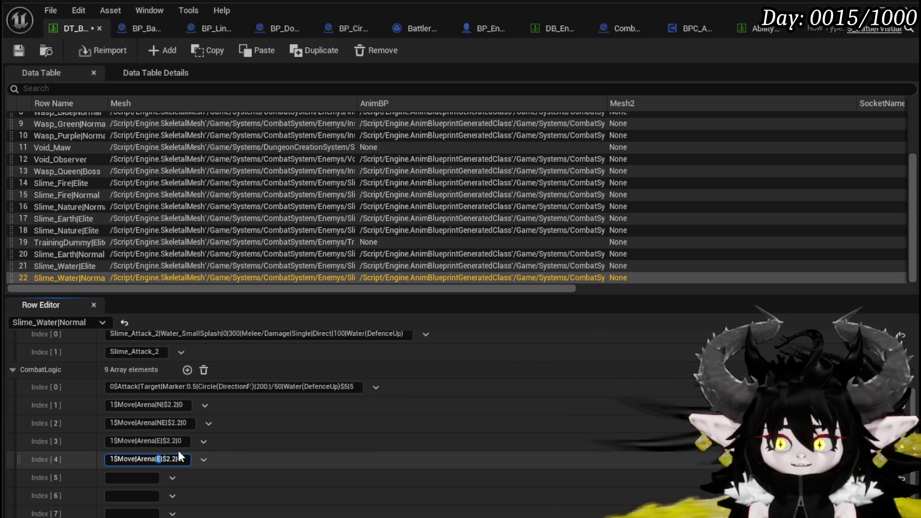
type("S")
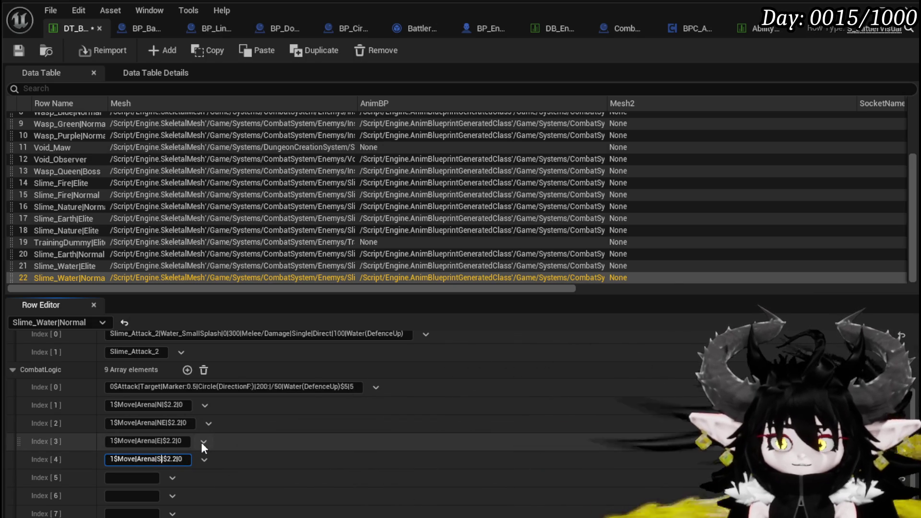
type("E")
key("ctrl+a")
- Fill the remaining entries with SW, W and NW arena moves and save the data table
left_click(134, 477)
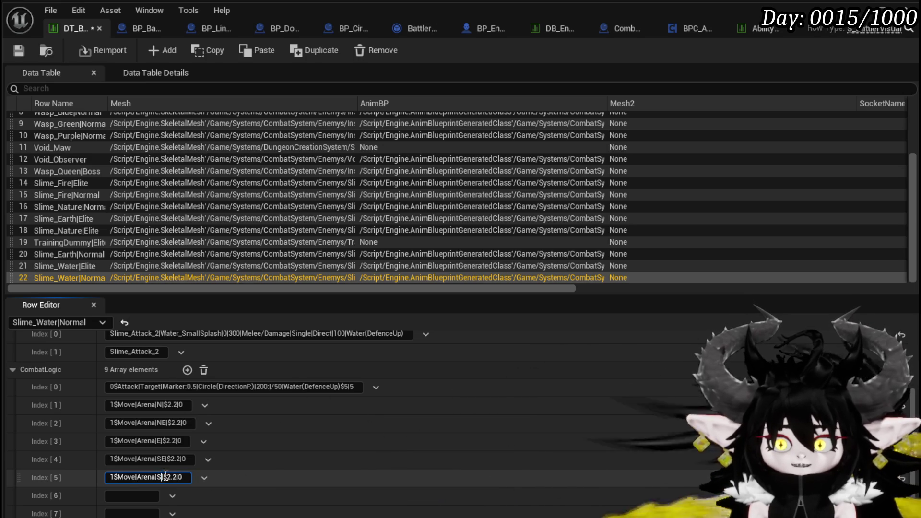
scroll(165, 475, "down", 2)
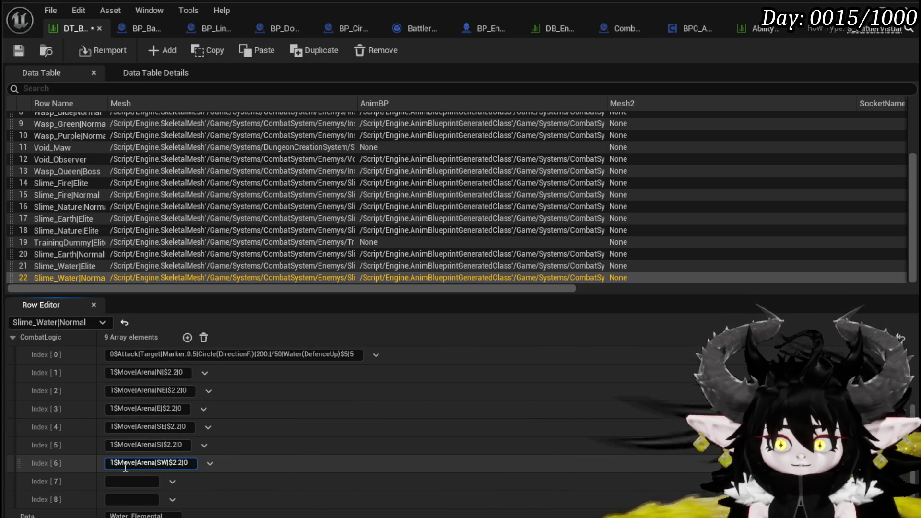
left_click_drag(108, 462, 240, 460)
key("ctrl+c")
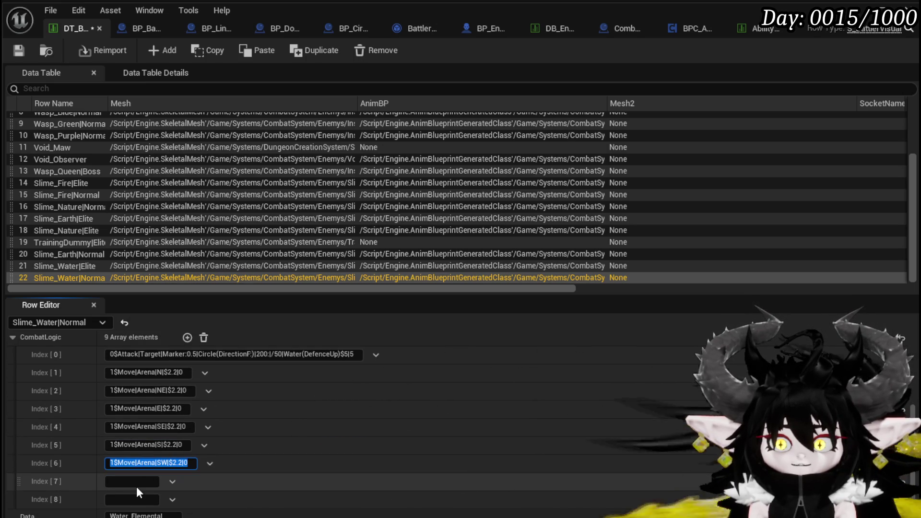
key("BackSpace")
left_click(171, 499)
key("ctrl+v")
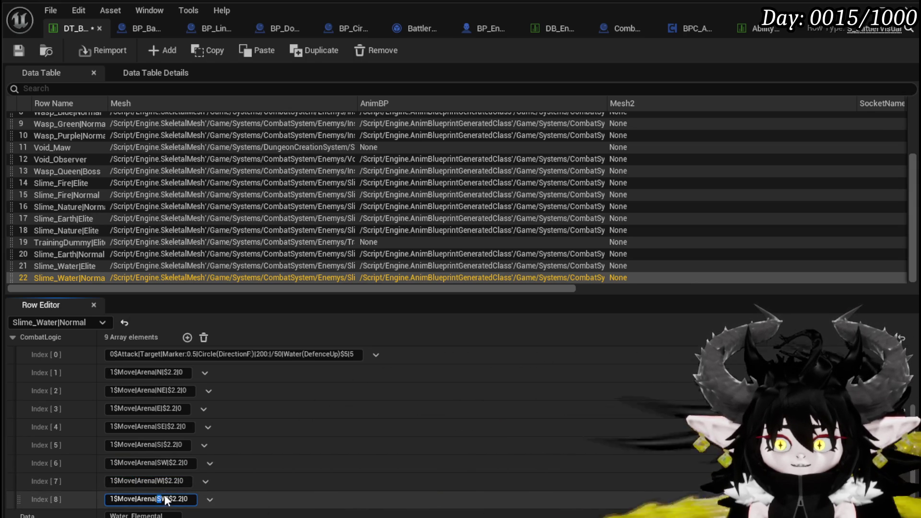
type("N")
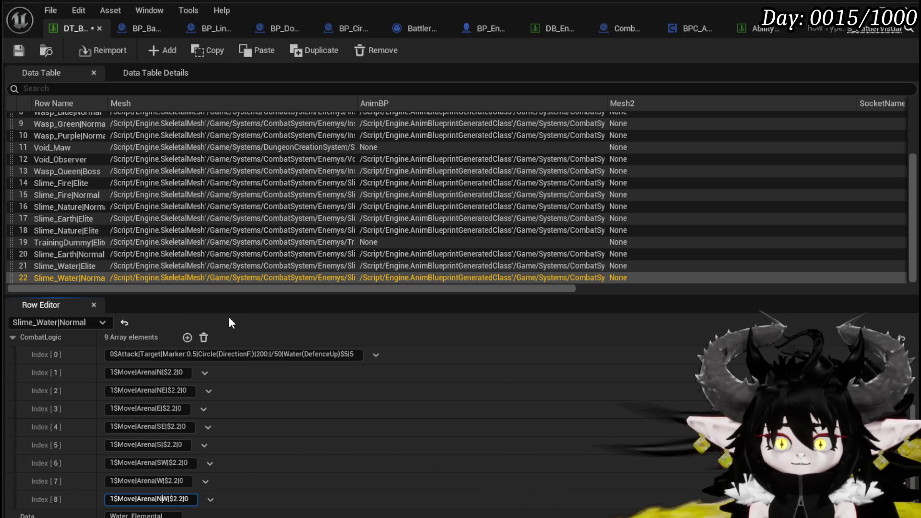
left_click(22, 57)
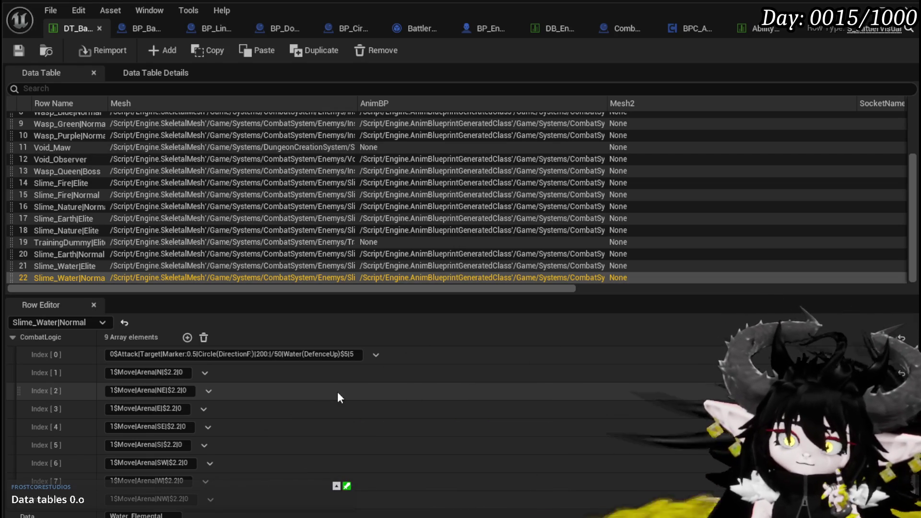
- Scroll through Slime_Water|Normal's CombatLogic to review the circle attack and eight arena moves
scroll(338, 391, "up", 2)
scroll(332, 379, "down", 2)
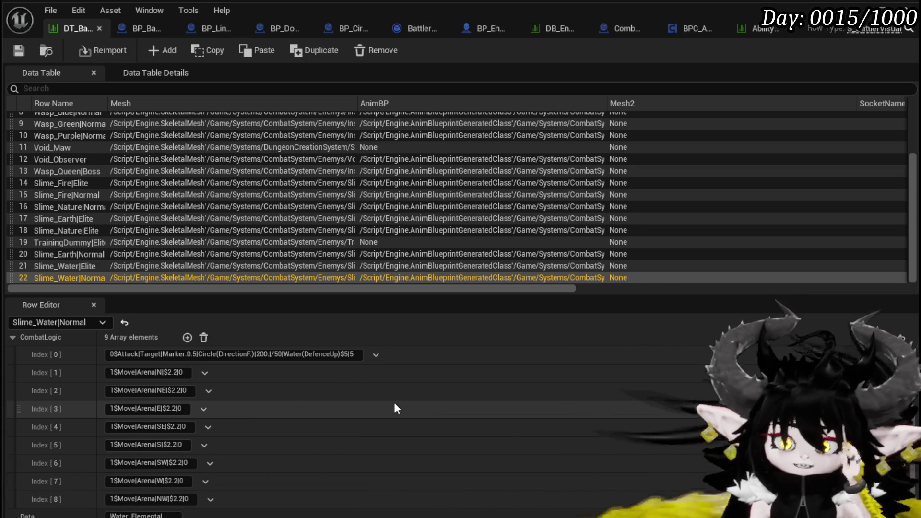
scroll(419, 412, "up", 1)
scroll(419, 413, "down", 1)
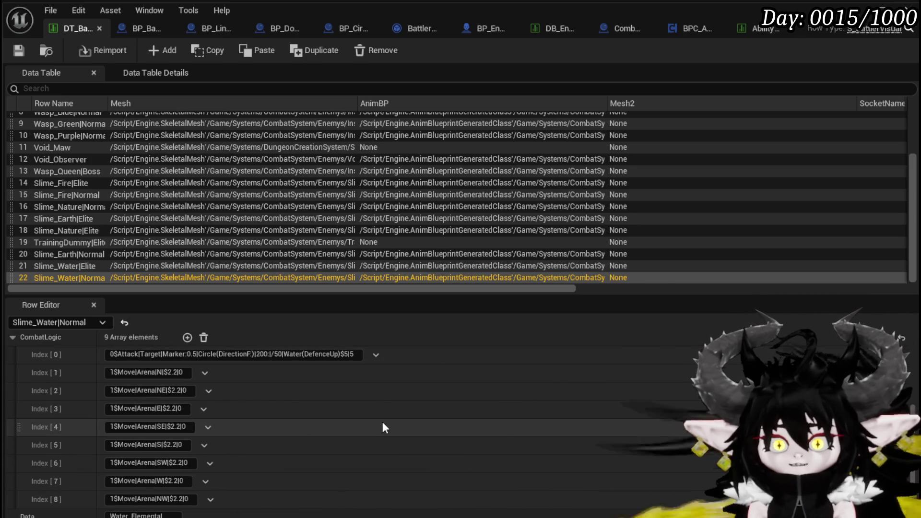
scroll(393, 417, "up", 2)
scroll(393, 417, "down", 2)
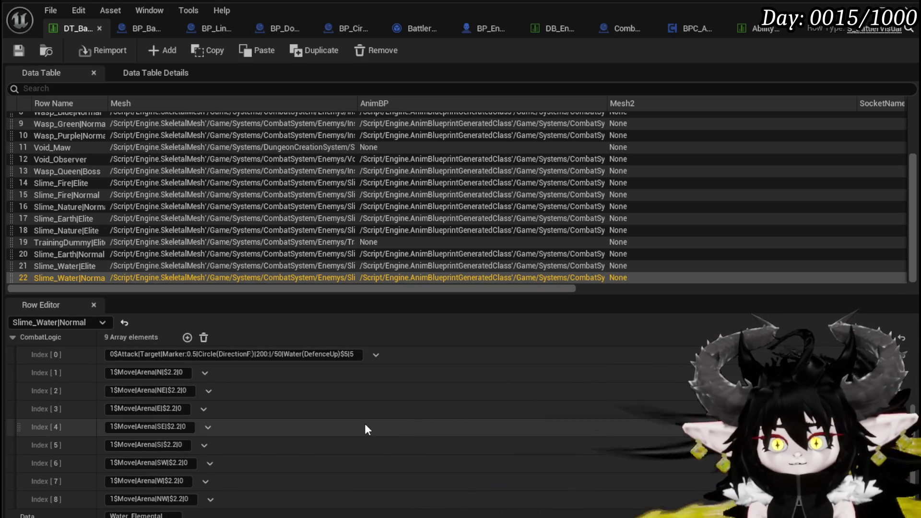
scroll(360, 421, "up", 2)
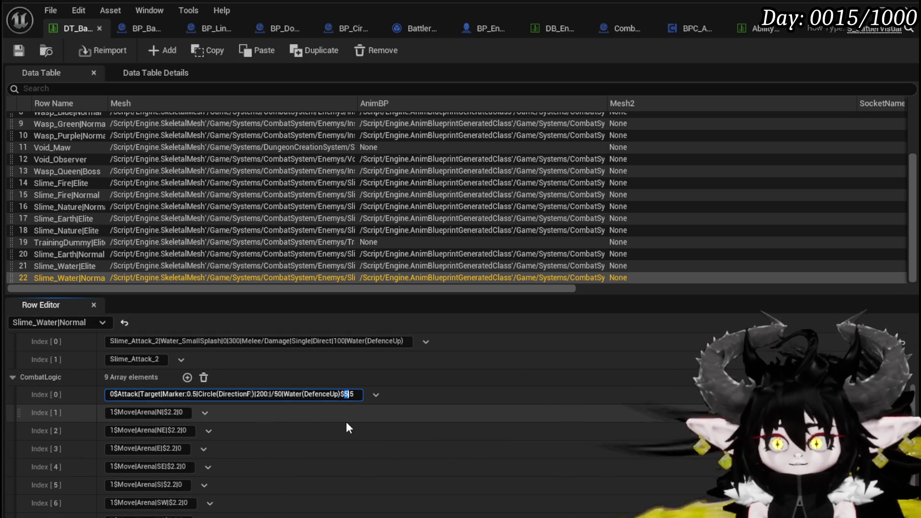
- Change the Water(DefenceUp) circle attack's value from 5 to 10 so it ends $10|5
type("10")
key("Return")
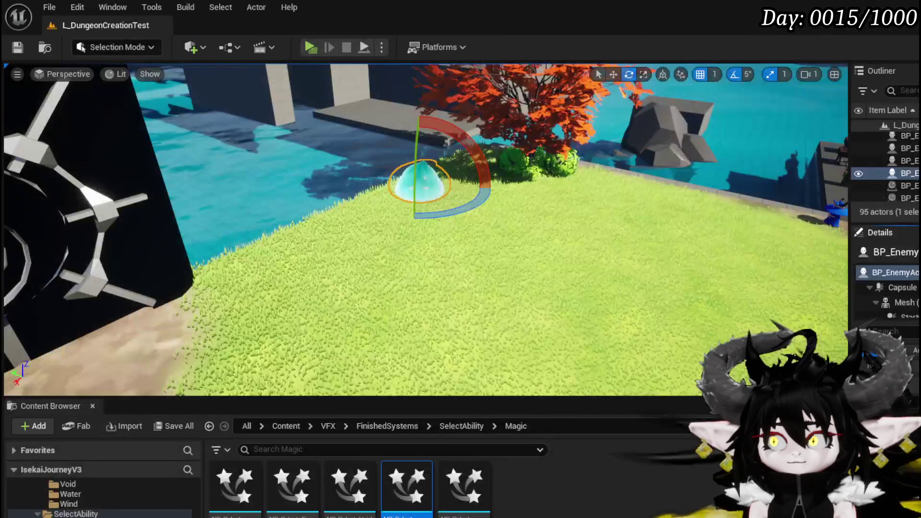
left_click(307, 44)
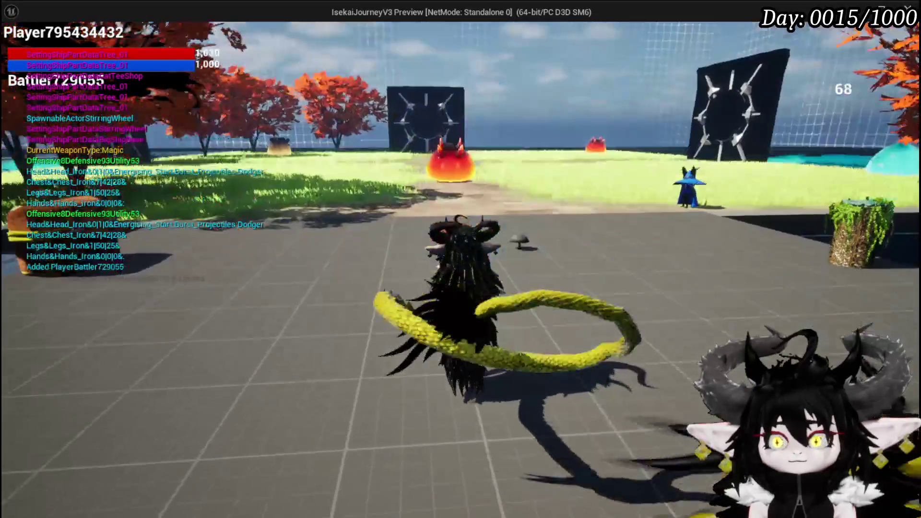
key("w")
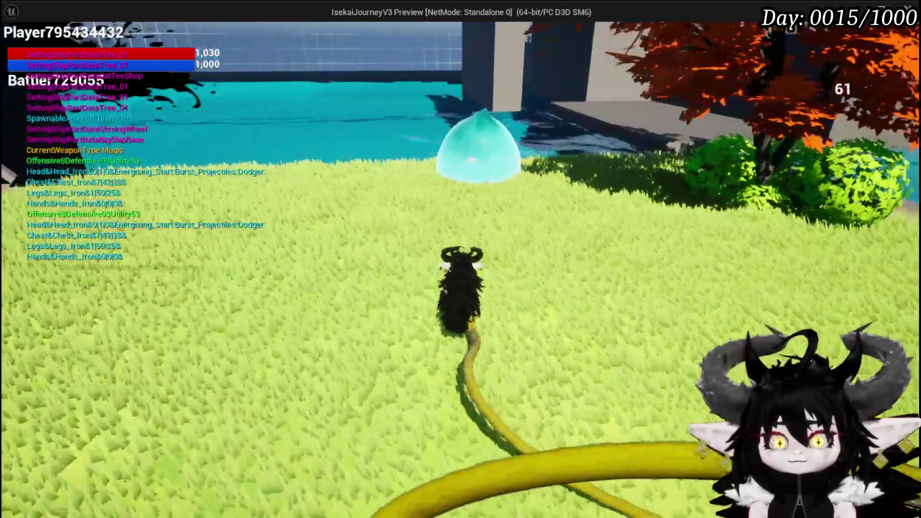
left_click(461, 259)
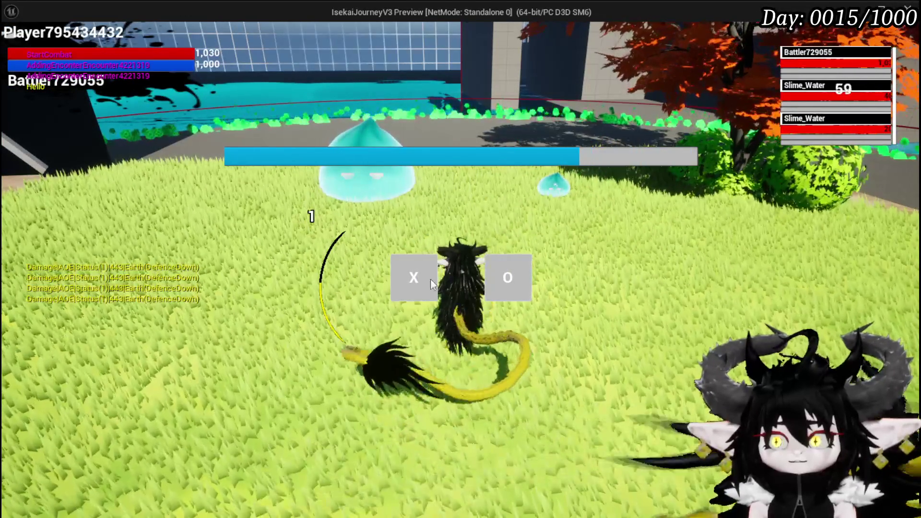
left_click(431, 278)
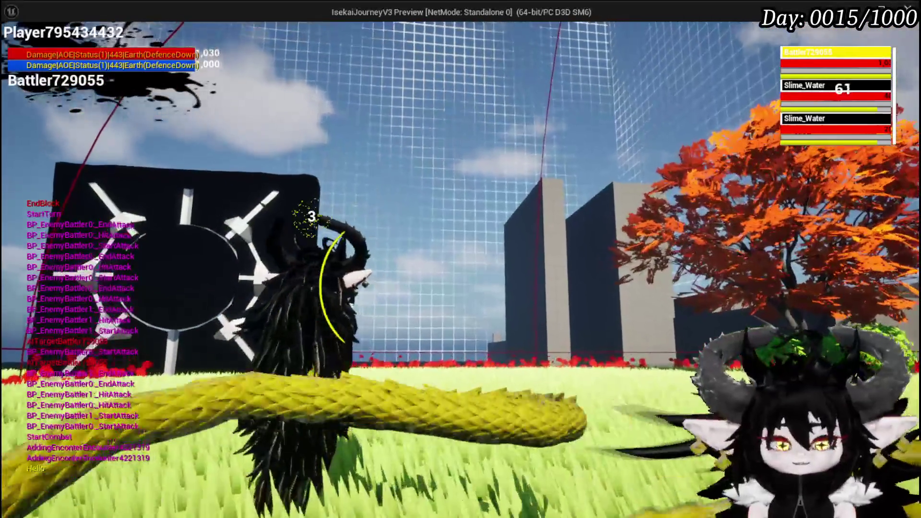
key("Escape")
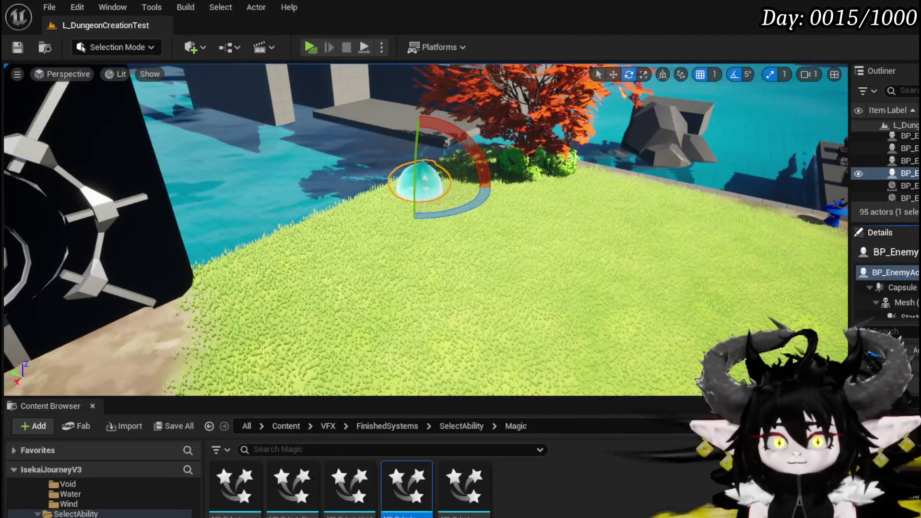
left_click(17, 47)
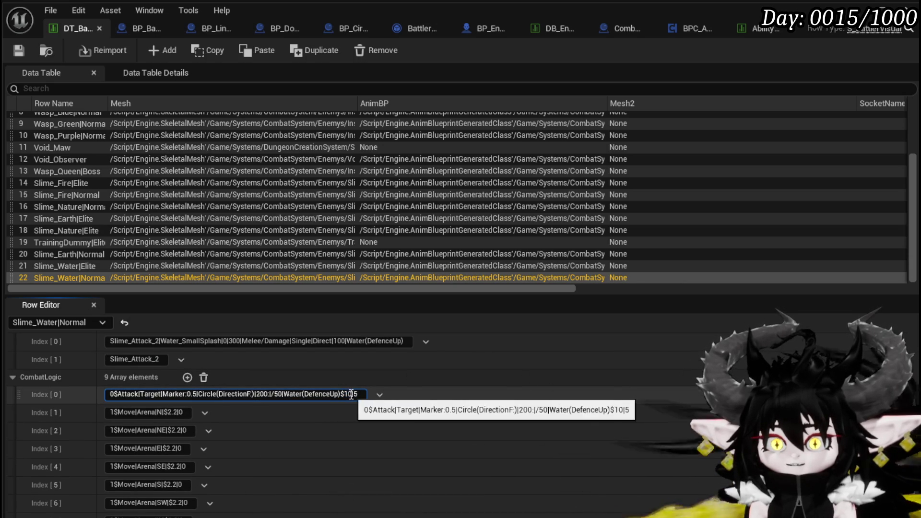
- Edit the Water(DefenceUp) circle attack entry so it ends $4|10
type("5")
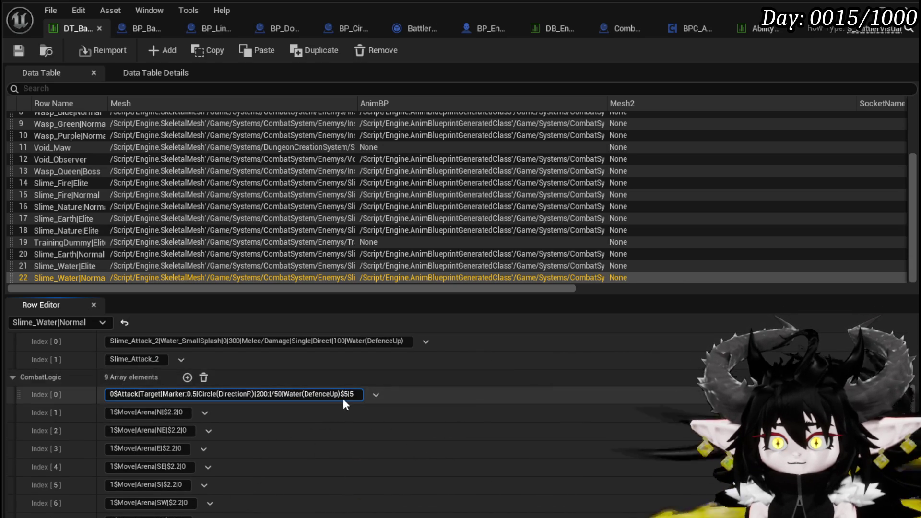
type("4")
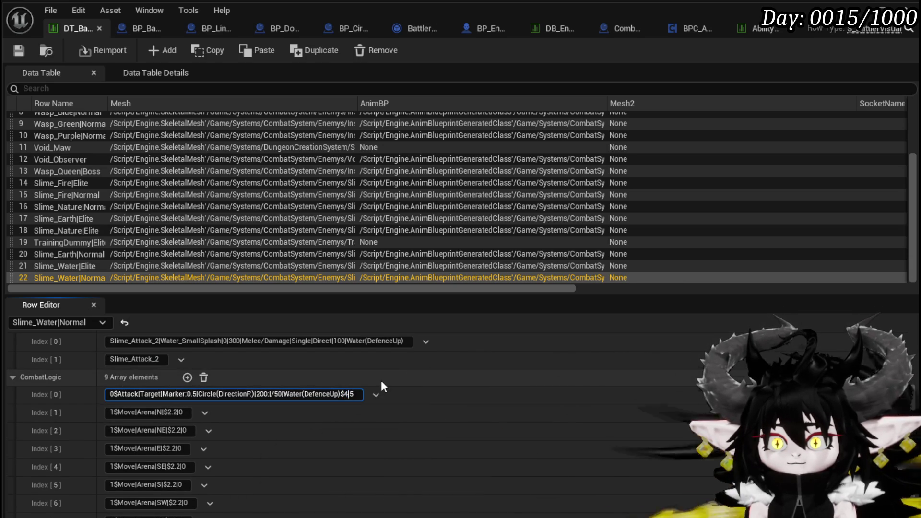
key("Return")
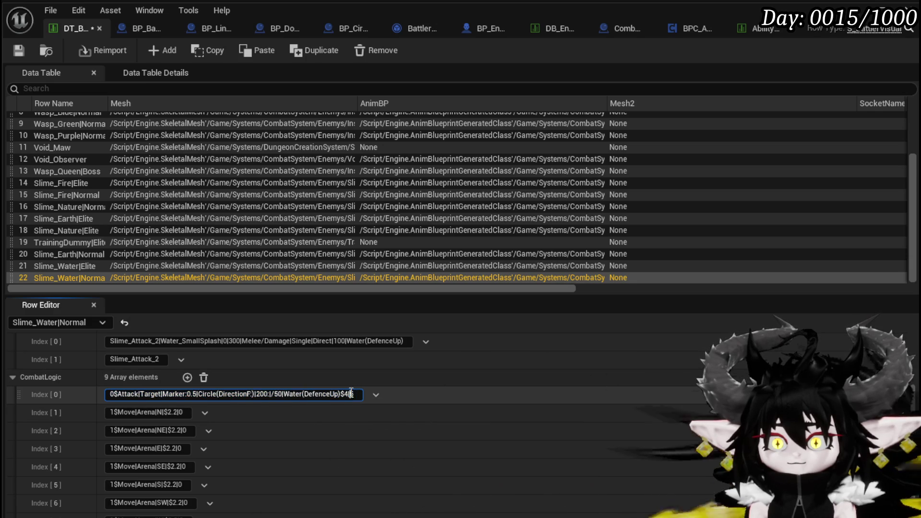
type("10")
key("Return")
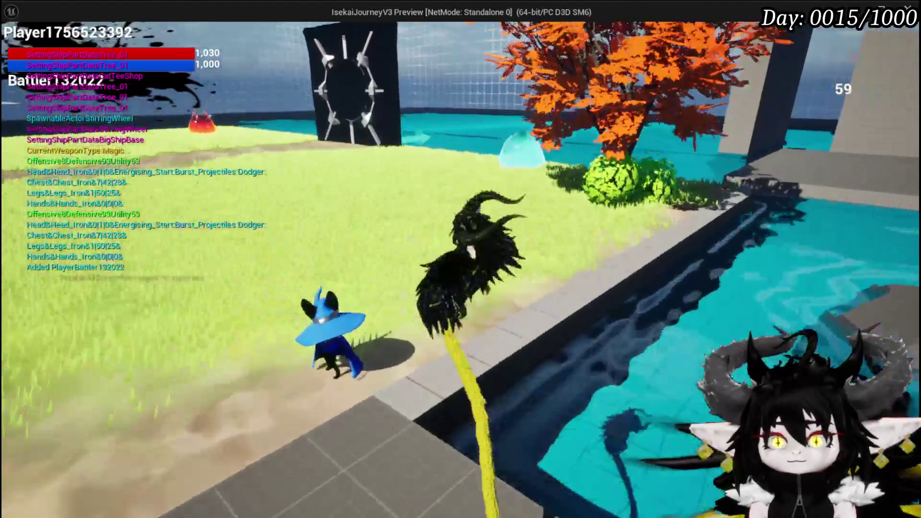
- Walk the character into a water slime and answer the battle prompt
key("w")
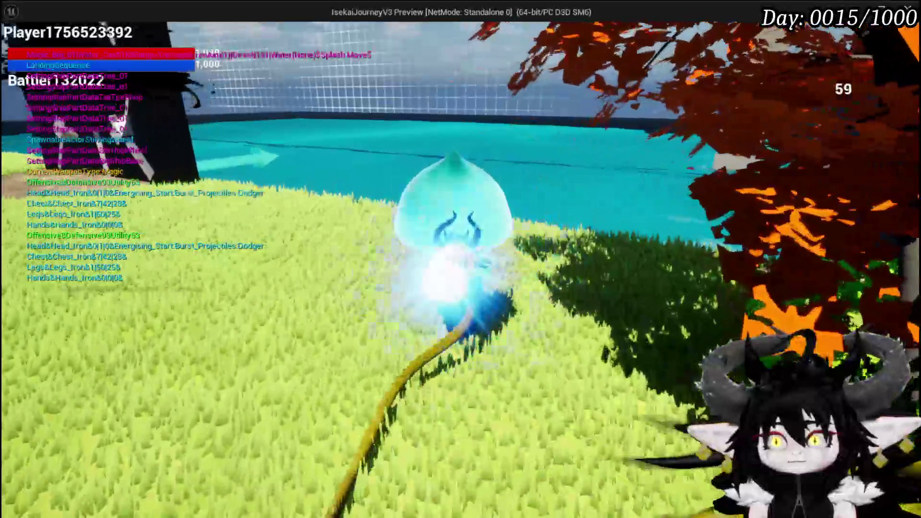
key("w")
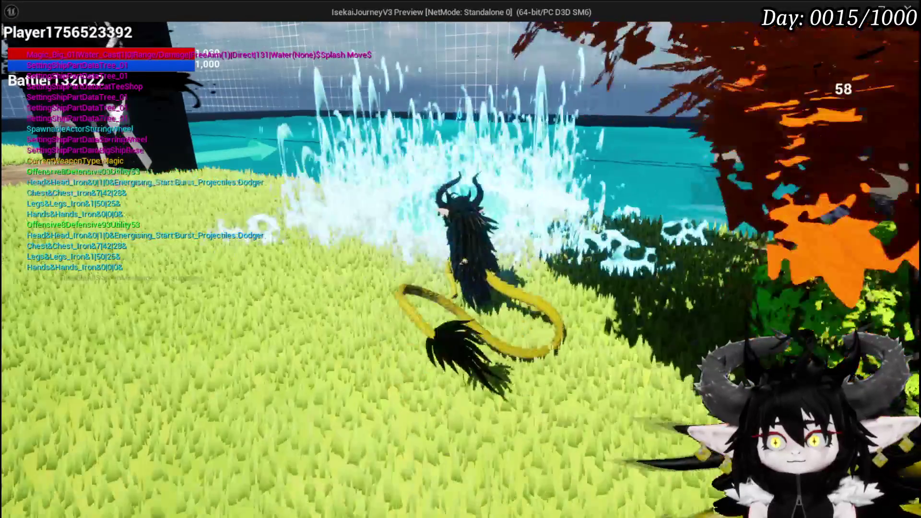
key("w")
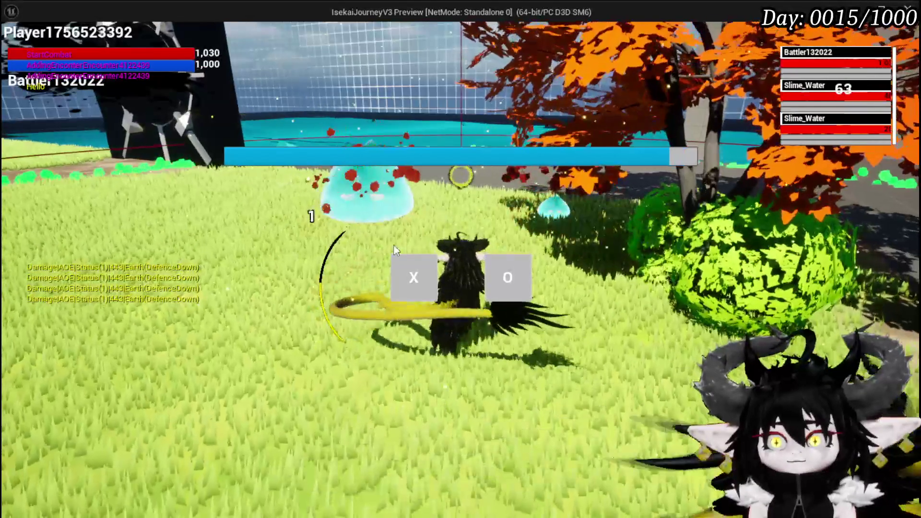
left_click(412, 276)
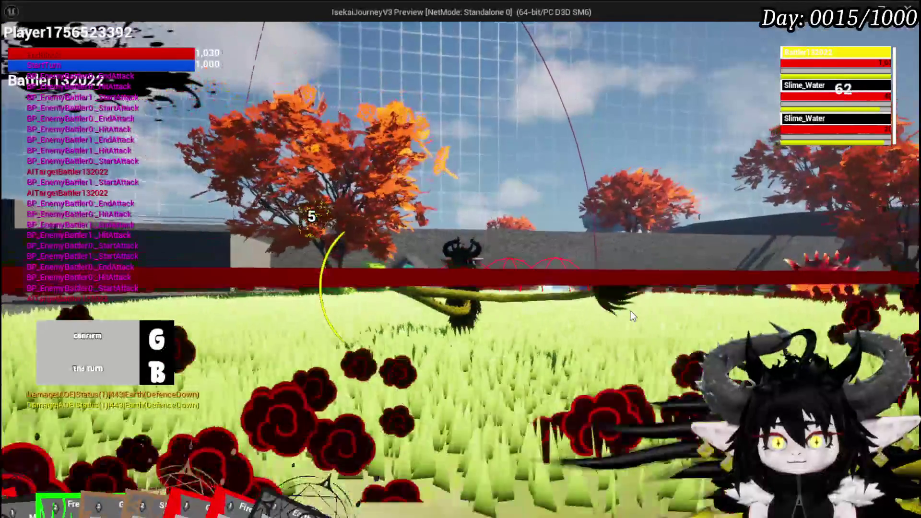
- Launch an attack, end the turn against the water slimes, then stop the play test
key("g")
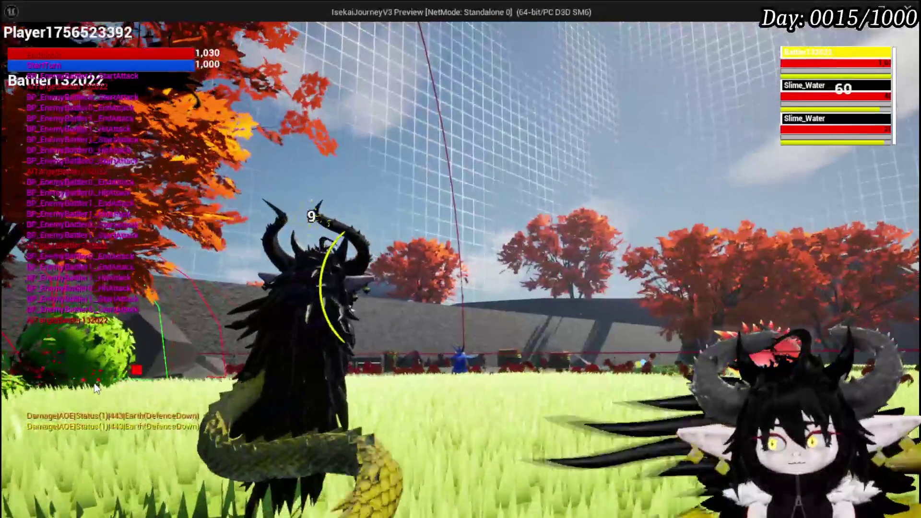
key("b")
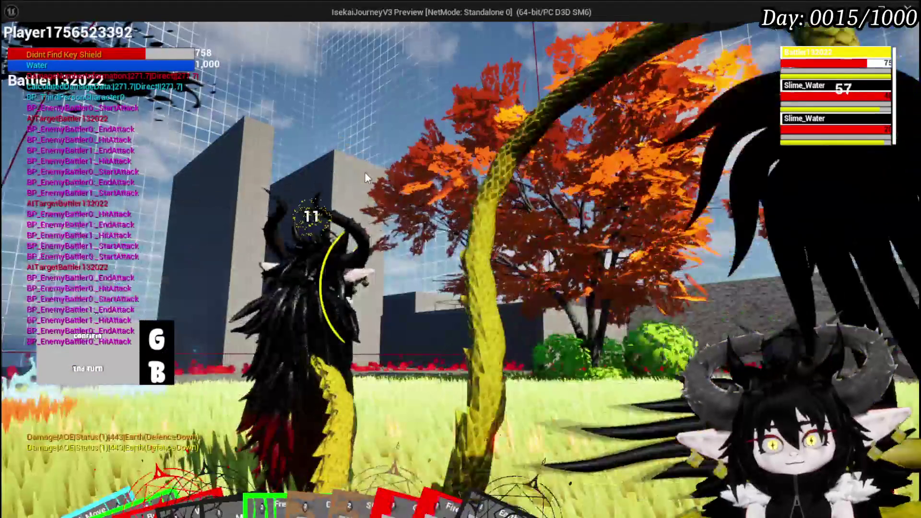
key("Escape")
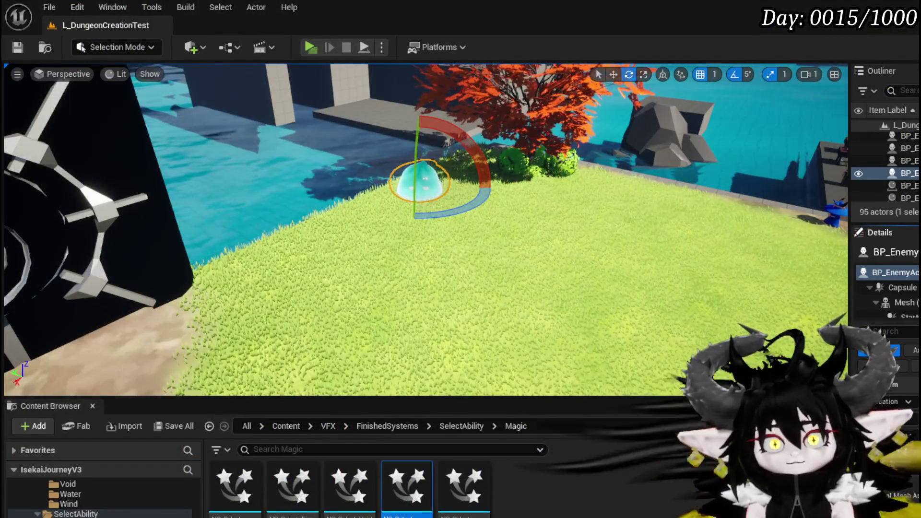
- Select the red fire slime actor in the viewport and return to the DT_Ba enemy data table
left_click_drag(379, 178, 380, 179)
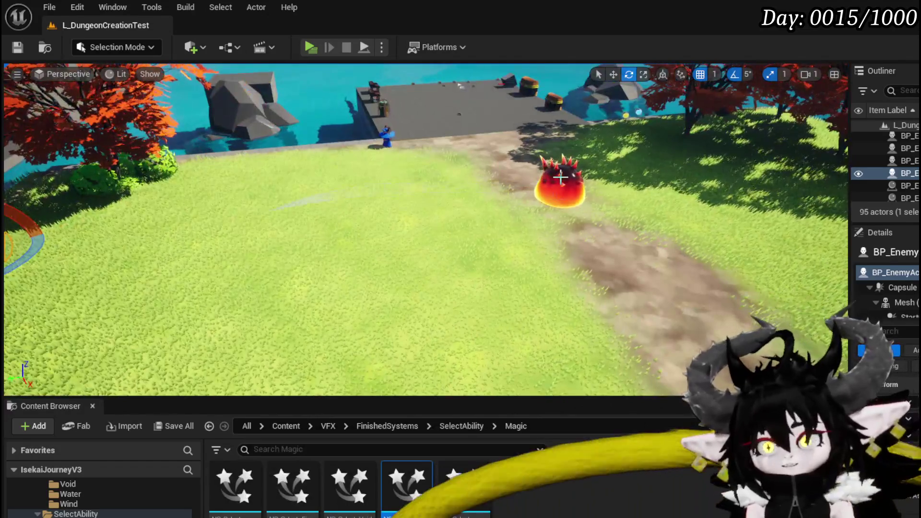
left_click(559, 180)
left_click_drag(487, 223, 488, 223)
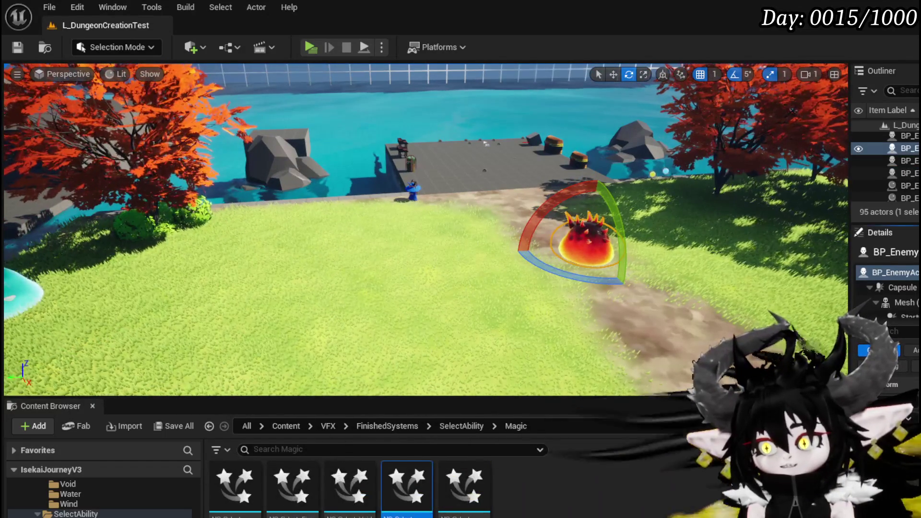
key("alt+Tab")
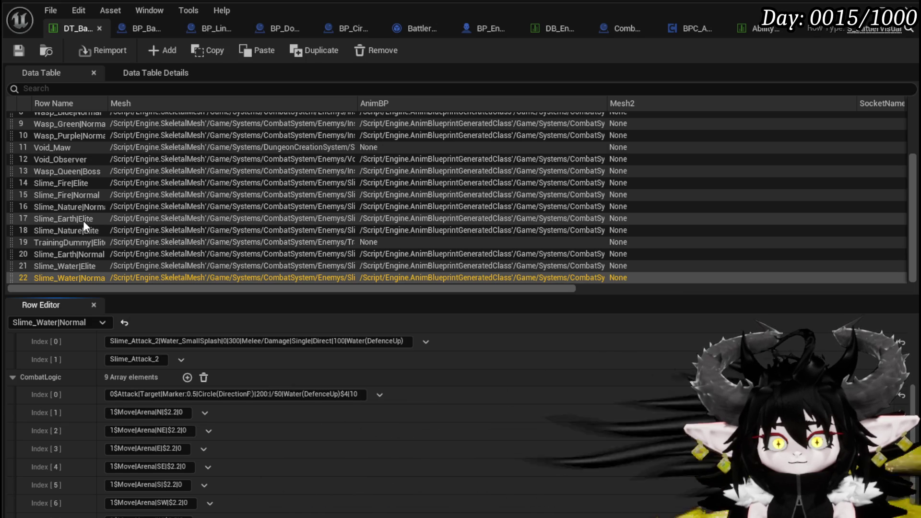
- Look over the Slime_Earth|Elite and Slime_Nature|Elite rows, then show Slime_Fire|Normal in the Row Editor
left_click(84, 221)
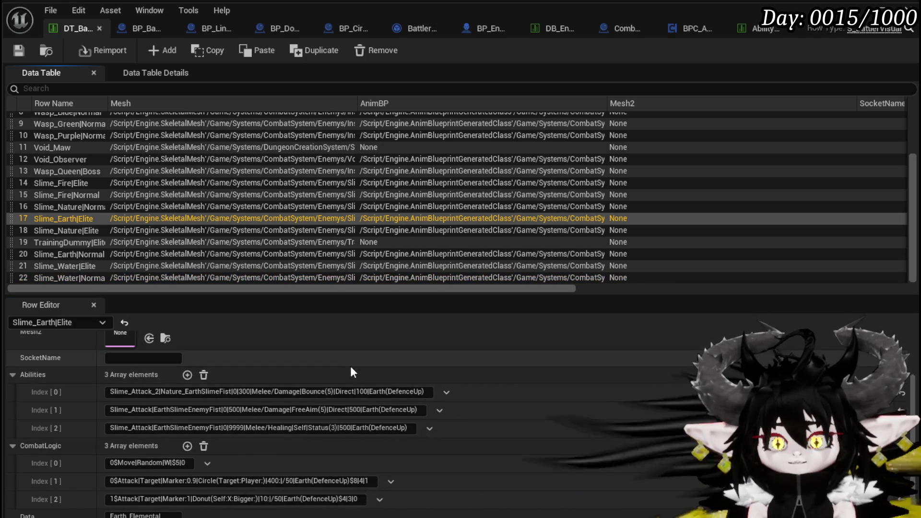
scroll(482, 410, "up", 2)
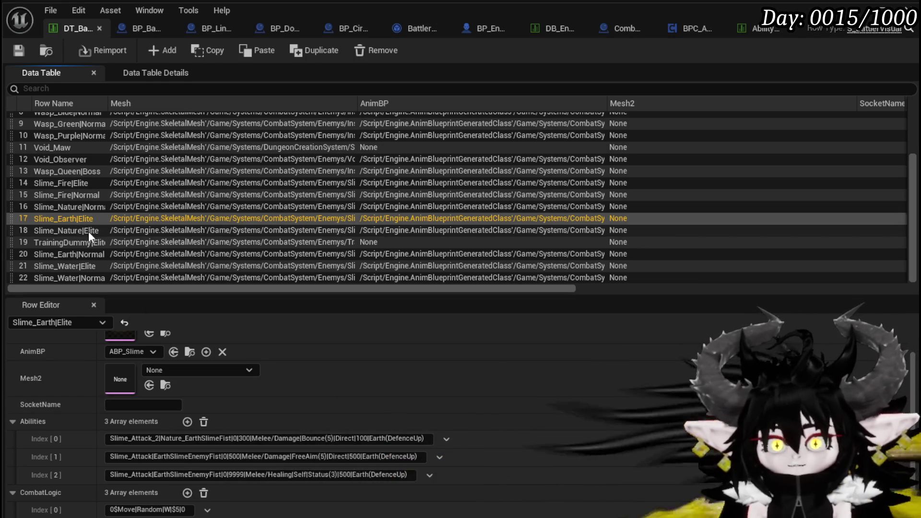
left_click(88, 231)
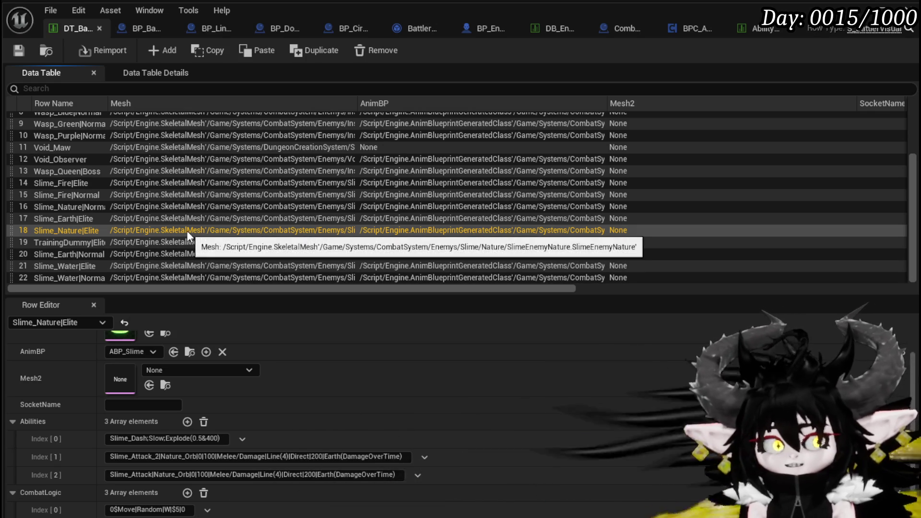
scroll(105, 232, "up", 2)
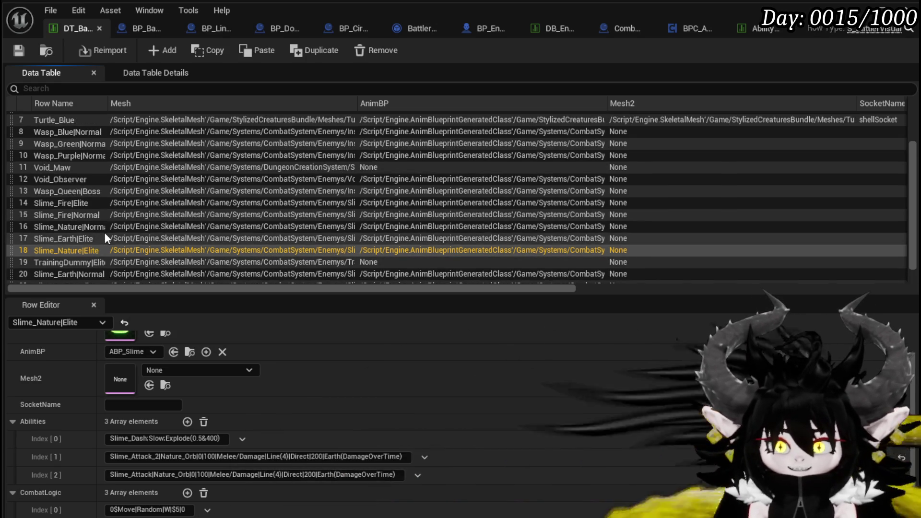
scroll(105, 231, "up", 2)
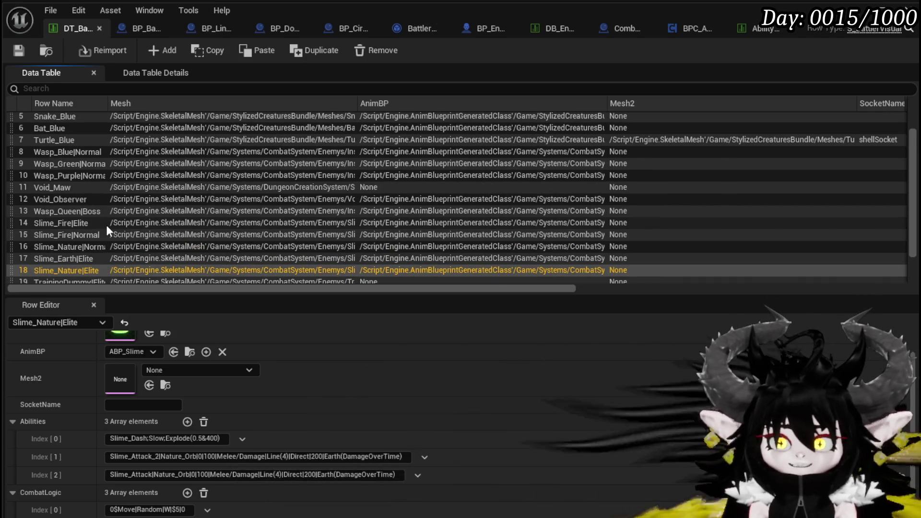
scroll(126, 239, "down", 3)
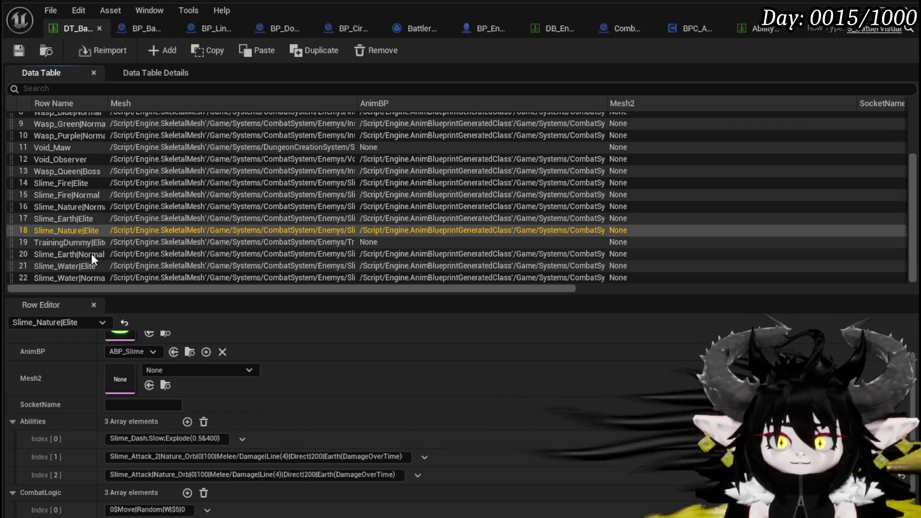
left_click(82, 197)
scroll(251, 396, "down", 2)
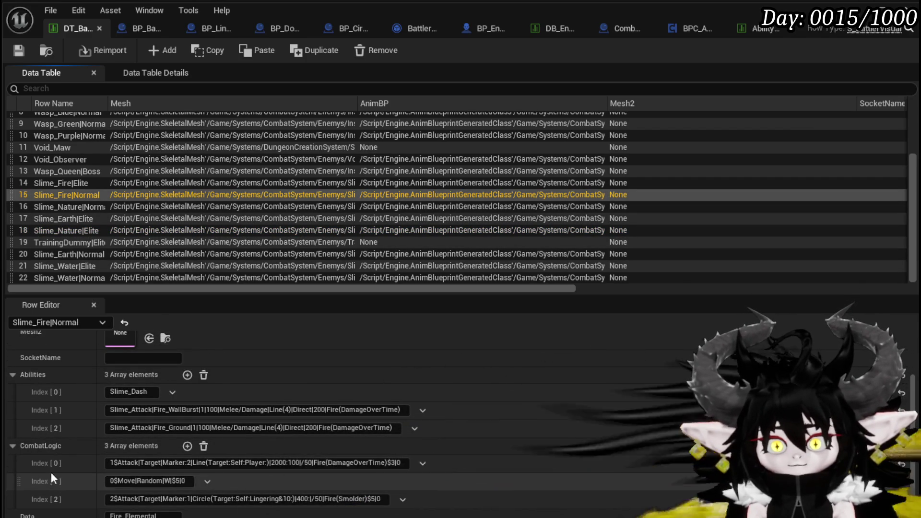
- Move the Smolder circle attack to CombatLogic Index[1], append |== to it, and save the table
left_click_drag(19, 479, 20, 501)
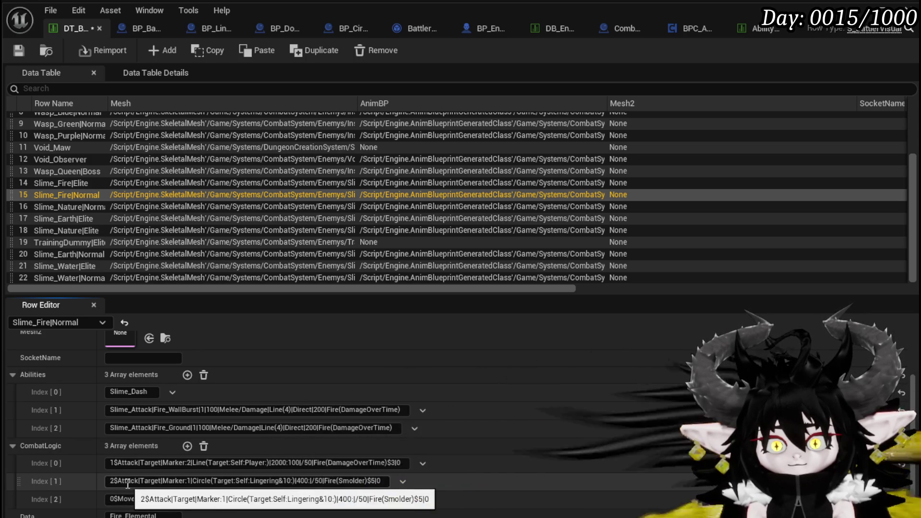
left_click(336, 481)
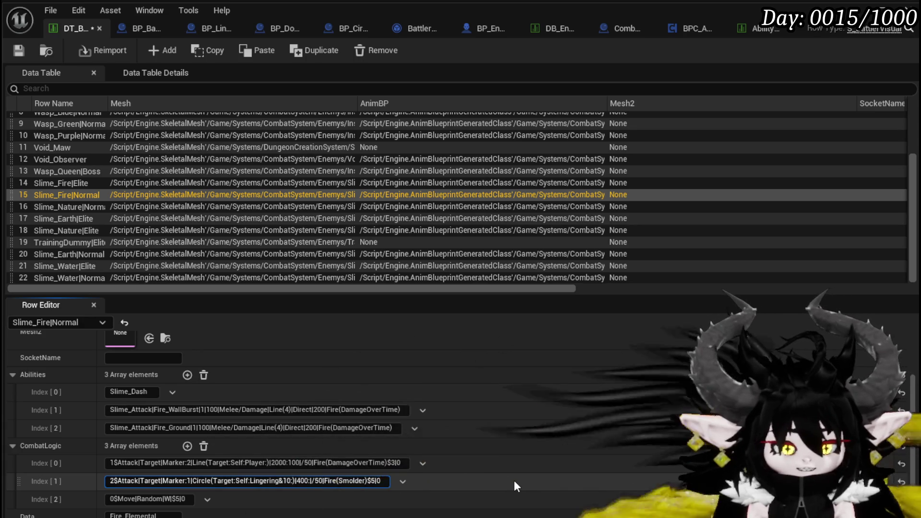
type("|")
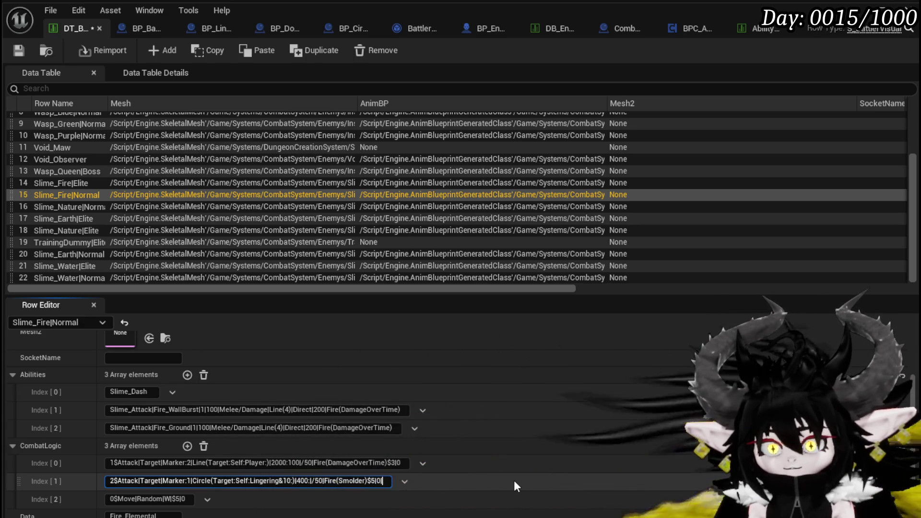
type("==")
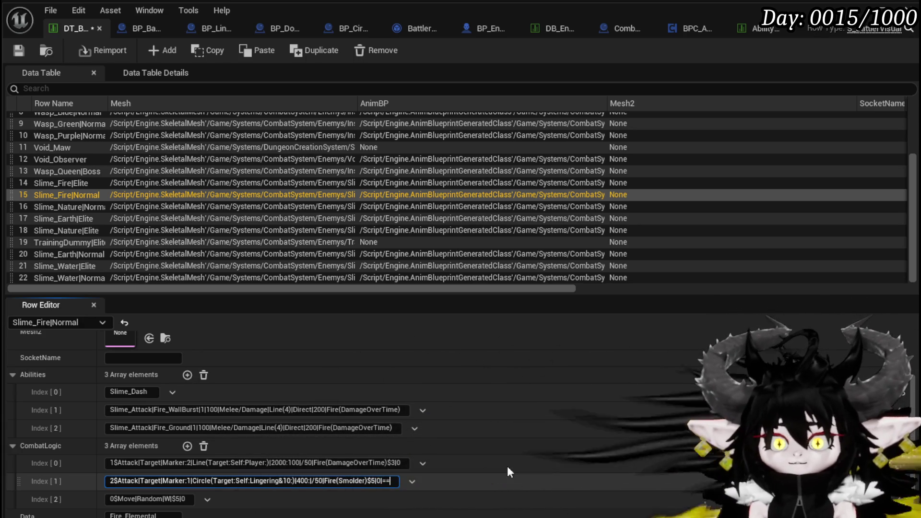
left_click(21, 51)
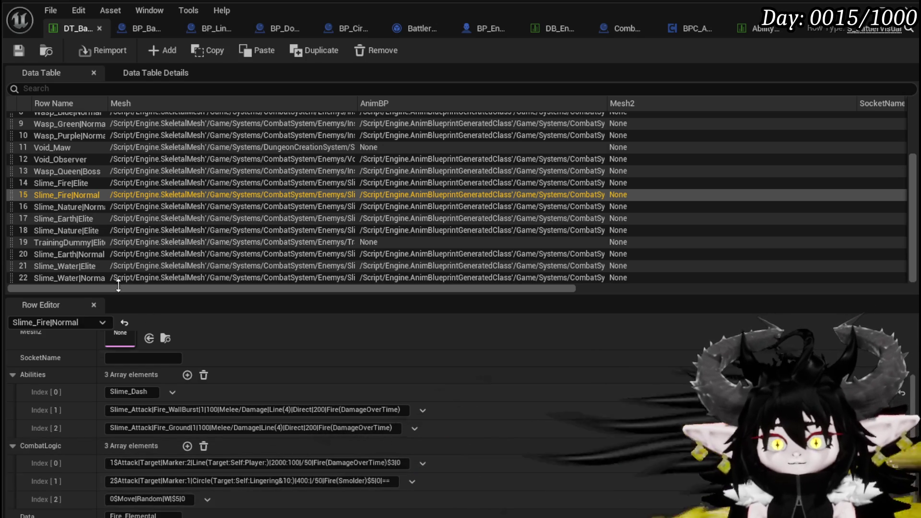
- Copy the arena move from the water slime rows, paste it into the CombatLogic entry, and save
left_click(70, 278)
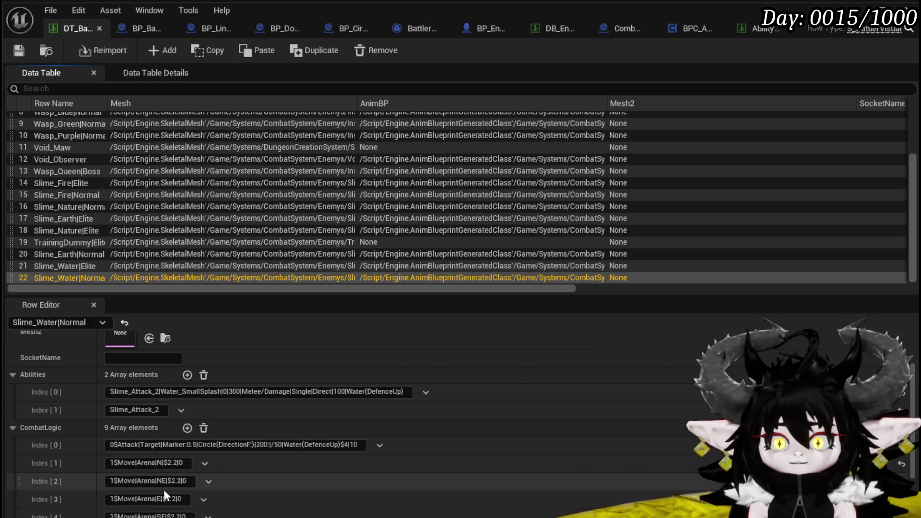
left_click(183, 463)
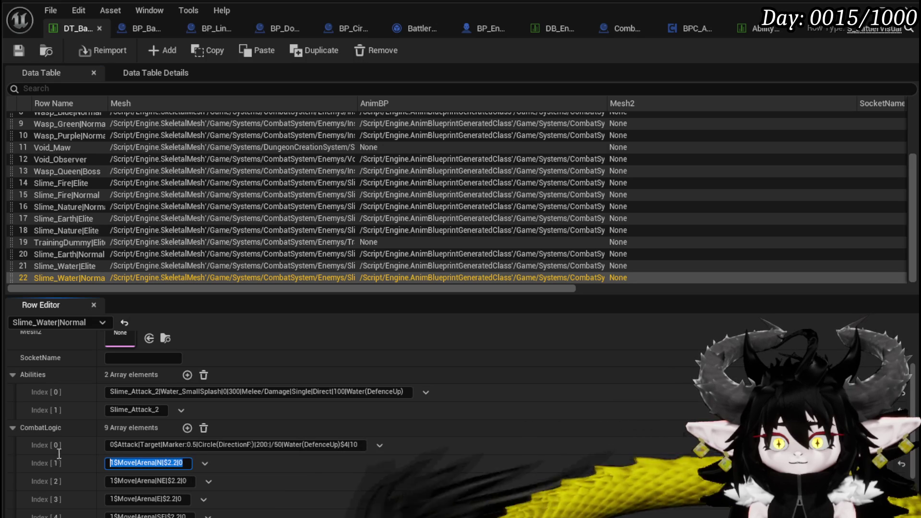
left_click(80, 266)
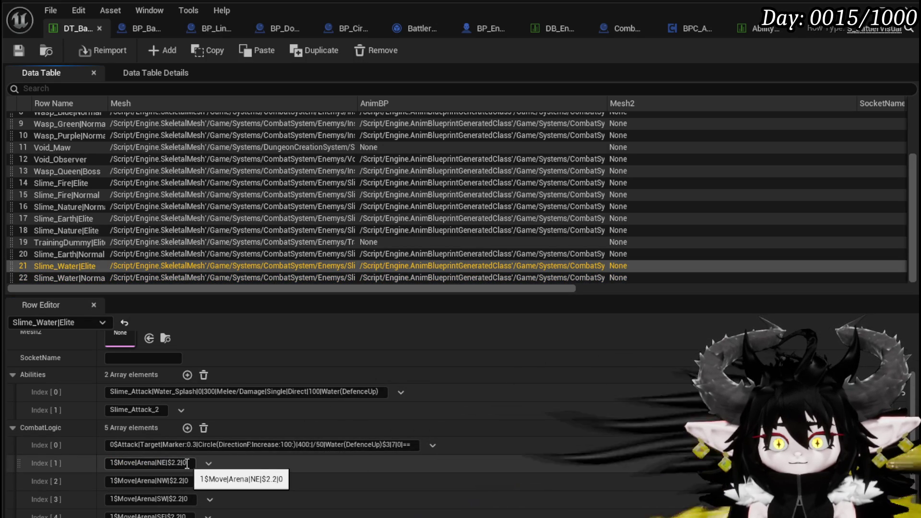
type("1$Move|Arena|N|$2.2|0")
key("Return")
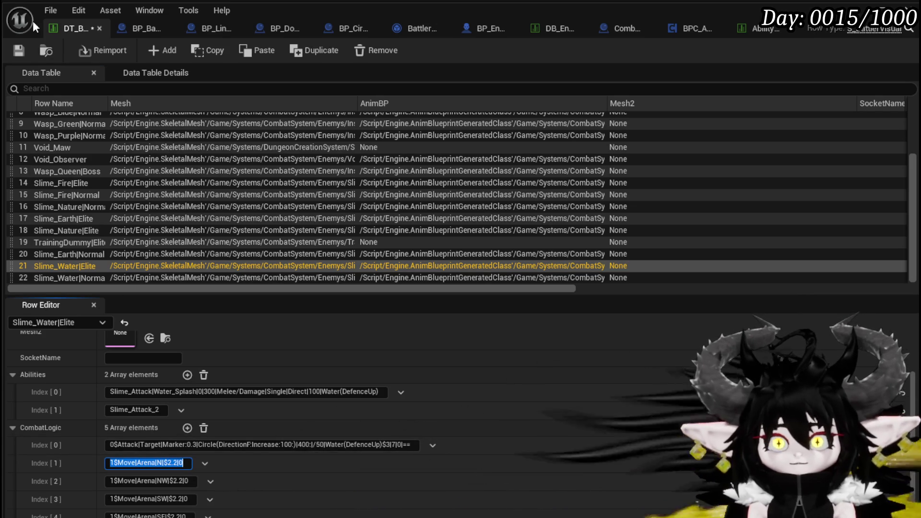
left_click(20, 51)
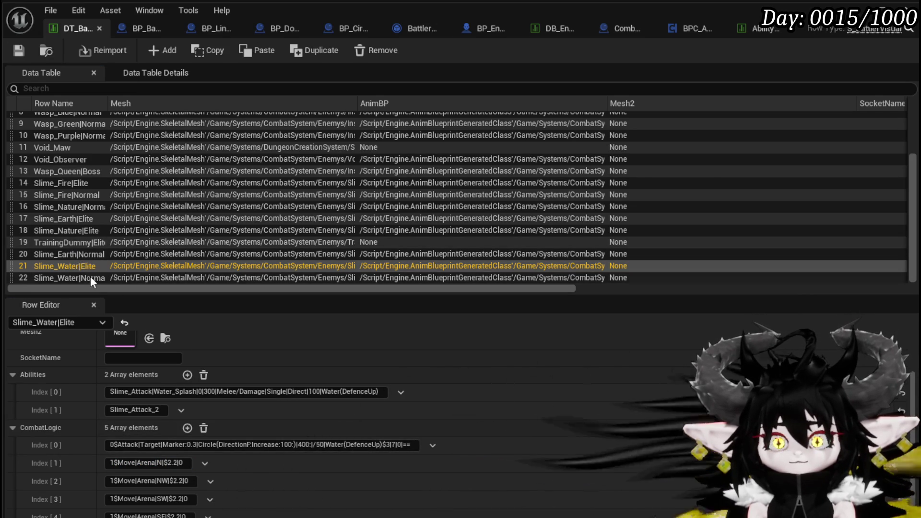
- Make the arena move direction NE, select the 1$Move|Arena|NE|$2.2|0 entry, and return to Slime_Fire|Normal
scroll(145, 384, "up", 2)
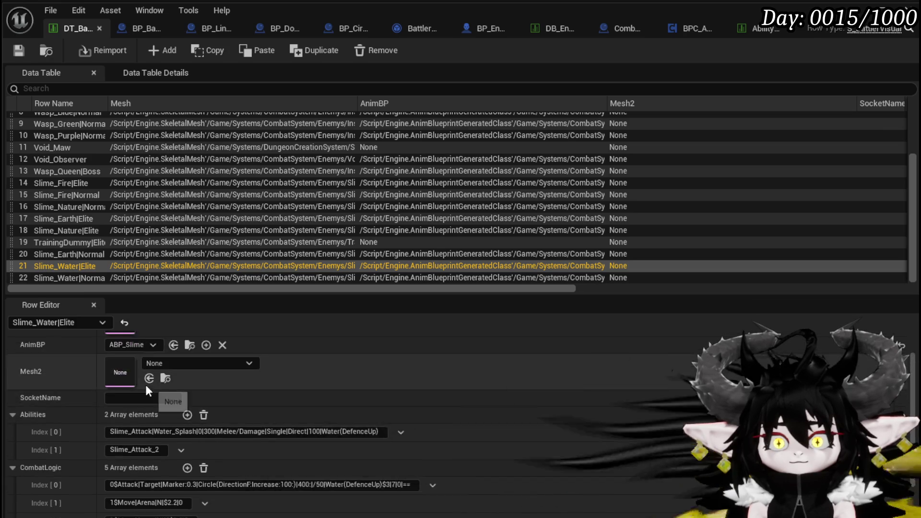
scroll(130, 398, "down", 3)
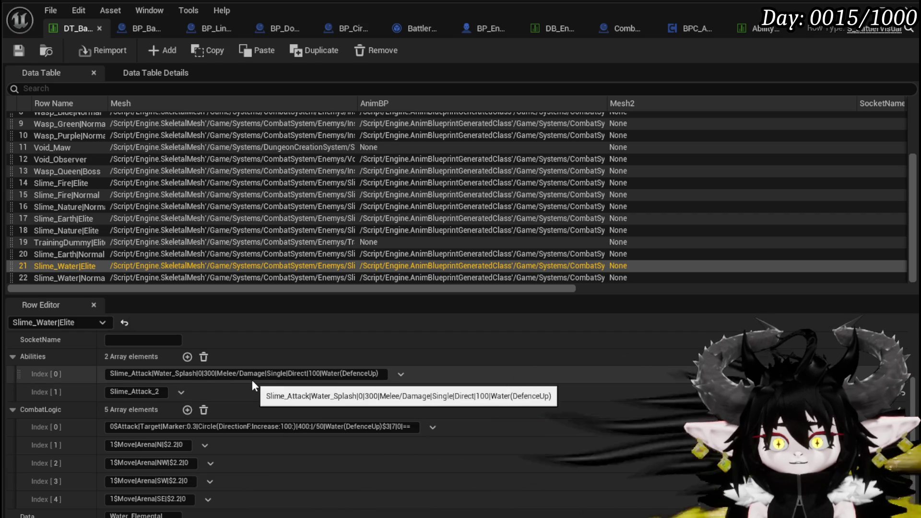
type("E")
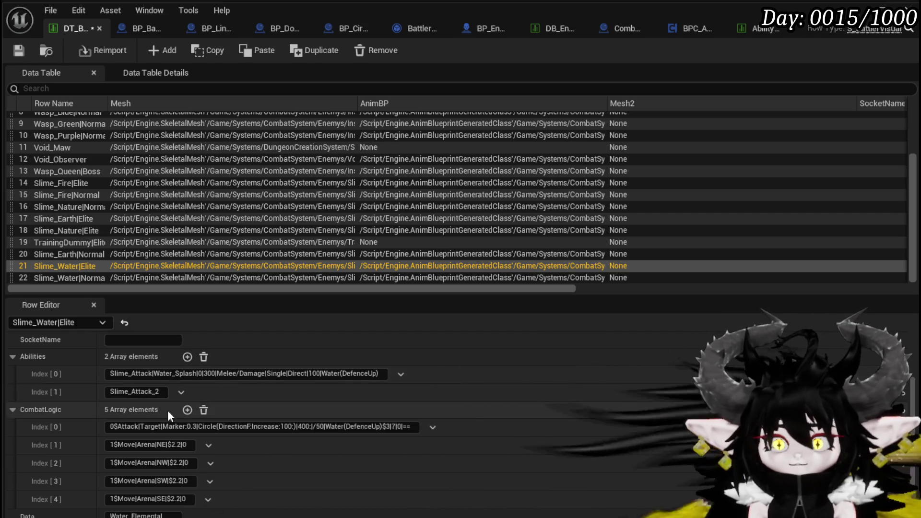
left_click(185, 445)
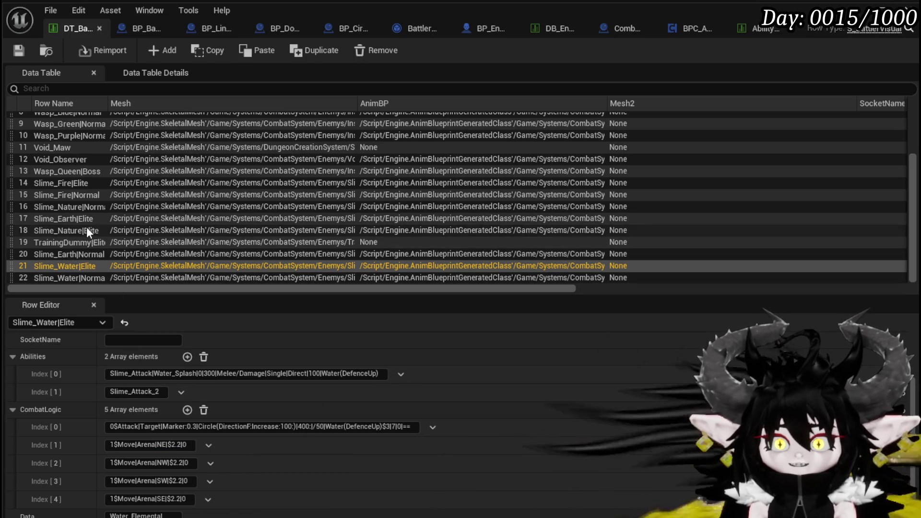
left_click(70, 195)
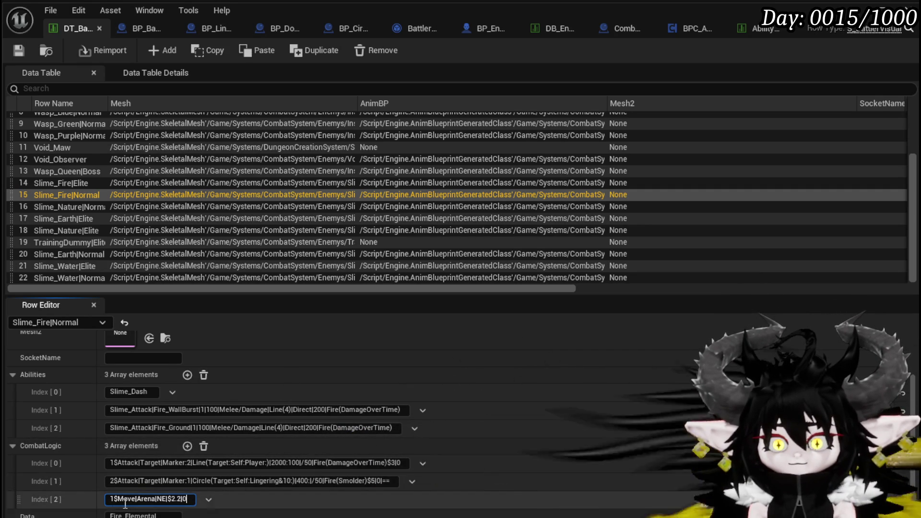
- Add combat logic entries until Slime_Fire|Normal has ten CombatLogic slots
left_click(186, 446)
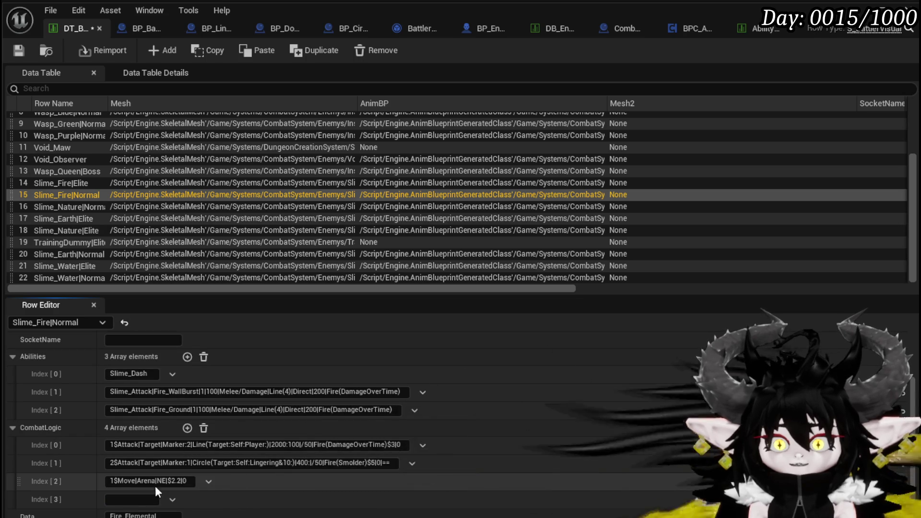
left_click(187, 427)
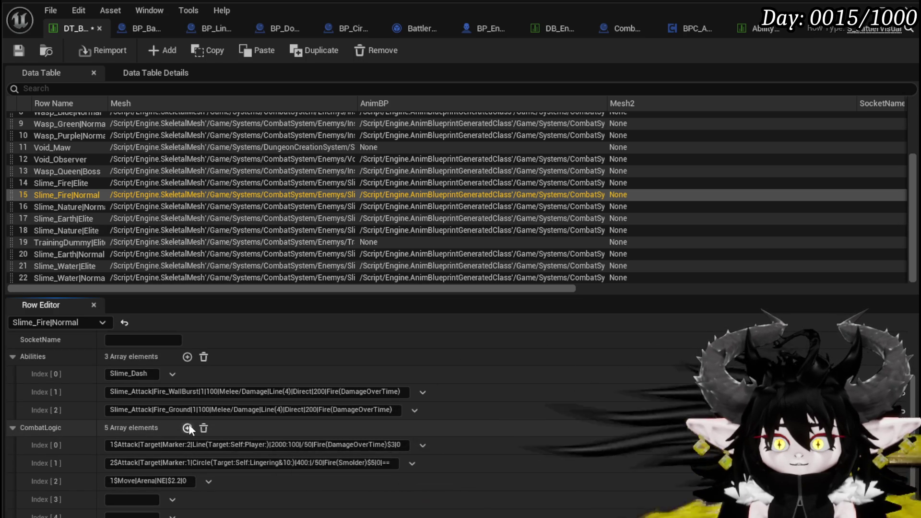
left_click(187, 427)
left_click(187, 428)
left_click(187, 427)
left_click(187, 427)
left_click(187, 427)
scroll(186, 427, "down", 5)
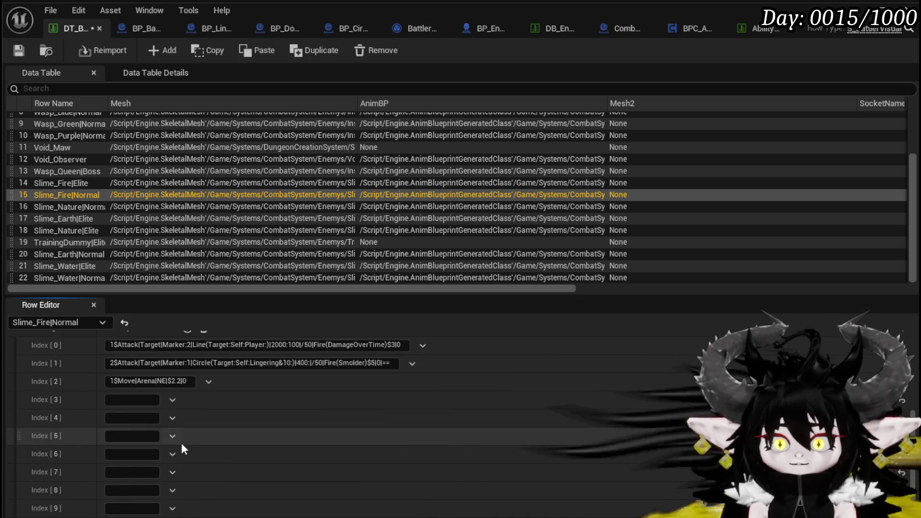
- Copy the Index[2] arena move into the empty slots Index[3] through Index[9]
left_click(187, 392)
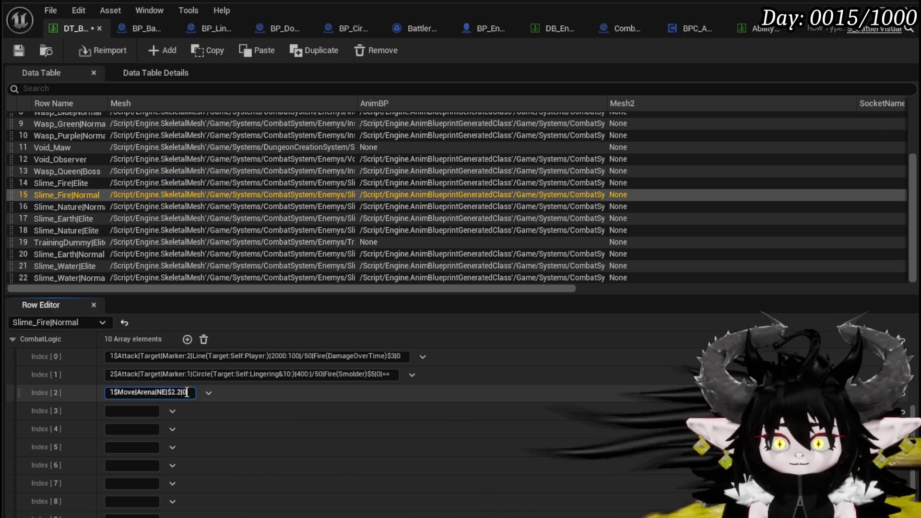
key("ctrl+c")
left_click(120, 411)
key("ctrl+v")
left_click(120, 430)
key("ctrl+v")
left_click(124, 448)
key("ctrl+v")
left_click(126, 466)
key("ctrl+v")
scroll(126, 475, "down", 1)
left_click(128, 463)
key("ctrl+v")
left_click(123, 481)
key("ctrl+v")
left_click(124, 499)
key("ctrl+v")
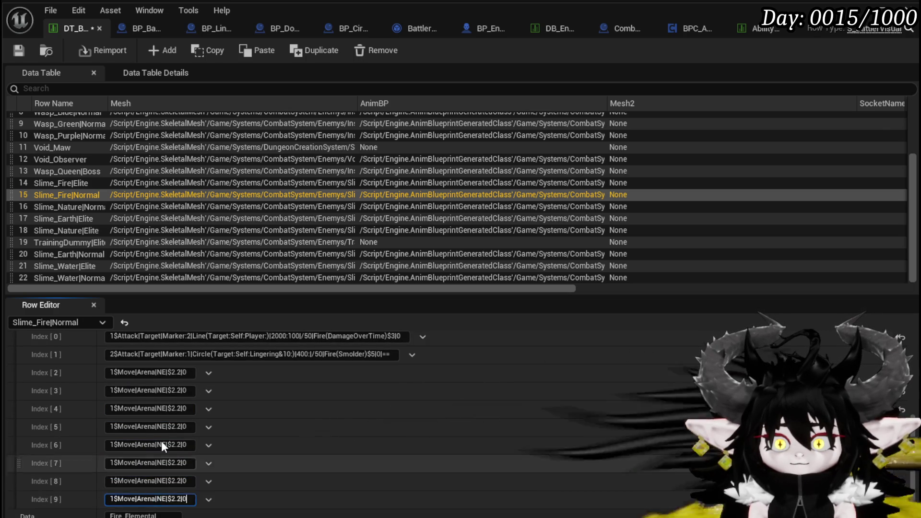
- Change each arena move's direction, ending with W and NW for the last two, and save
left_click(163, 372)
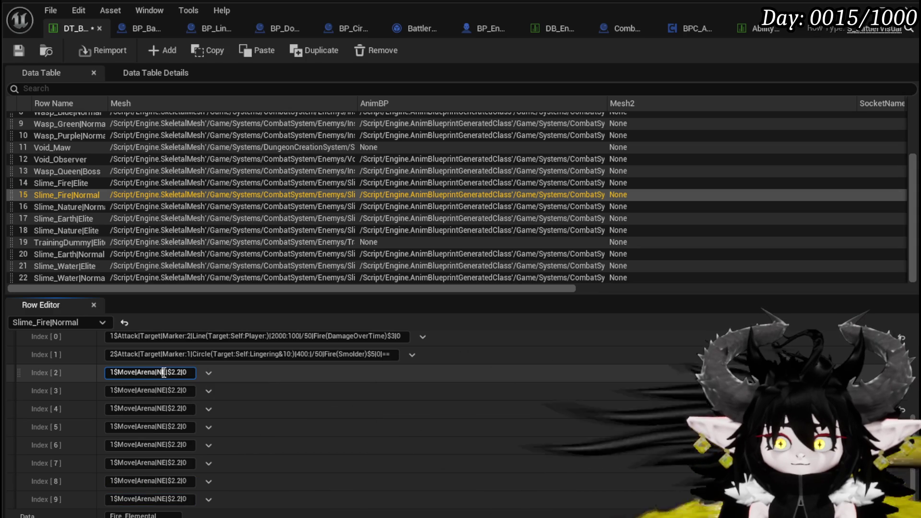
key("BackSpace")
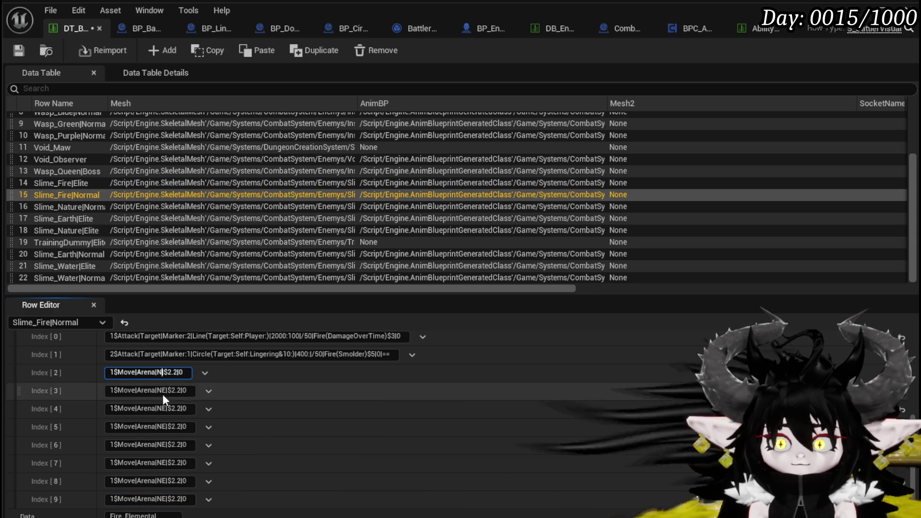
left_click(164, 408)
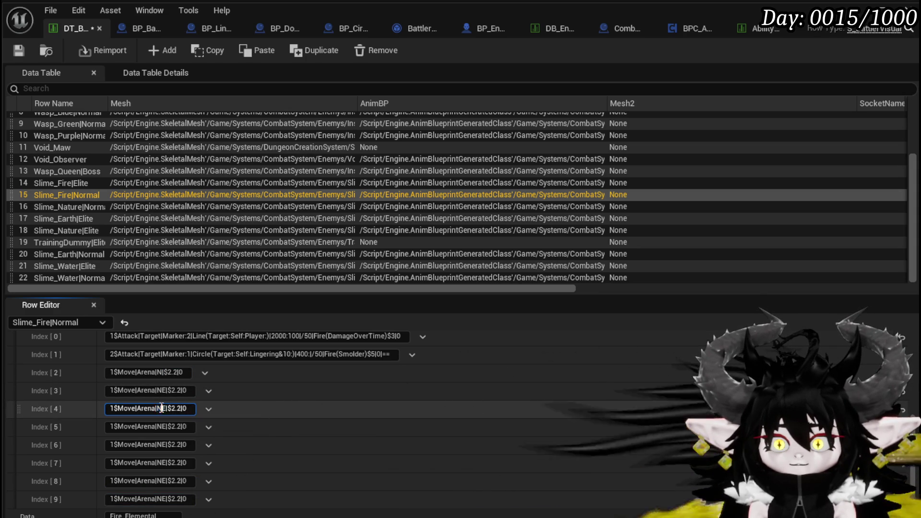
key("BackSpace")
left_click(162, 426)
type("S")
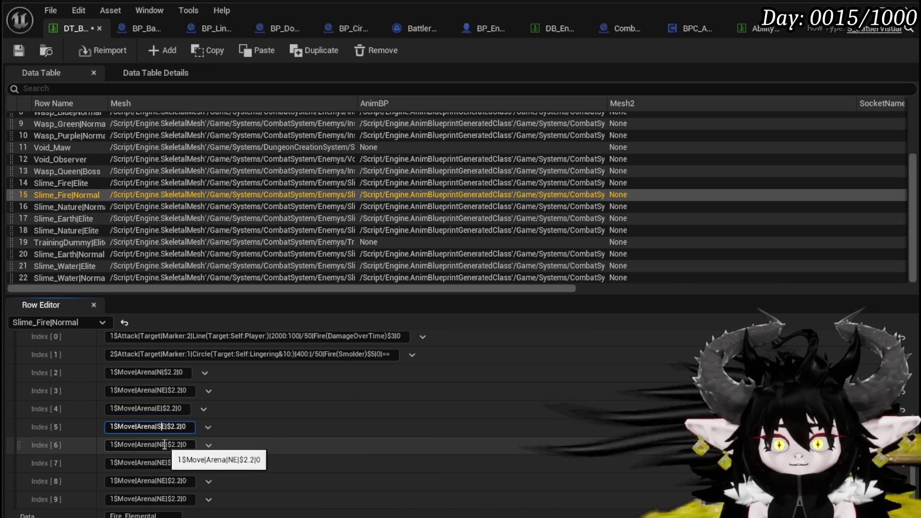
type("S")
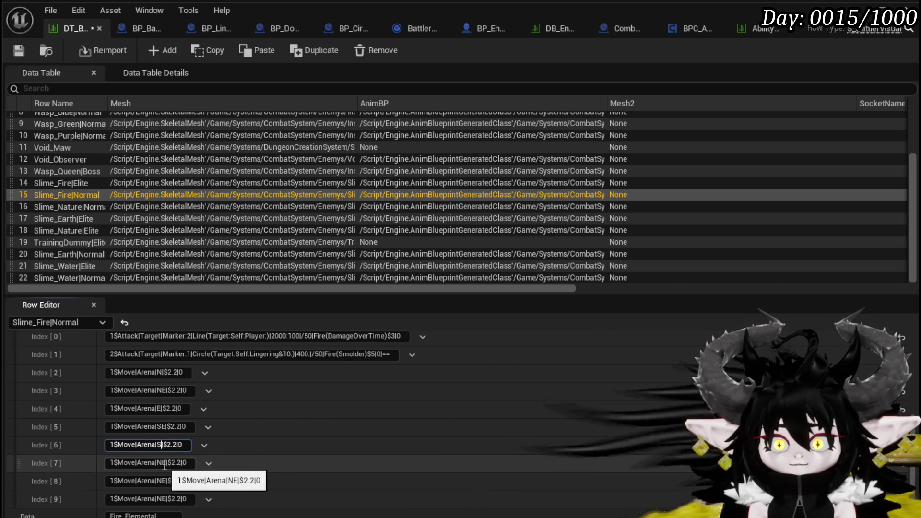
type("SW")
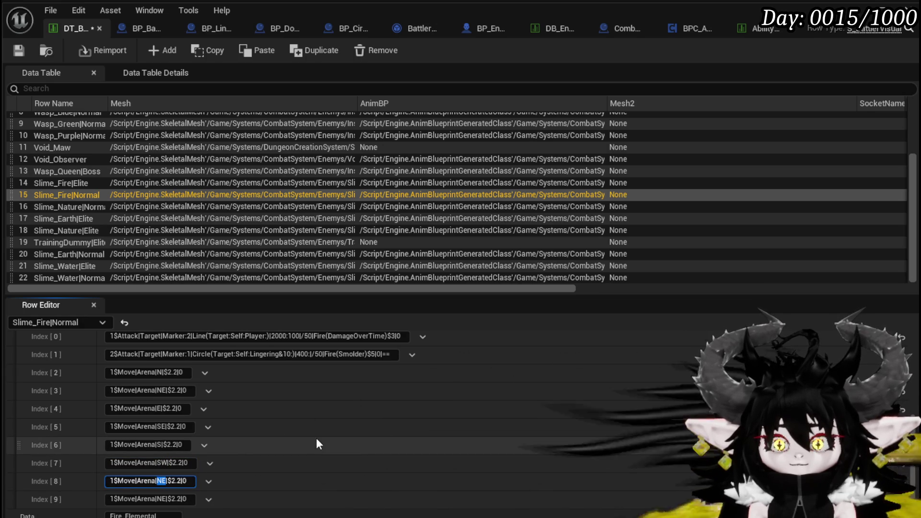
type("W")
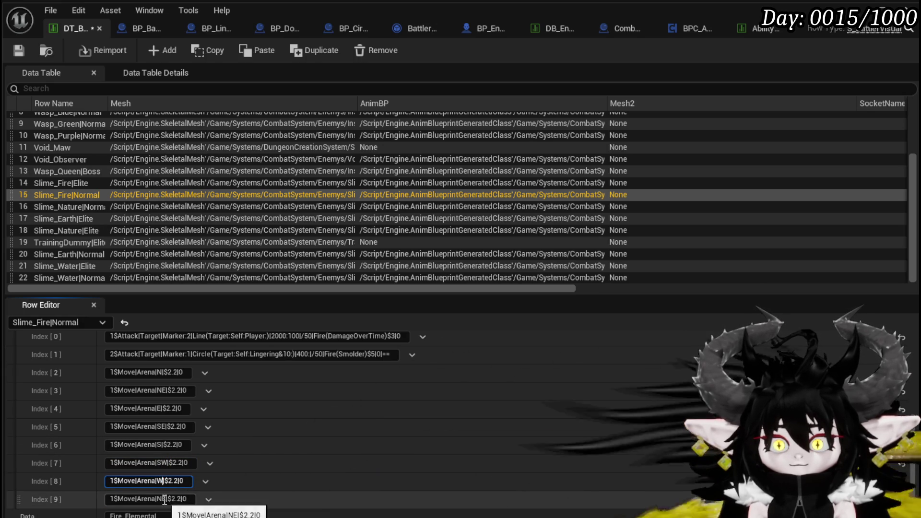
type("NW")
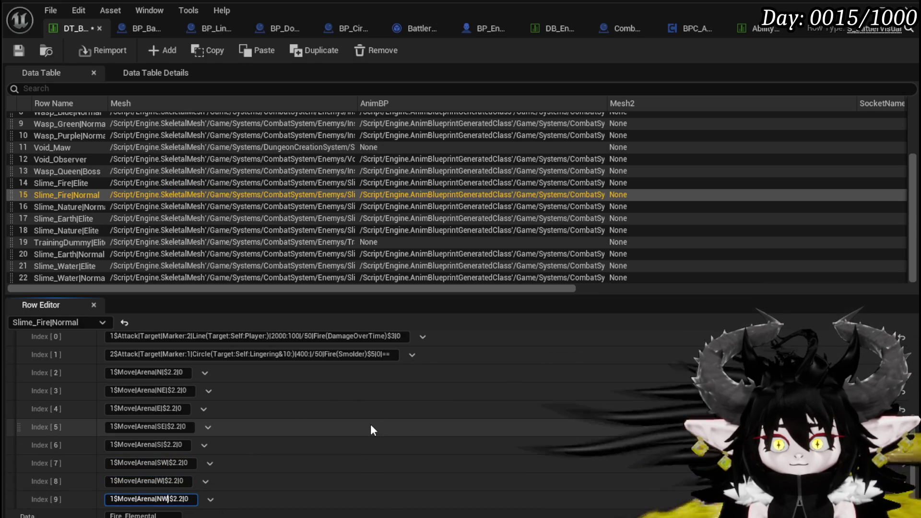
left_click(17, 53)
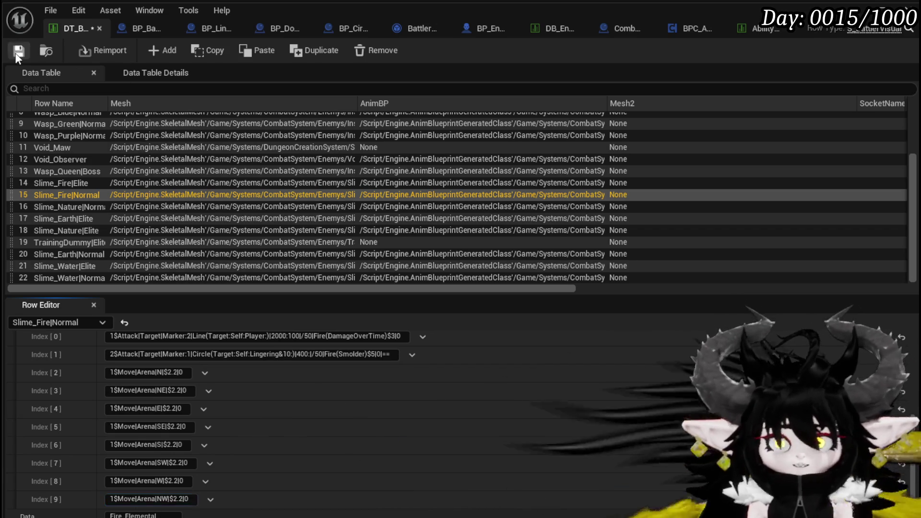
scroll(199, 384, "up", 2)
scroll(218, 387, "down", 2)
scroll(217, 387, "up", 2)
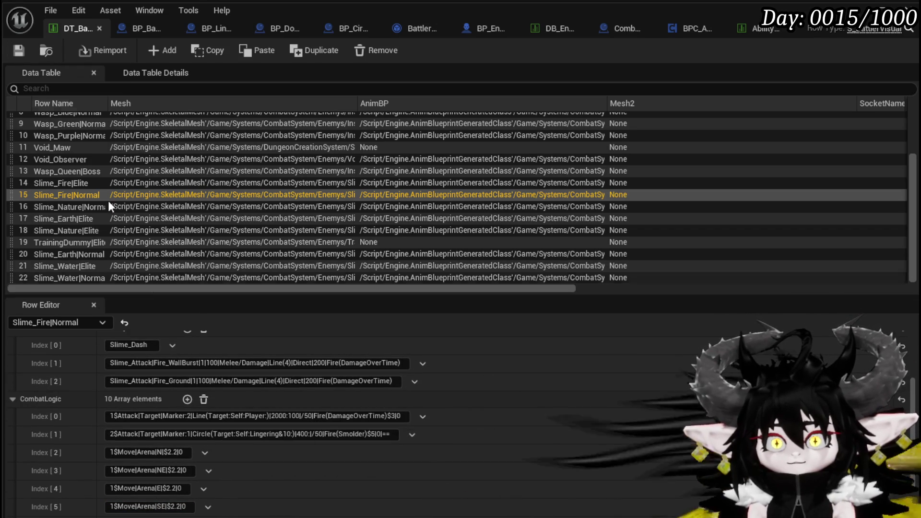
left_click(19, 51)
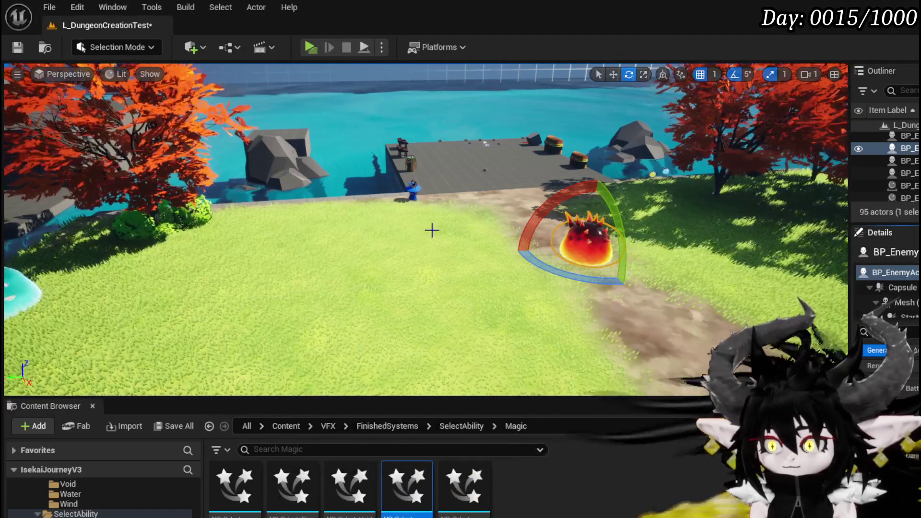
- Select the water slime in L_DungeonCreationTest and save the level before play-testing
key("ctrl+s")
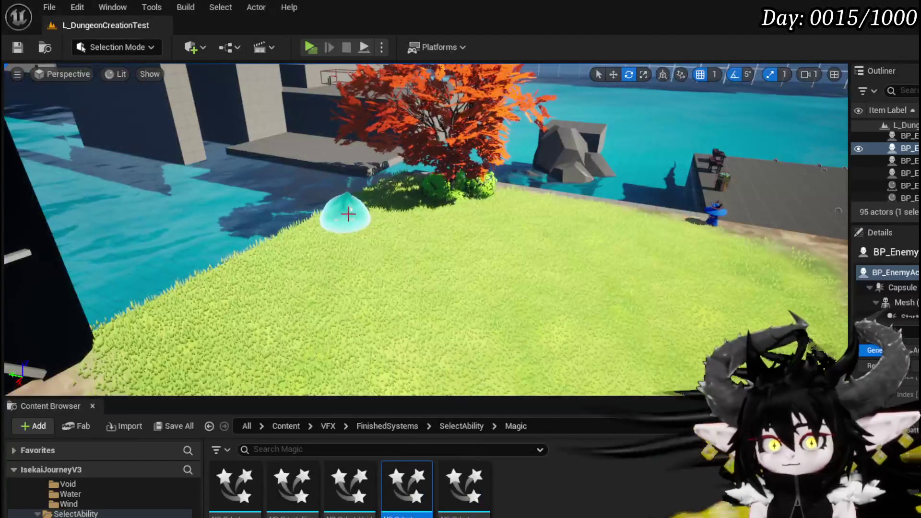
left_click(345, 214)
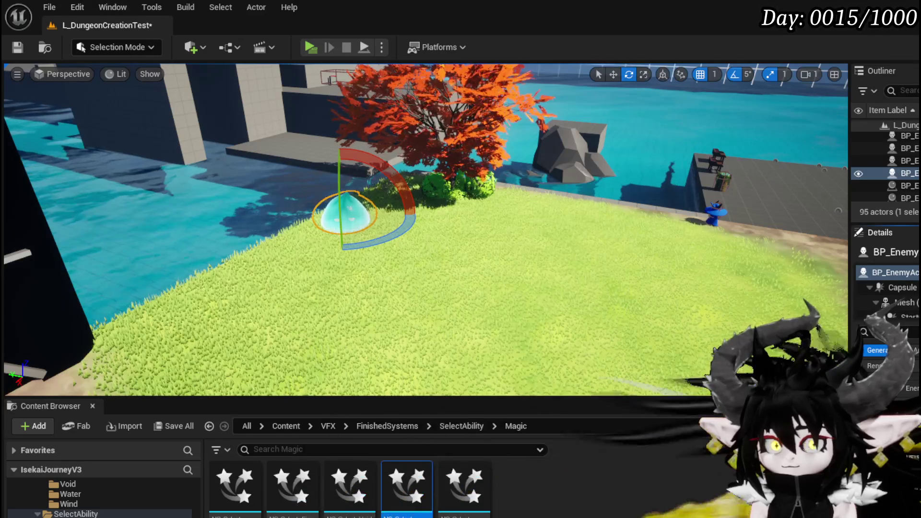
left_click(19, 44)
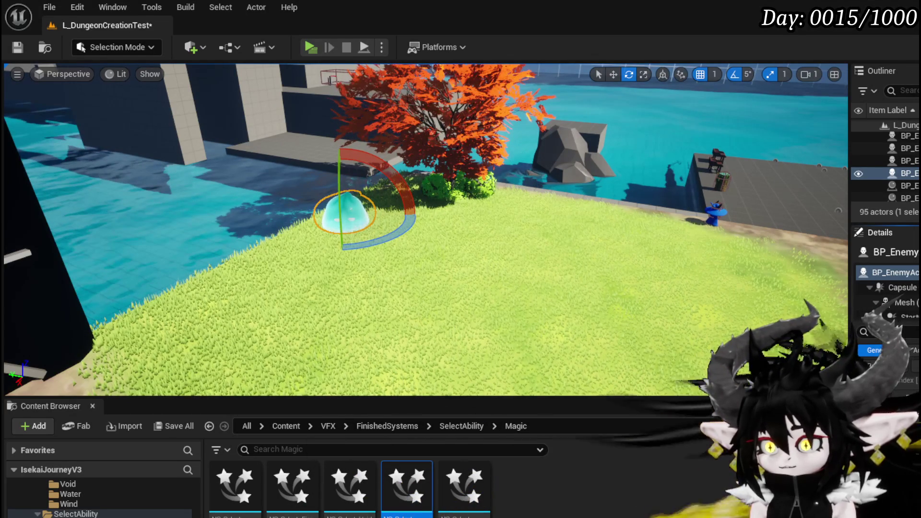
left_click(17, 47)
- Start a play test, engage the red fire slime, and win using the Earth Fist card
left_click(308, 47)
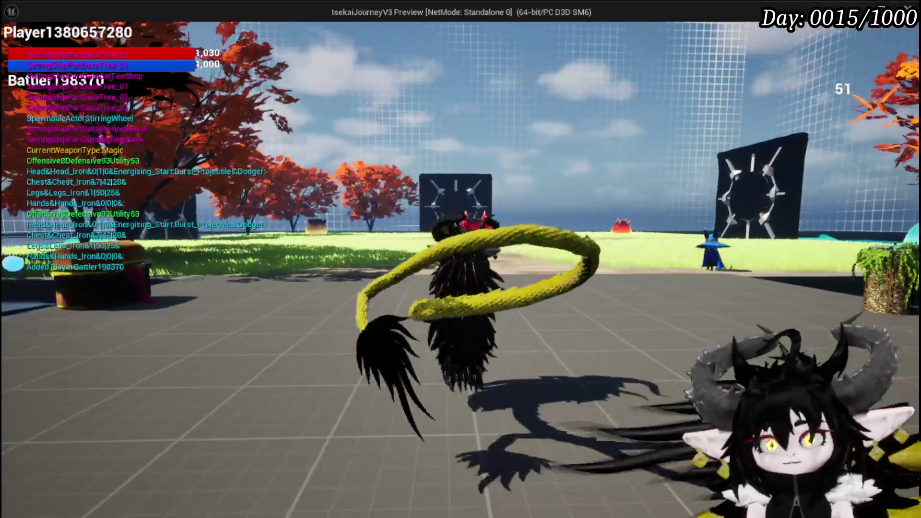
key("w")
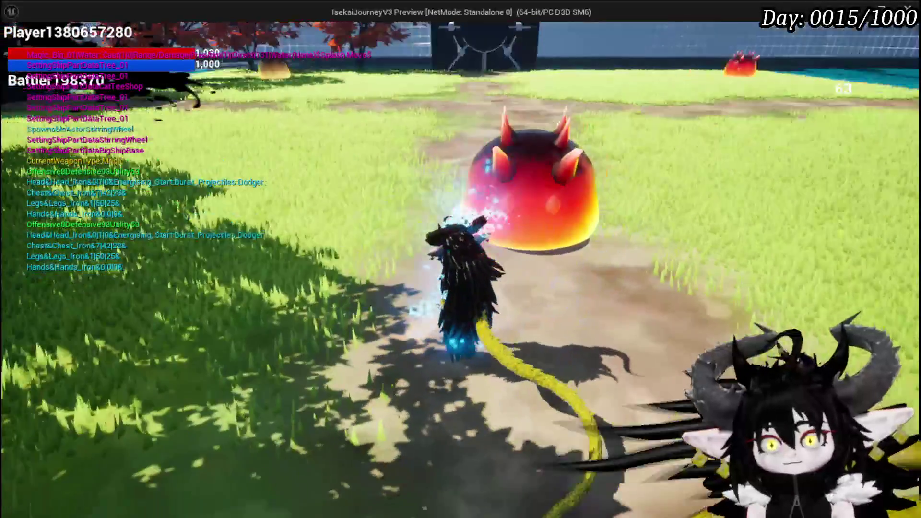
key("w")
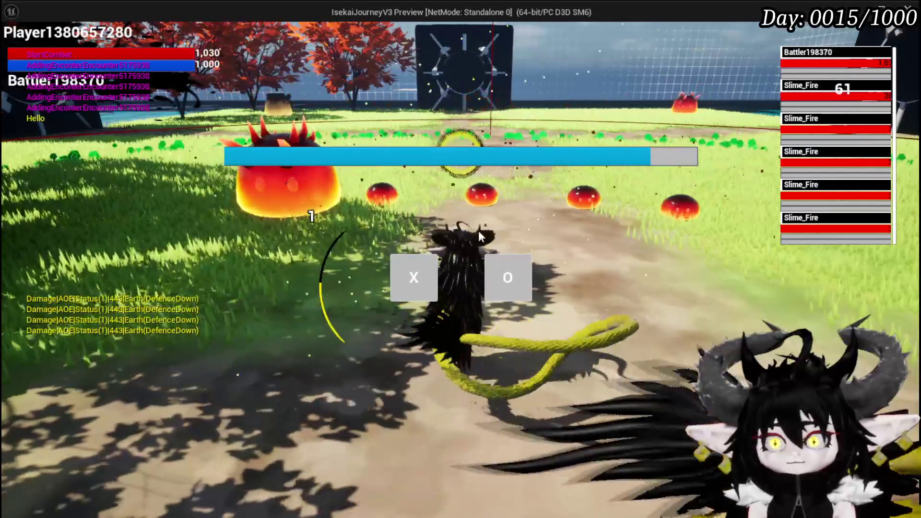
left_click(440, 283)
key("w")
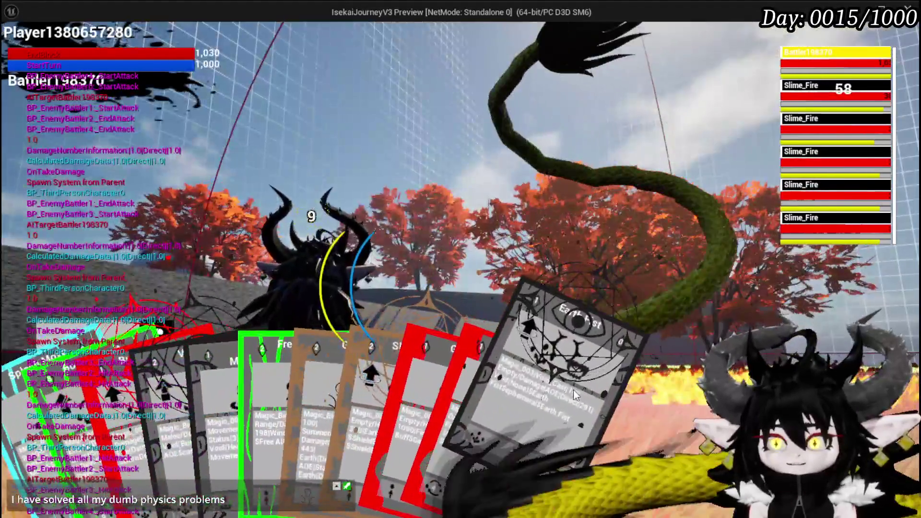
left_click(551, 381)
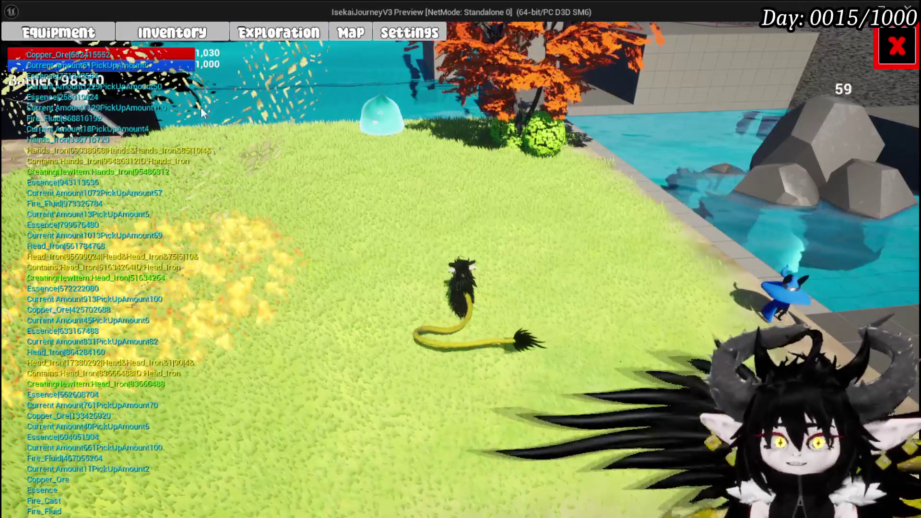
- Equip Iron_Head and Iron_Hands in the equipment panel, bringing HP to 2,020
left_click(85, 34)
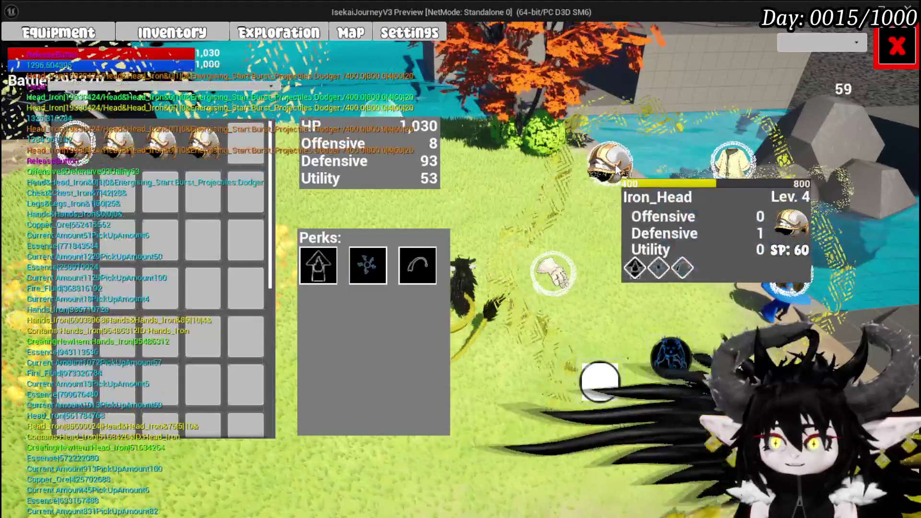
left_click(118, 141)
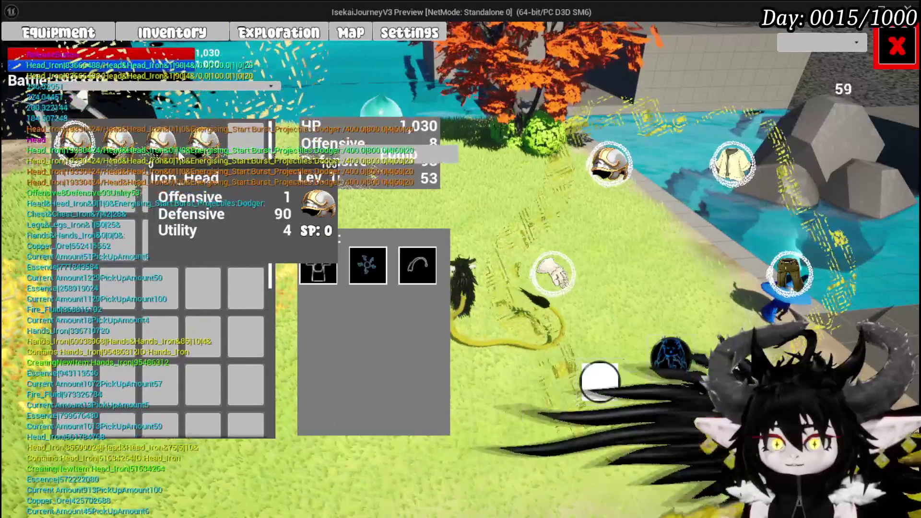
left_click(740, 163)
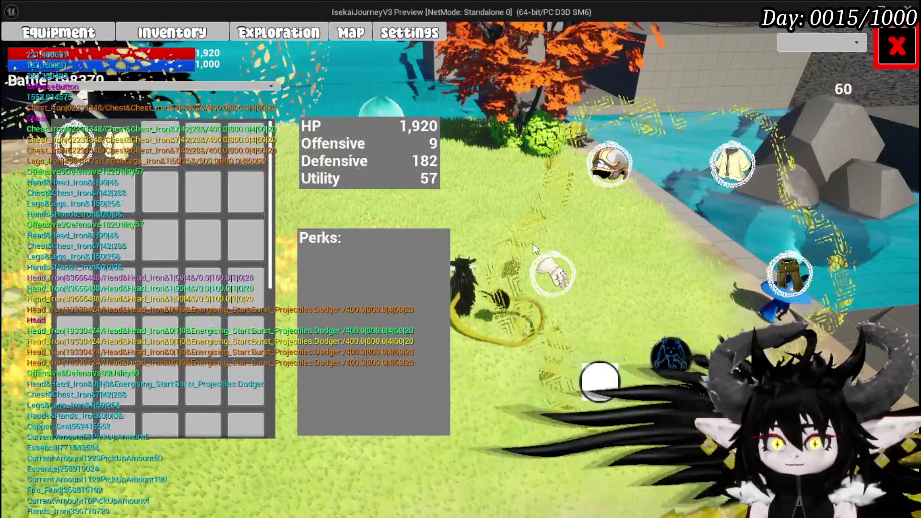
left_click(788, 278)
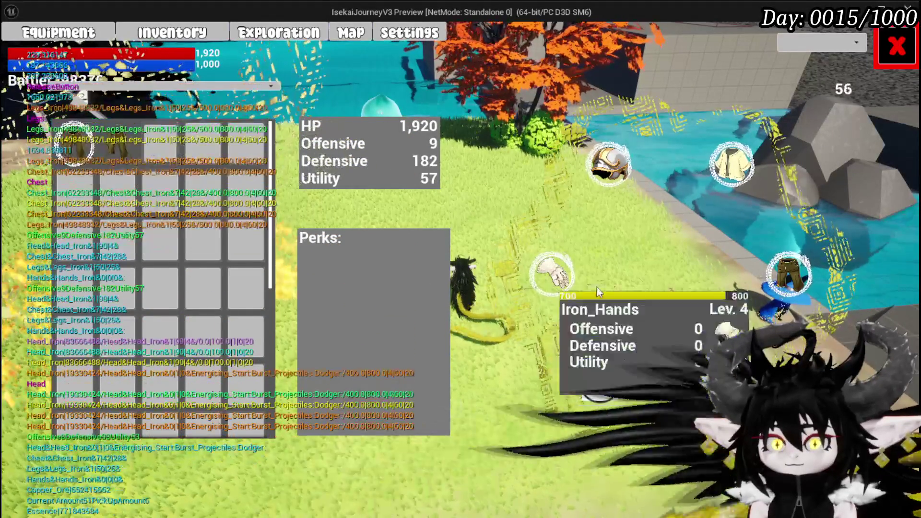
left_click(561, 278)
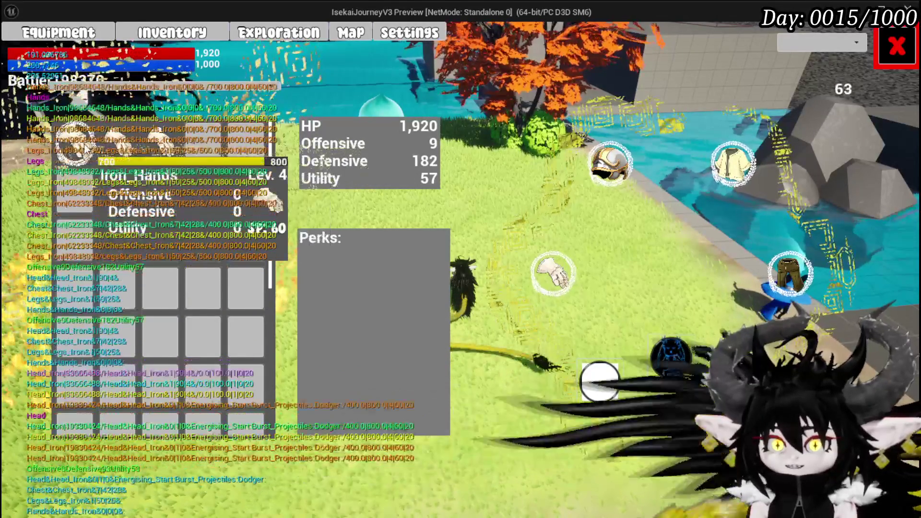
left_click_drag(154, 144, 395, 159)
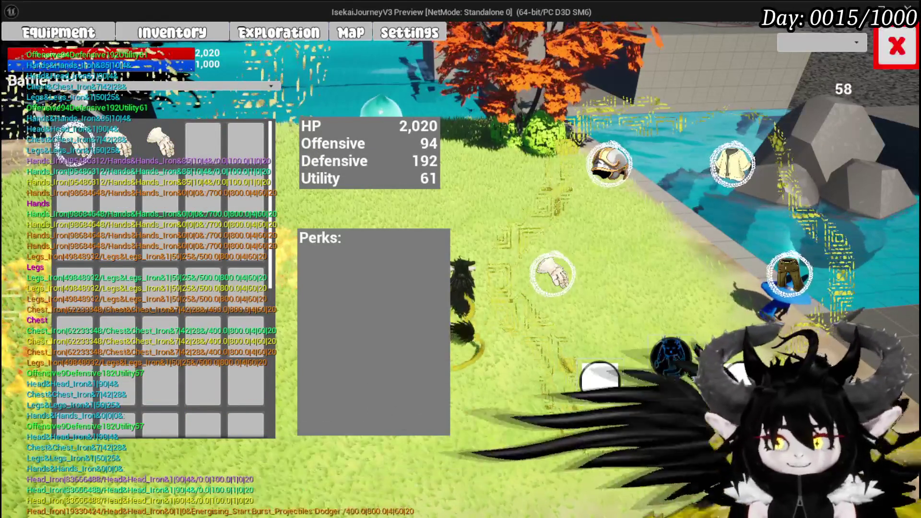
left_click(910, 52)
key("Escape")
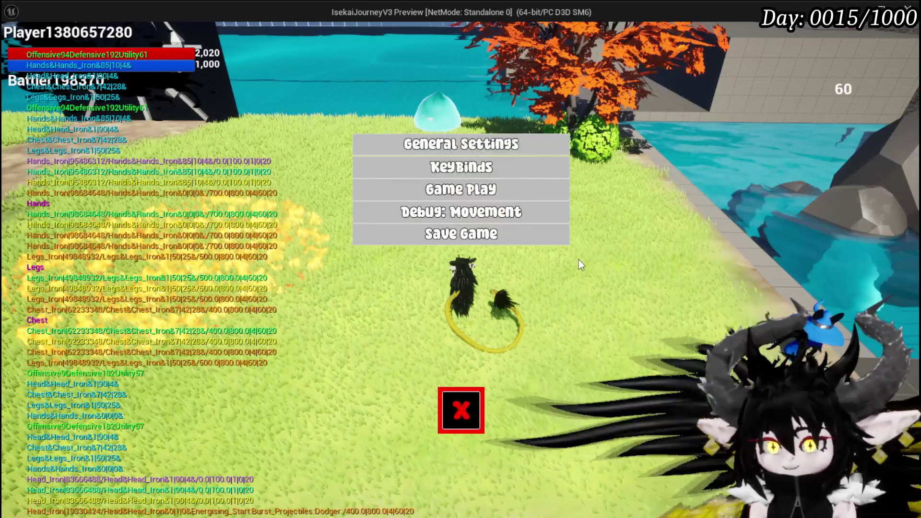
- Resume play and defeat the five water slimes with the Earth Fist and FireDebuffTest cards
left_click(477, 393)
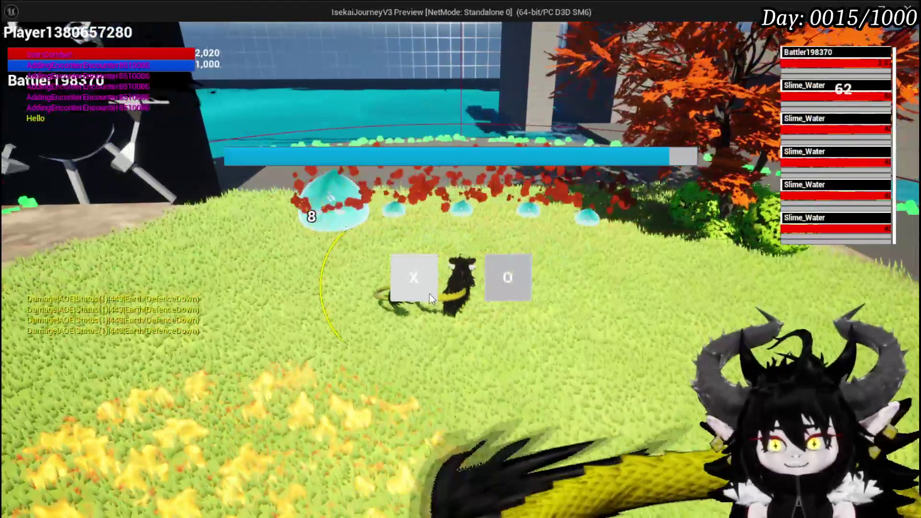
left_click(429, 294)
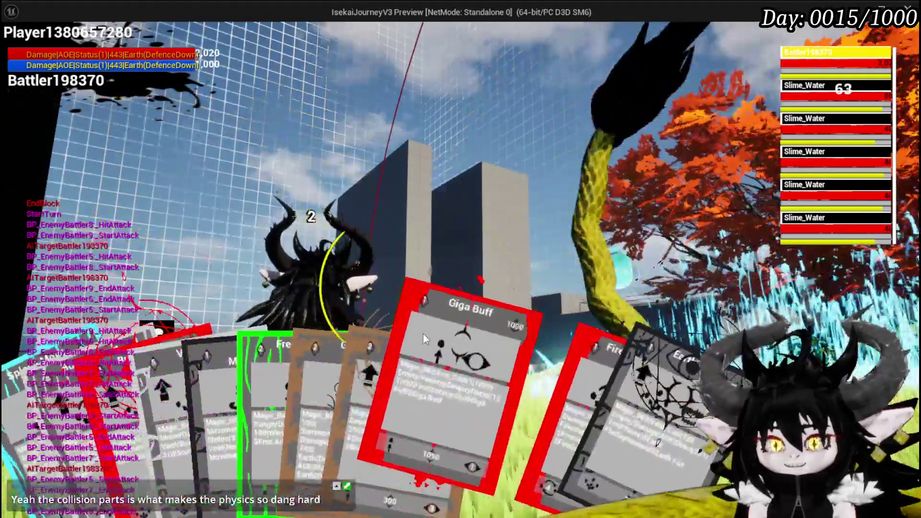
left_click(423, 335)
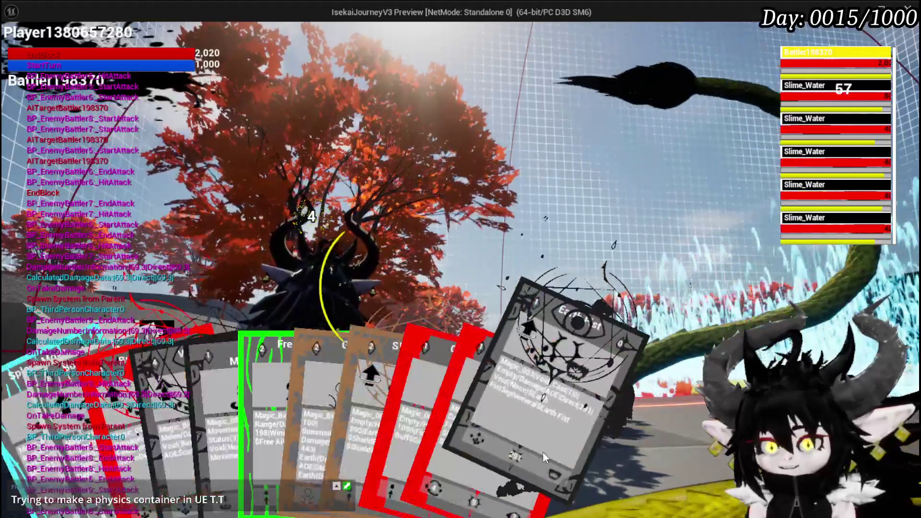
left_click(542, 451)
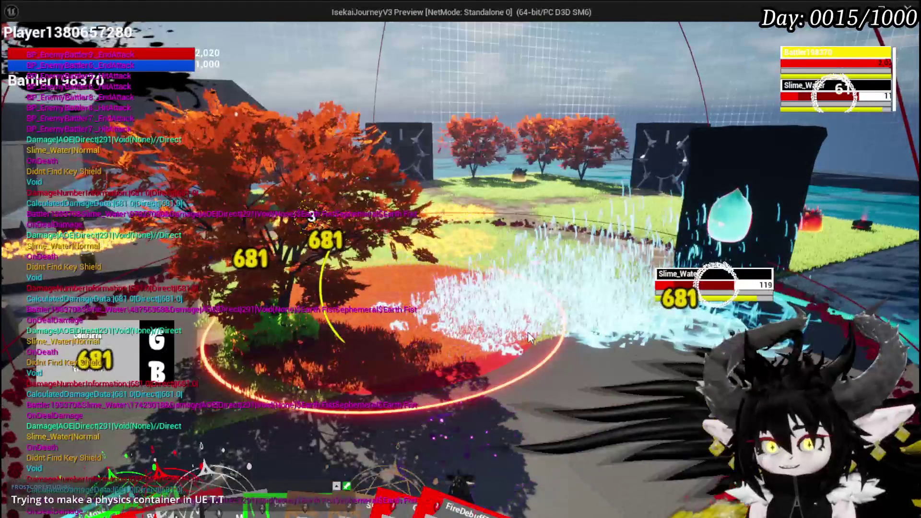
mouse_move(211, 432)
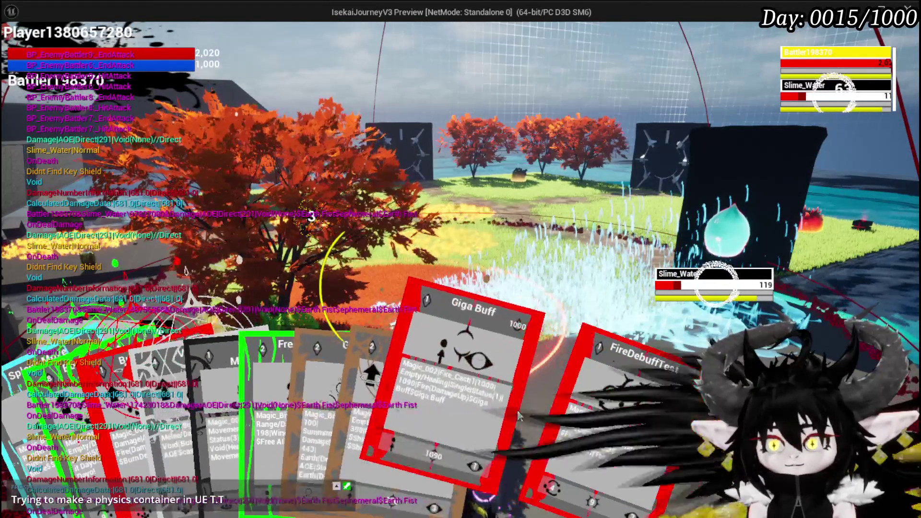
left_click(534, 407)
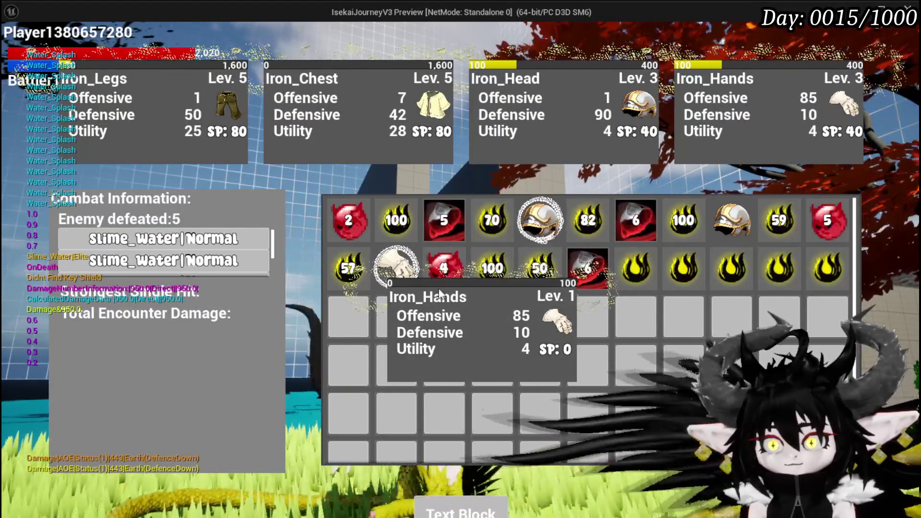
- Inspect the Iron_Head helmets in the victory loot grid and claim the loot
mouse_move(554, 217)
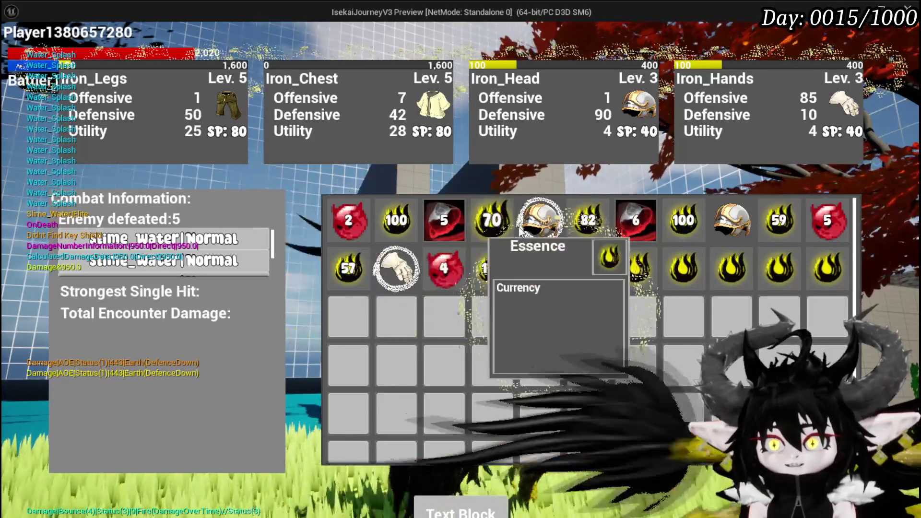
mouse_move(402, 266)
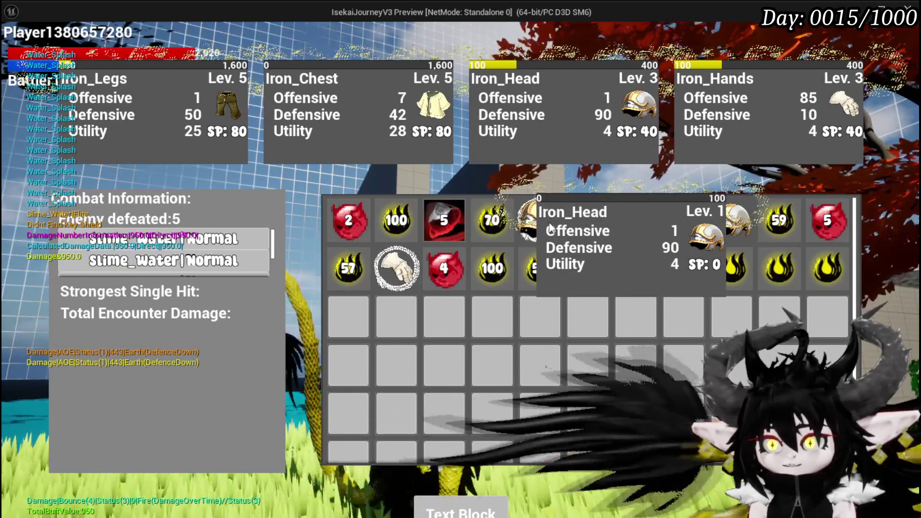
left_click(549, 220)
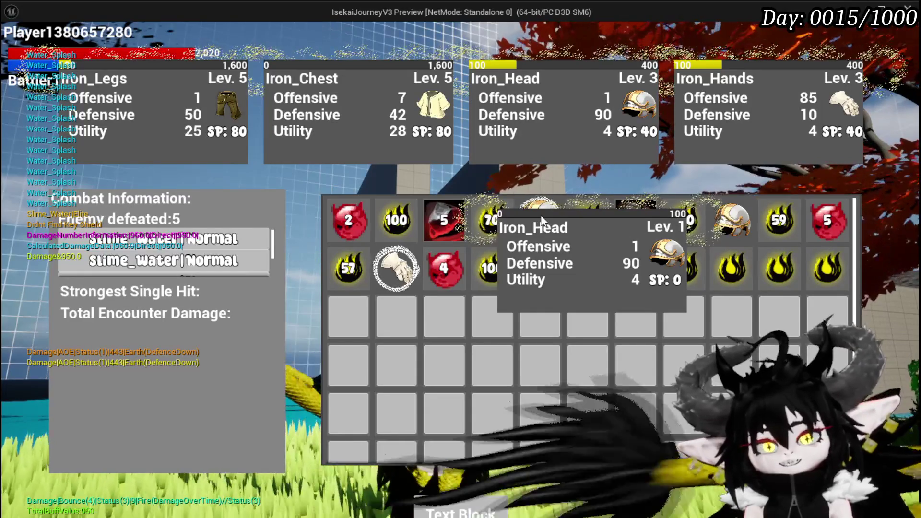
left_click(541, 220)
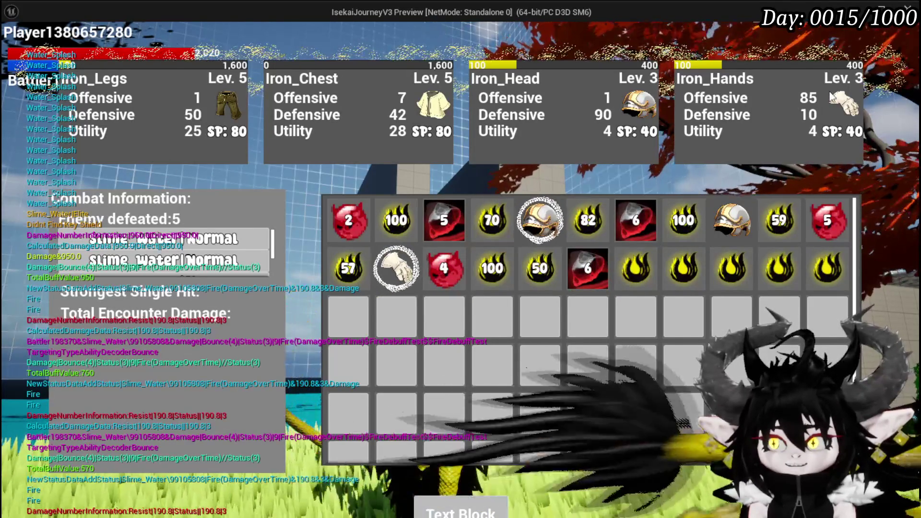
left_click(476, 511)
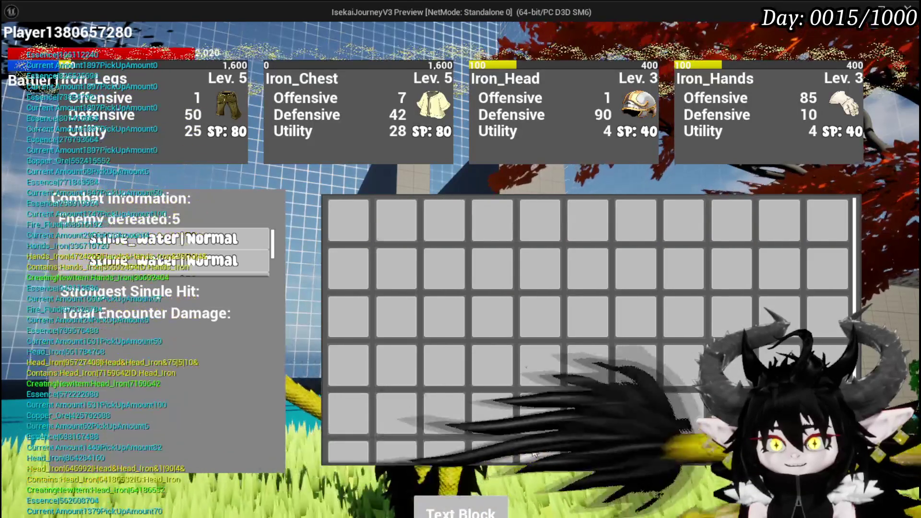
- Check the equipped Iron_Head's stats in the equipment menu, then stop the play test
key("i")
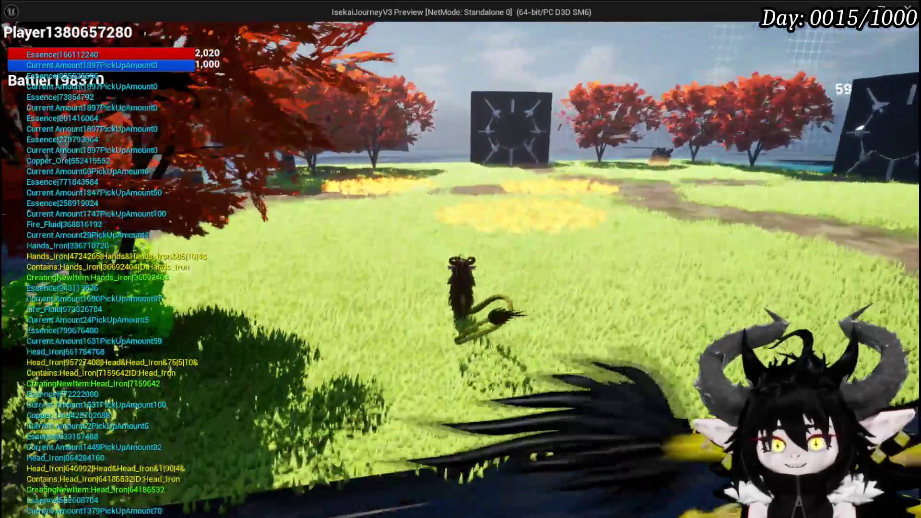
key("i")
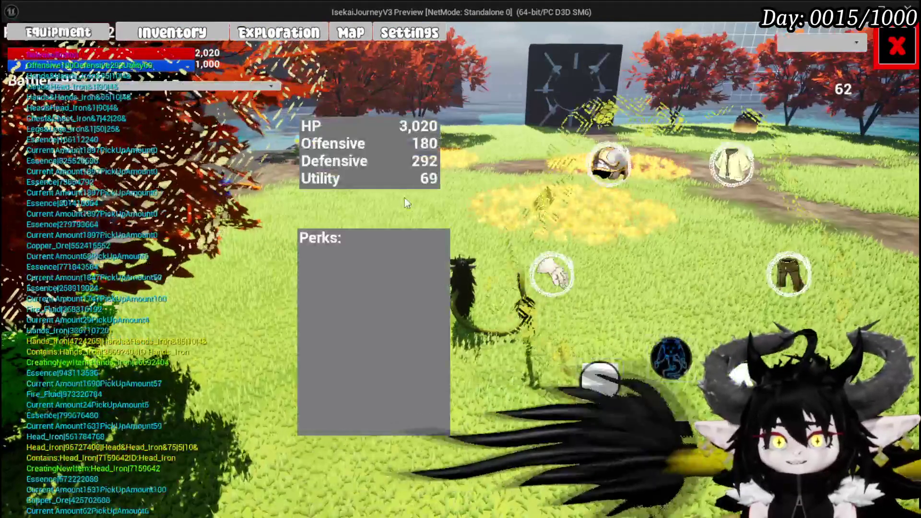
left_click(609, 165)
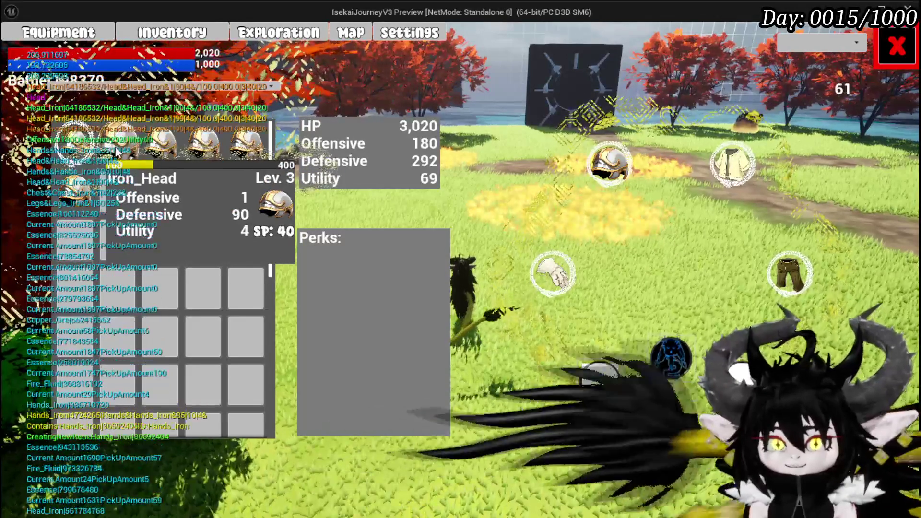
left_click(896, 45)
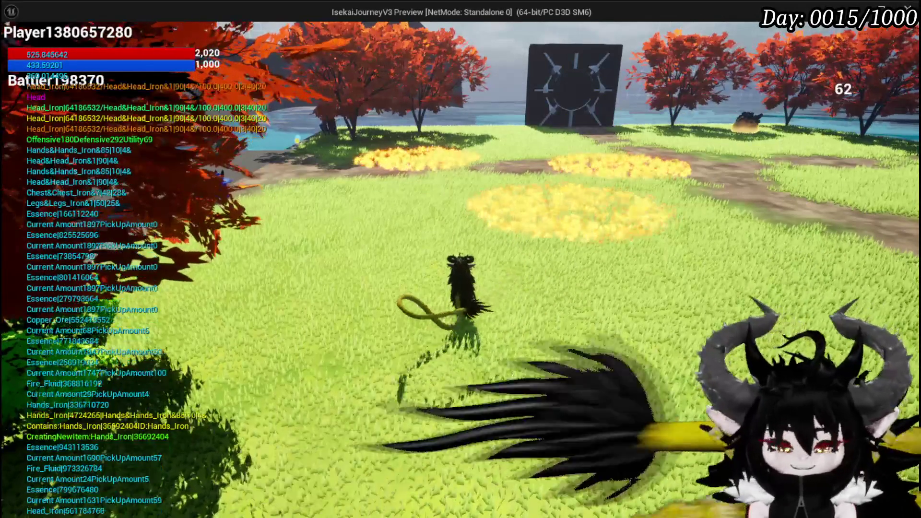
key("Escape")
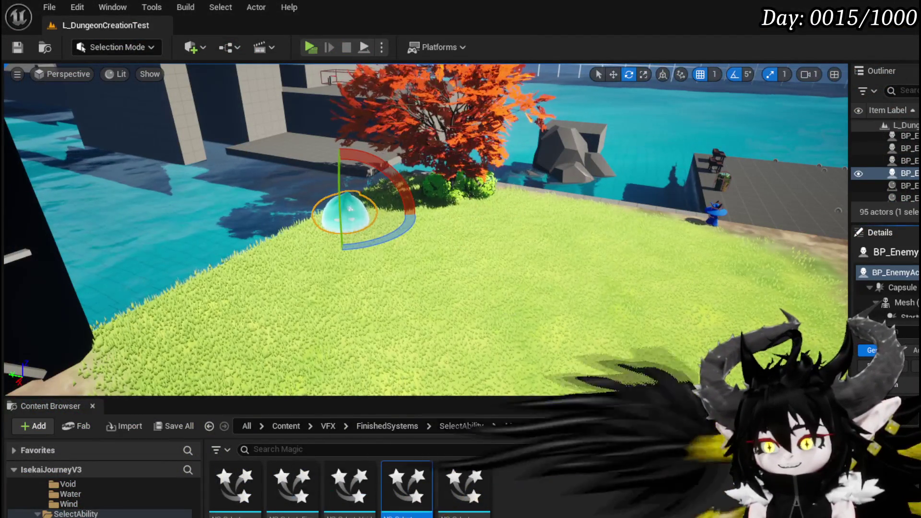
- Look through DT_BattlerInfo, DB_EnemyMontage and BP_CircleMarker_Child's hit-zone trace settings, then view Ability_VFX_DataTable
key("alt+Tab")
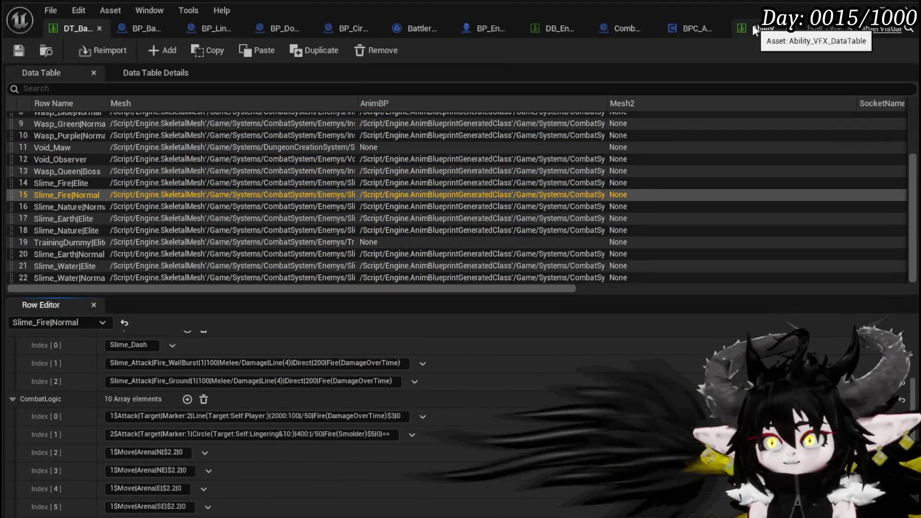
left_click(547, 25)
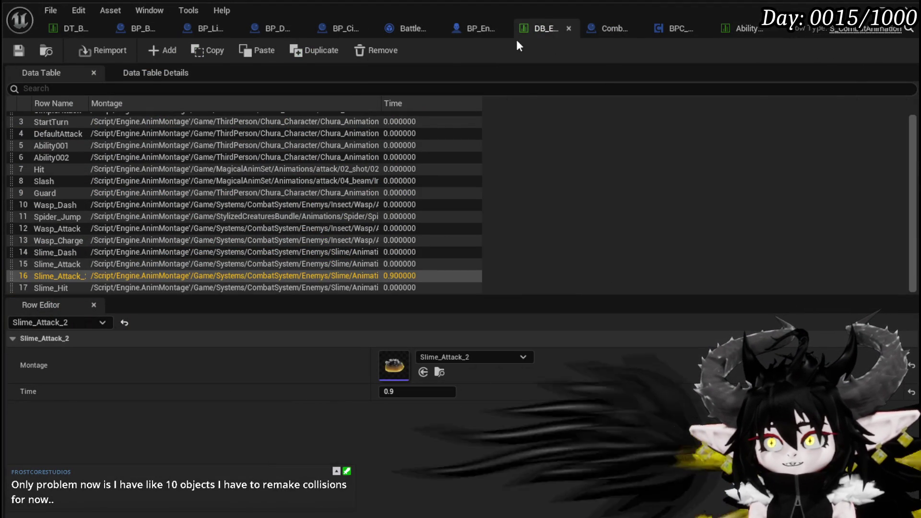
left_click(44, 26)
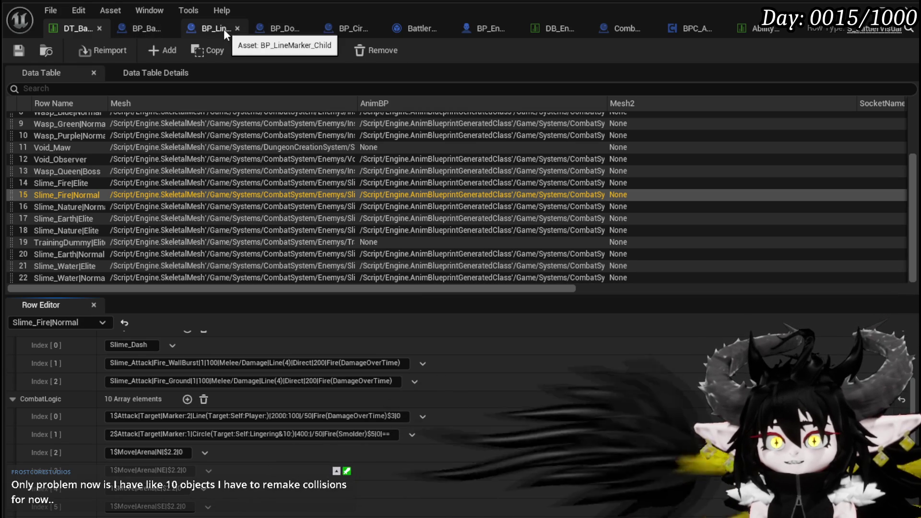
left_click(348, 28)
left_click(439, 259)
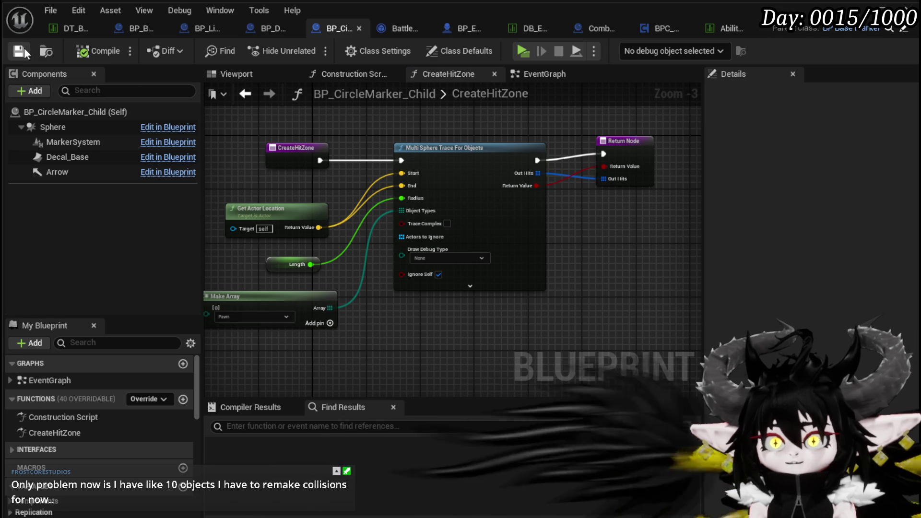
left_click(732, 32)
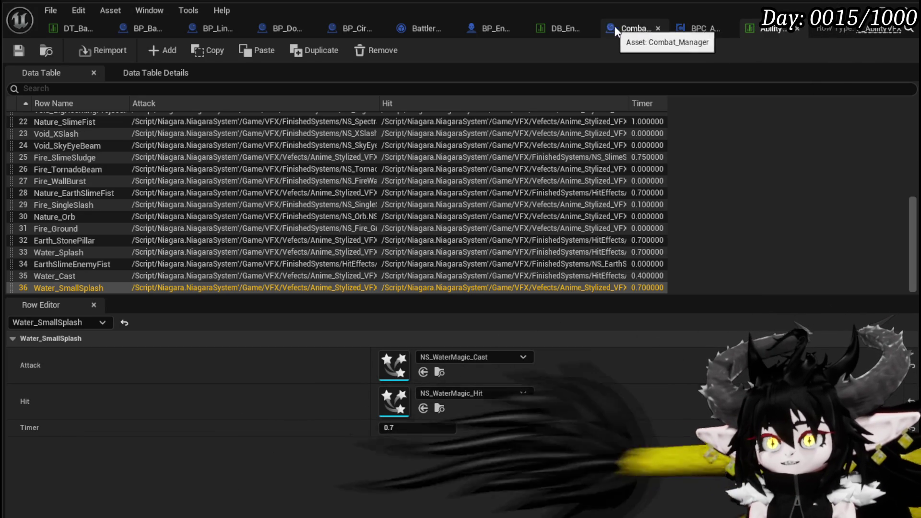
left_click(524, 29)
- Review BP_EnemyBattler's event graph, BPC_AbilityVFX, Combat_Manager and DB_EnemyMontage, reaching the BattlerAI_Object blueprint
left_click(468, 30)
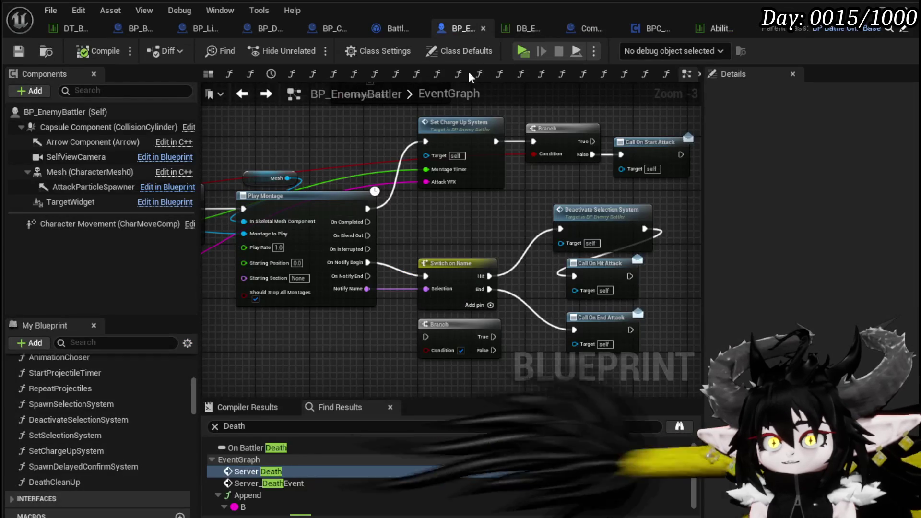
left_click_drag(513, 136, 464, 141)
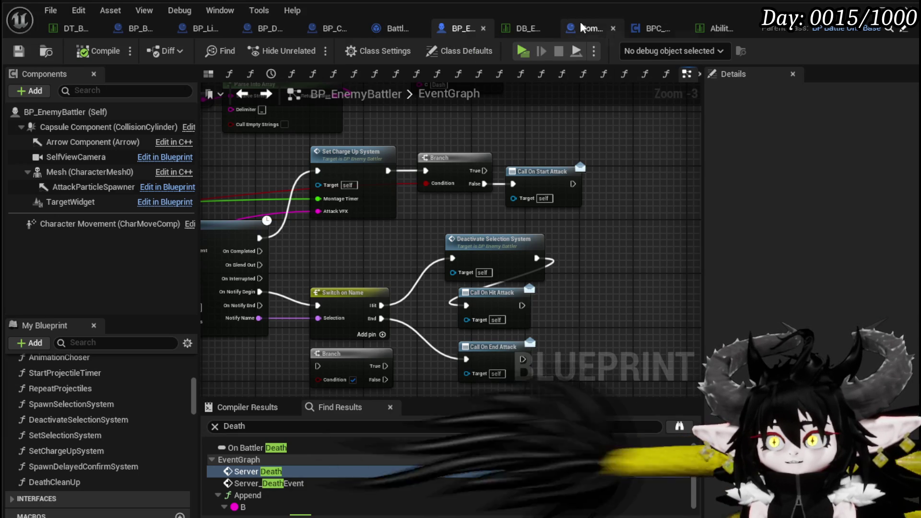
left_click(642, 27)
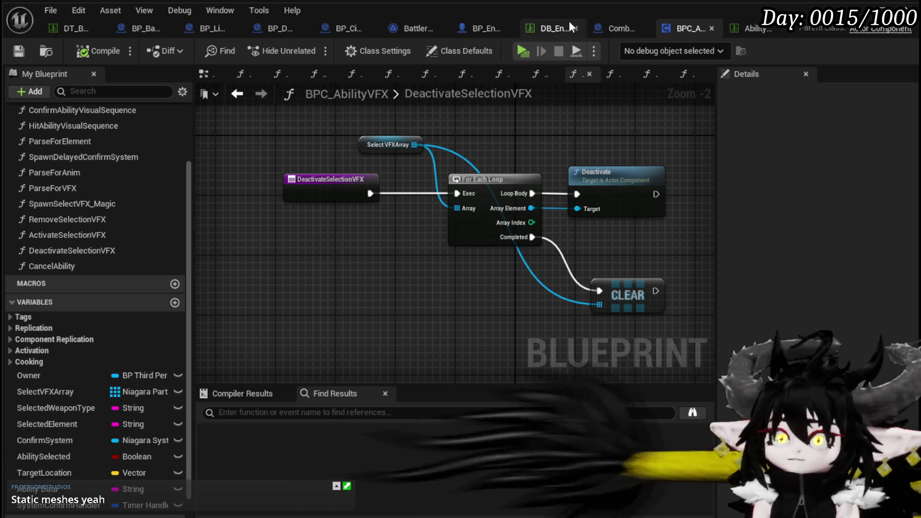
left_click(615, 27)
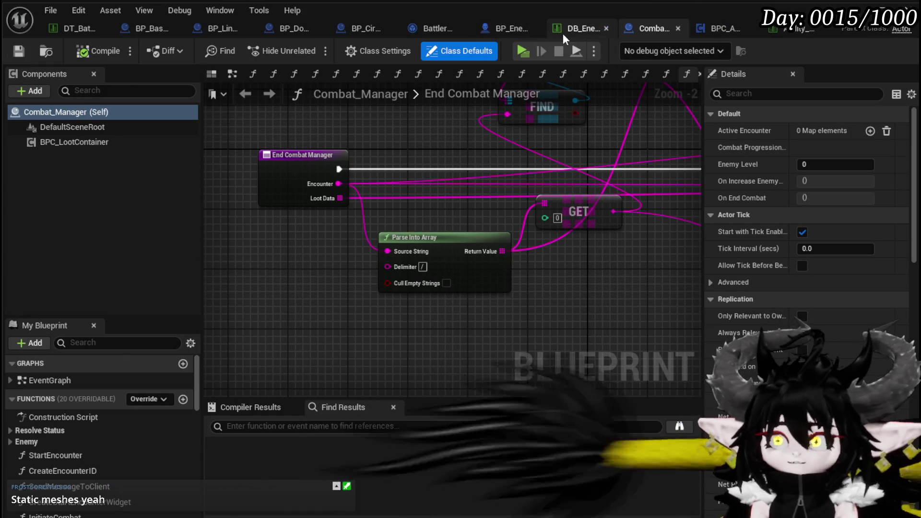
left_click(580, 28)
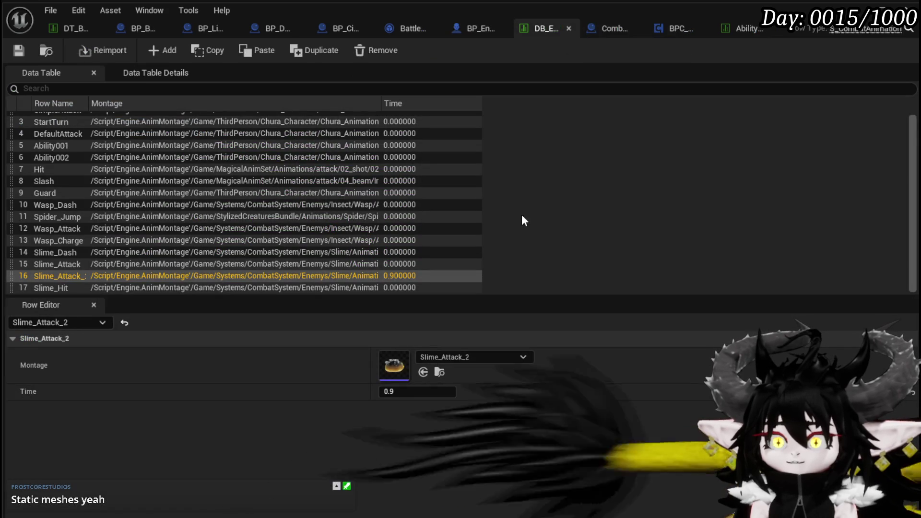
left_click(461, 33)
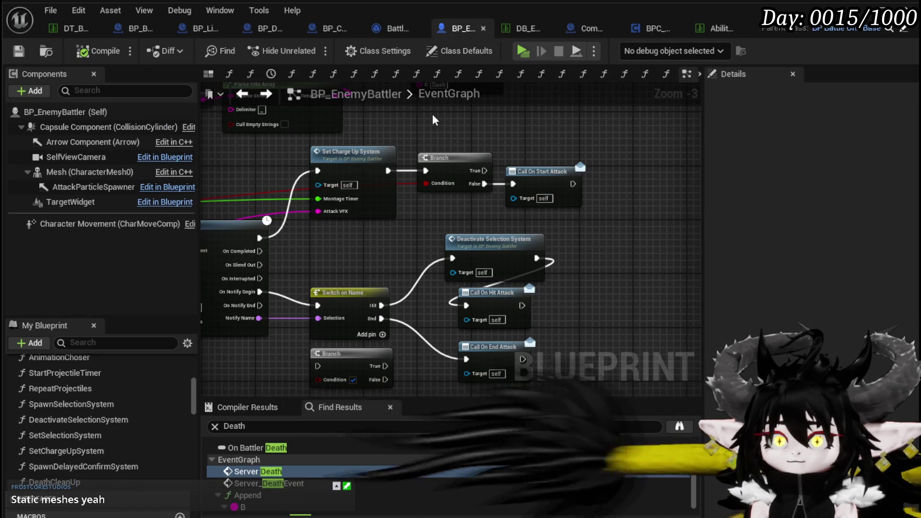
left_click(381, 29)
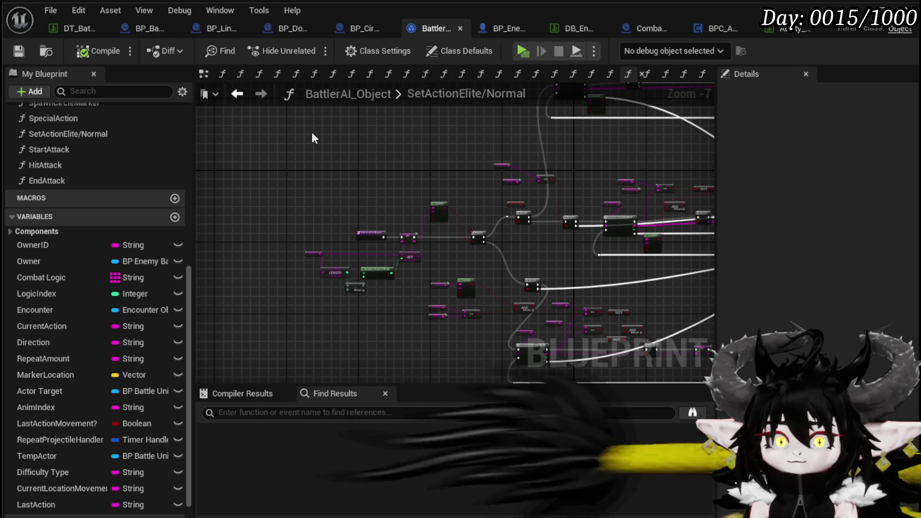
left_click(61, 29)
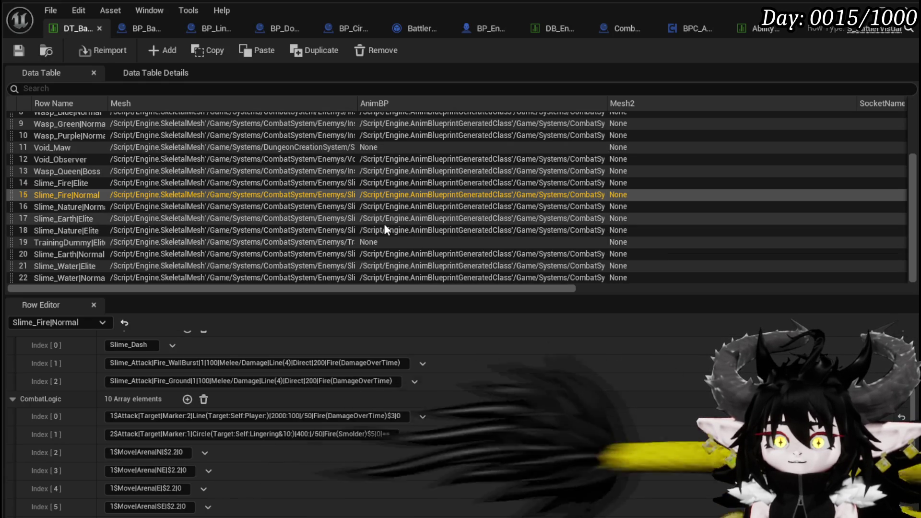
- Scroll the DT_BattlerInfo Row Editor, view BP_BaseMarker's CreateHitZone function, then return to the level editor
scroll(476, 421, "down", 4)
scroll(461, 376, "up", 5)
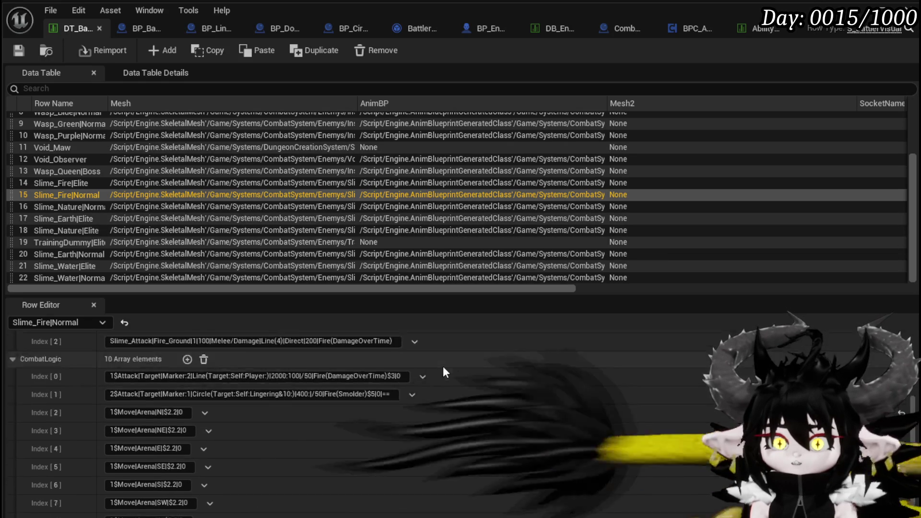
scroll(320, 281, "up", 4)
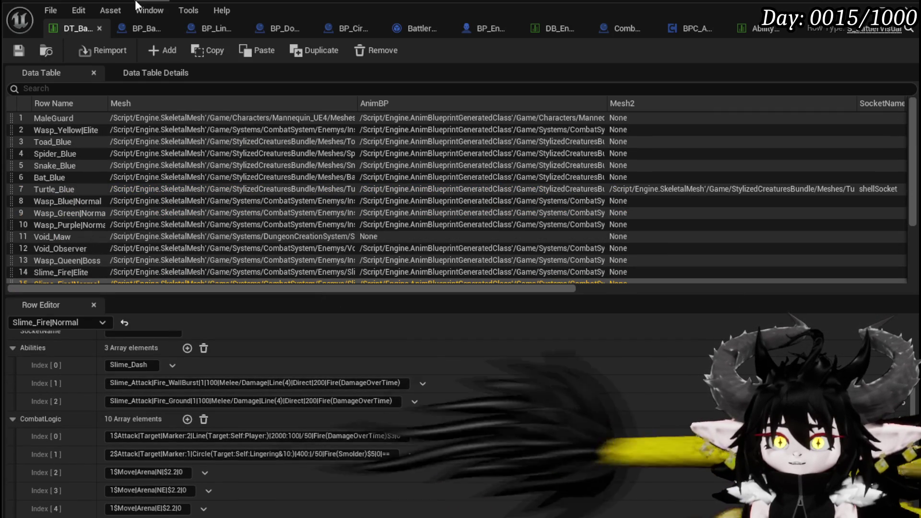
left_click(136, 24)
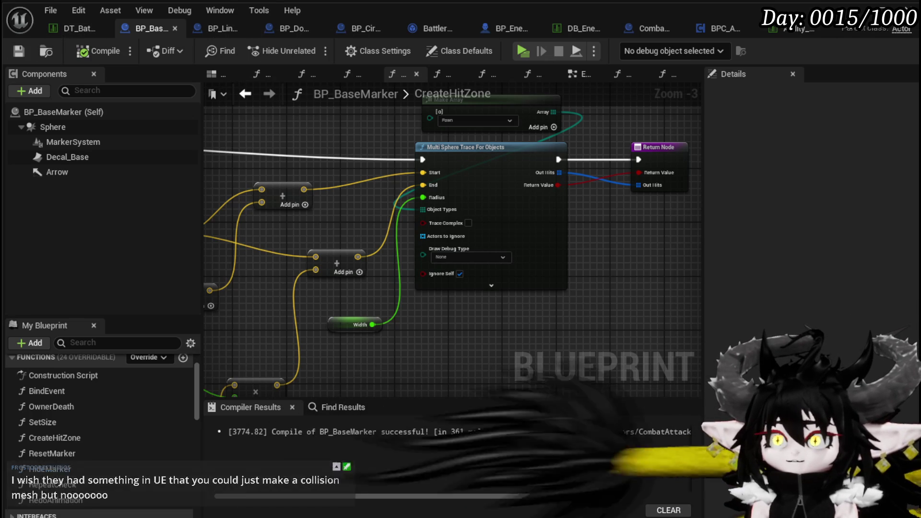
key("alt+Tab")
scroll(101, 499, "up", 5)
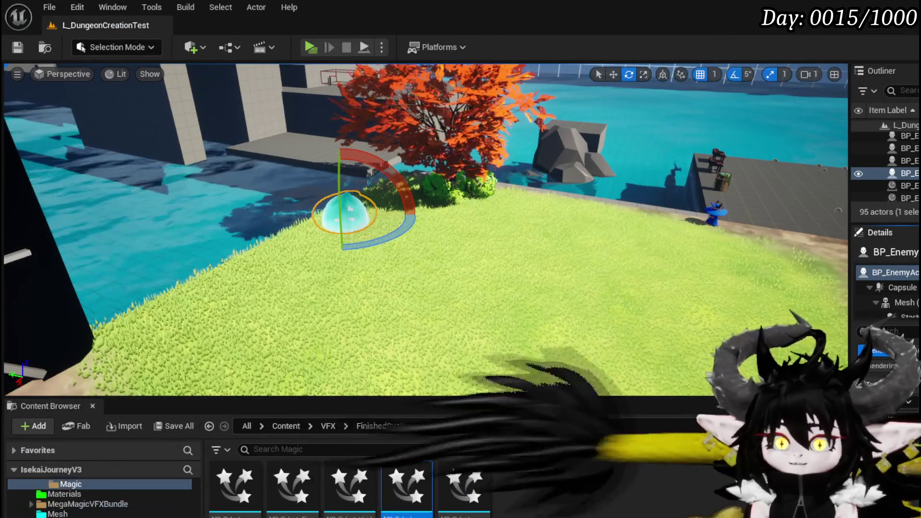
- Select SmallRock4 in the water, frame the view on it, and bring up its static mesh editor
left_click_drag(426, 230, 499, 201)
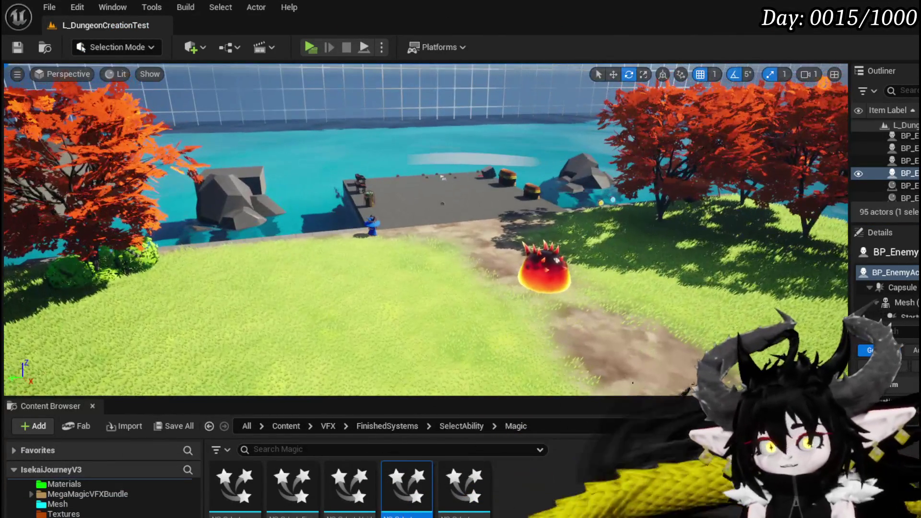
left_click(307, 240)
key("f")
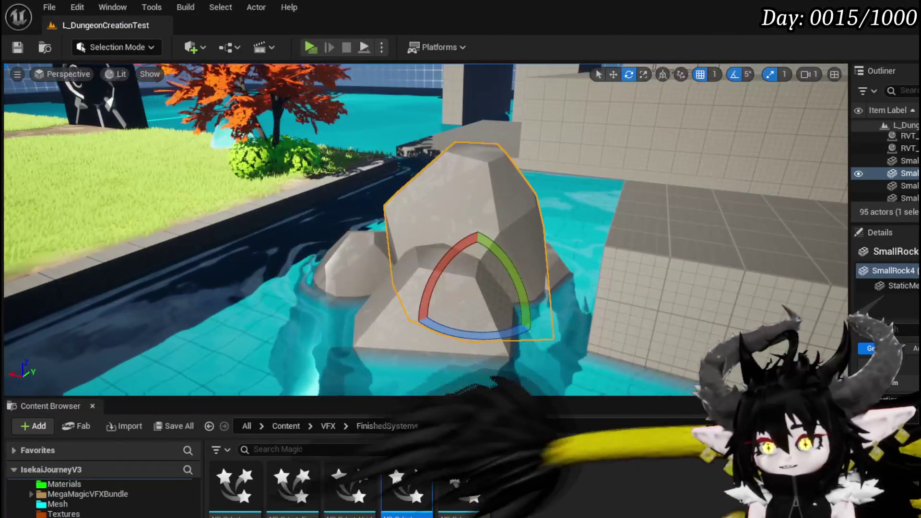
key("ctrl+e")
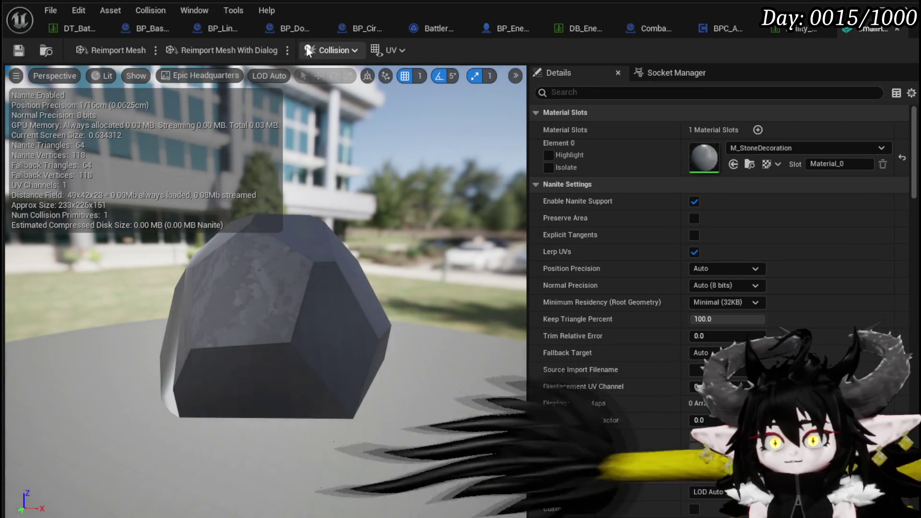
- Review the rock mesh's collision options and Details collision settings, then bring up the viewport Show menu
left_click(333, 49)
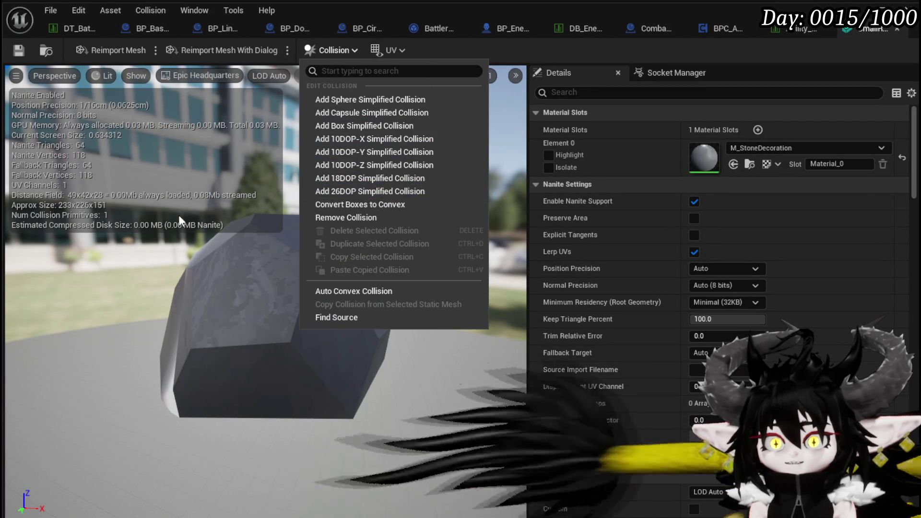
scroll(571, 266, "down", 5)
scroll(569, 259, "down", 15)
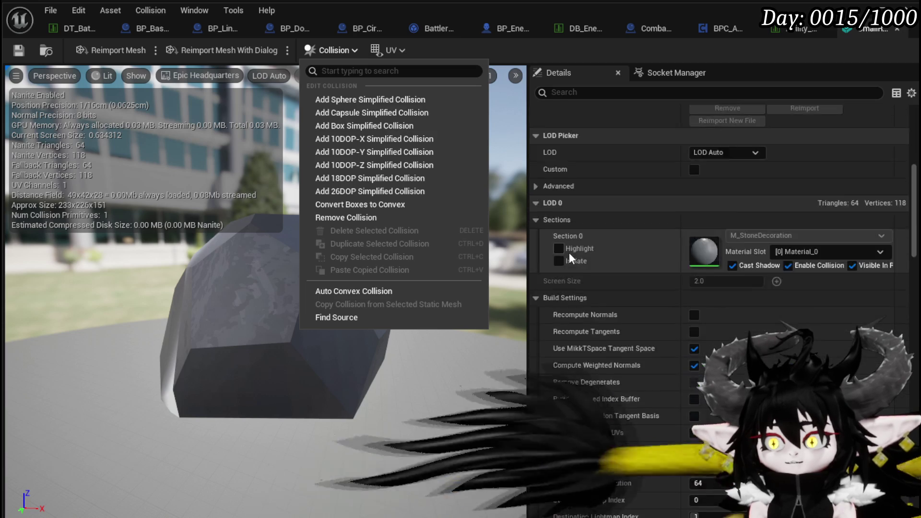
scroll(569, 254, "down", 20)
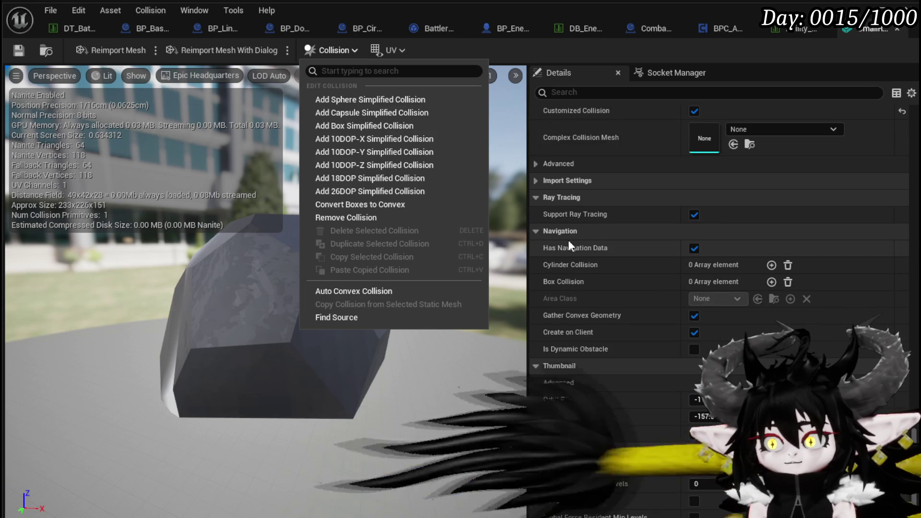
scroll(623, 307, "up", 10)
scroll(620, 287, "up", 8)
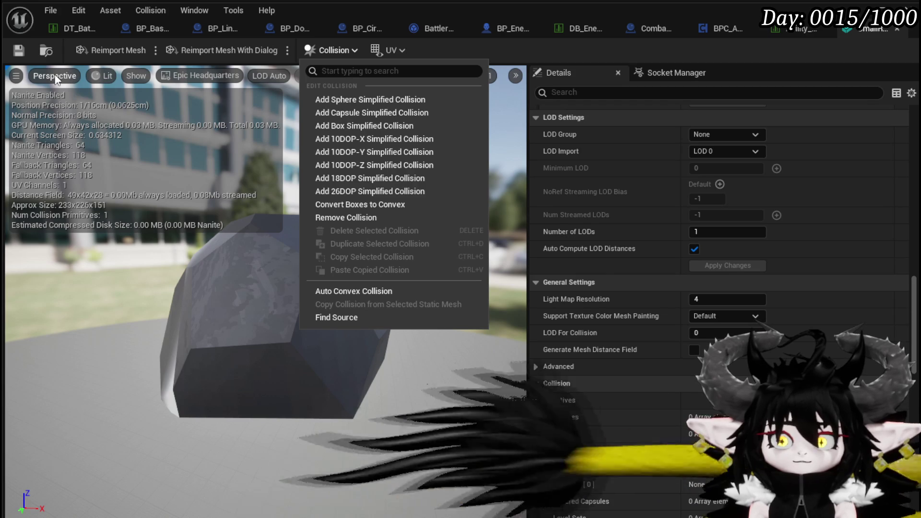
left_click(135, 76)
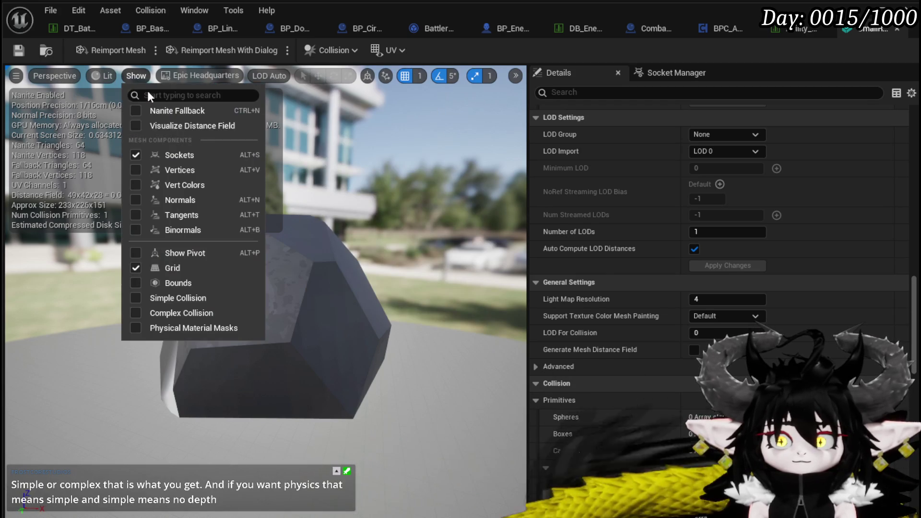
- Display the rock's complex collision wireframe, inspect it, and check Collision Complexity without changing it
left_click(134, 313)
left_click(409, 267)
mouse_move(326, 331)
left_mouse_down()
mouse_move(278, 297)
mouse_move(278, 335)
left_mouse_up()
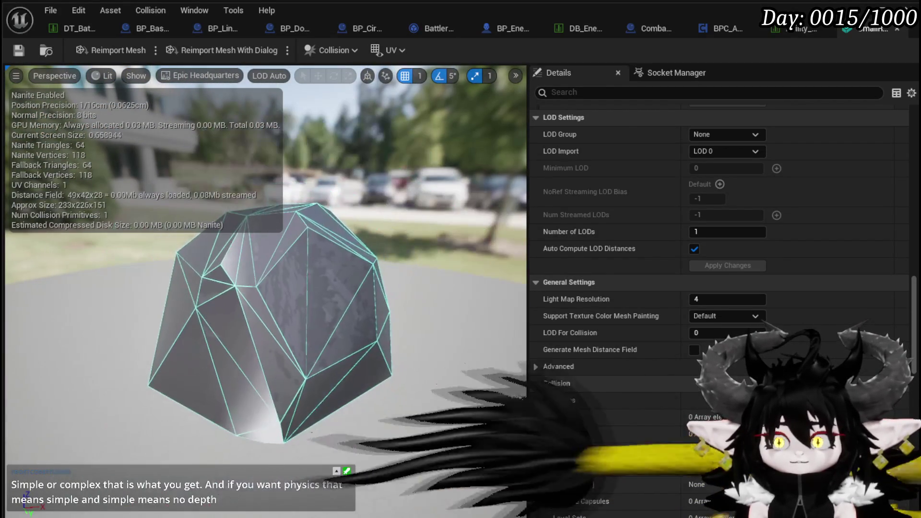
scroll(671, 250, "up", 10)
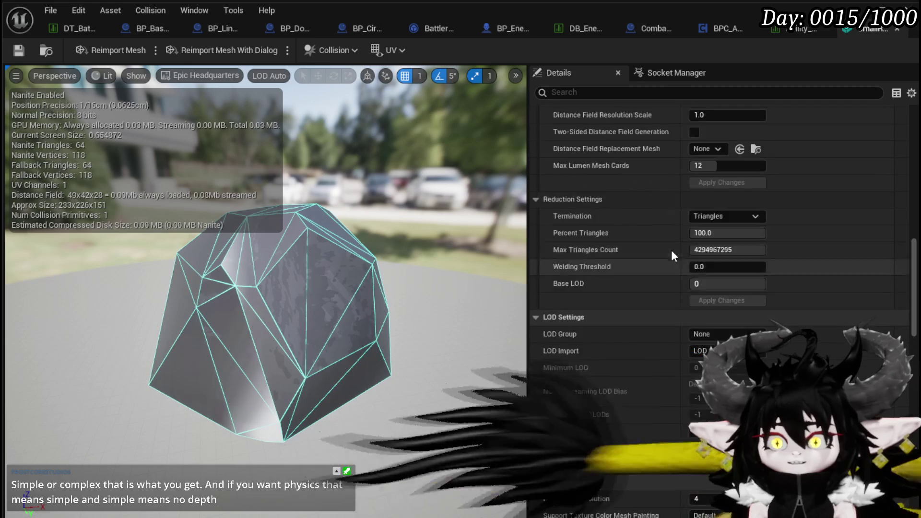
scroll(673, 247, "up", 15)
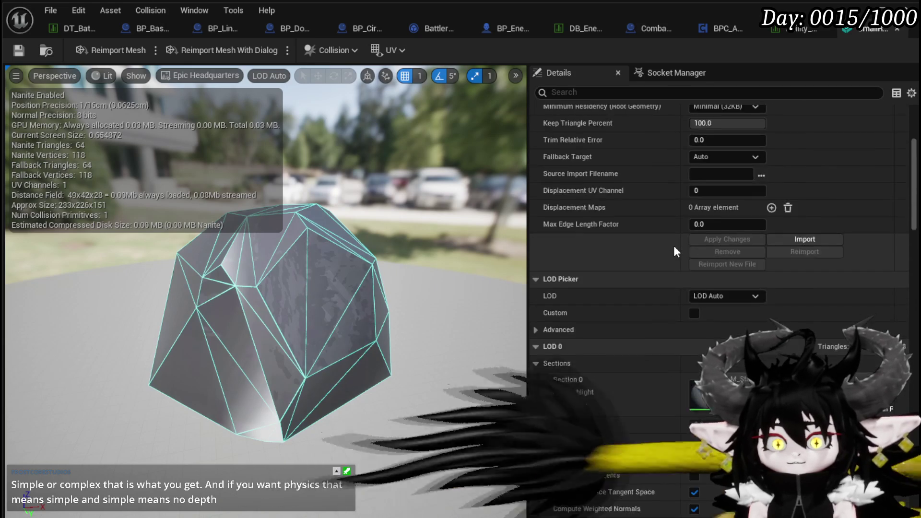
mouse_move(335, 288)
left_mouse_down()
mouse_move(172, 288)
mouse_move(318, 263)
left_mouse_up()
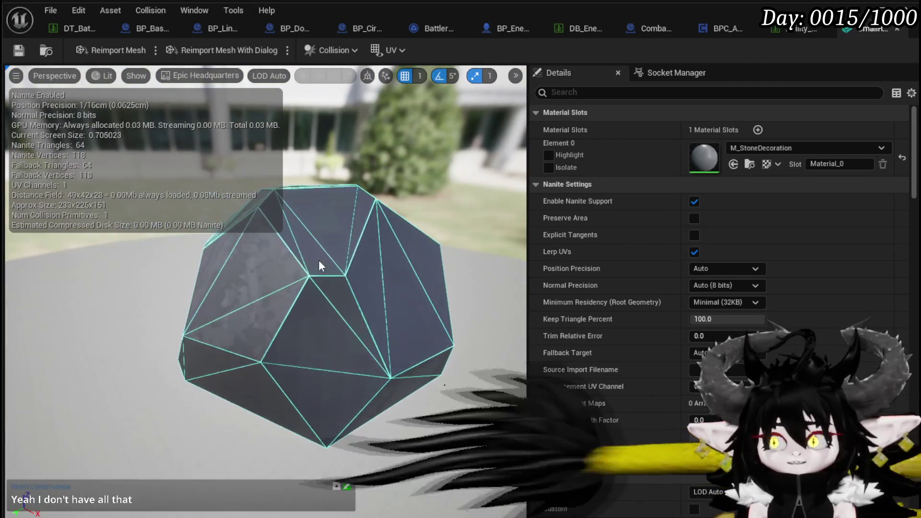
scroll(635, 278, "down", 2)
scroll(635, 277, "down", 15)
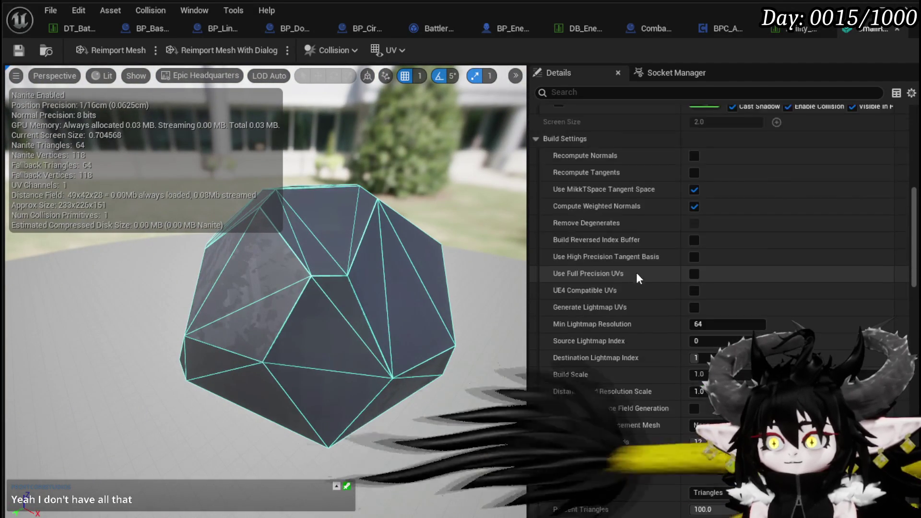
scroll(637, 262, "down", 15)
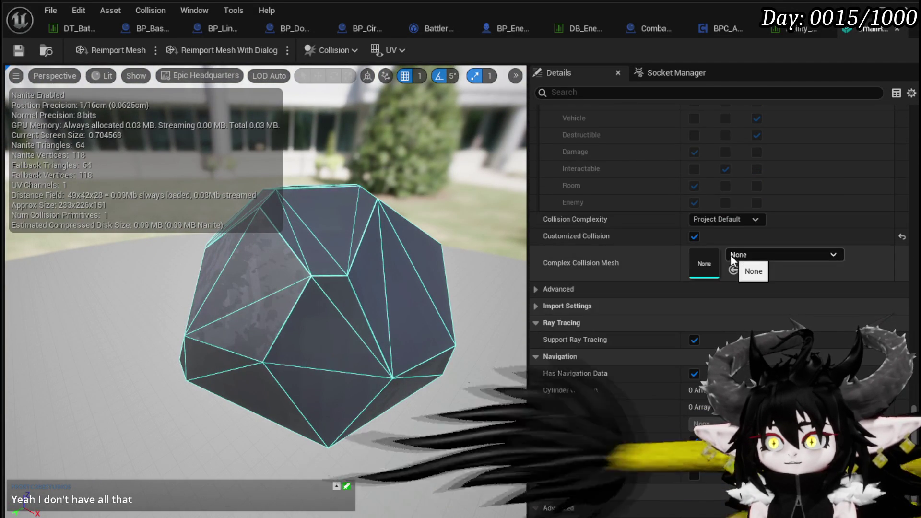
scroll(647, 247, "up", 1)
scroll(573, 235, "up", 1)
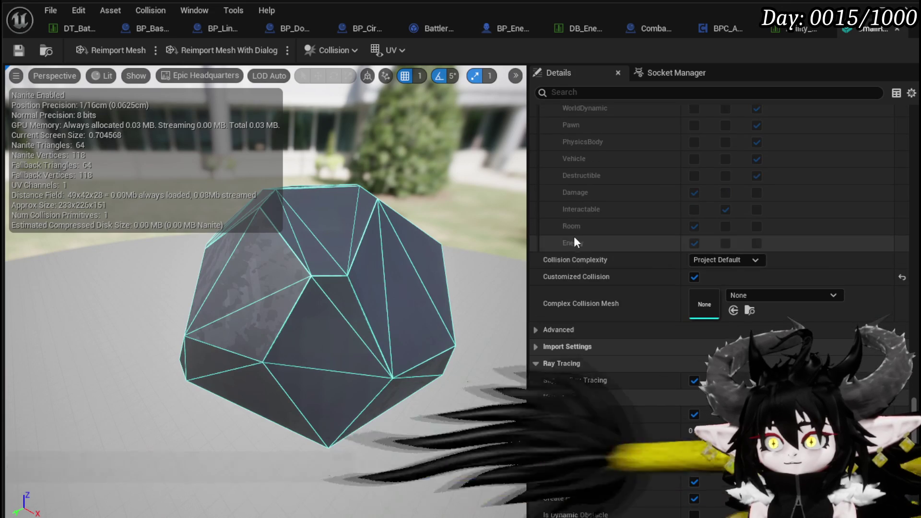
left_click(733, 261)
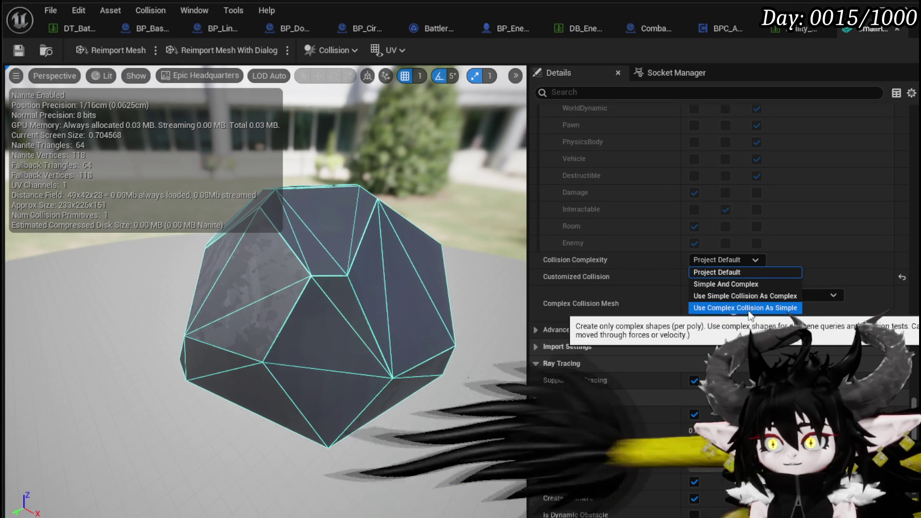
key("Escape")
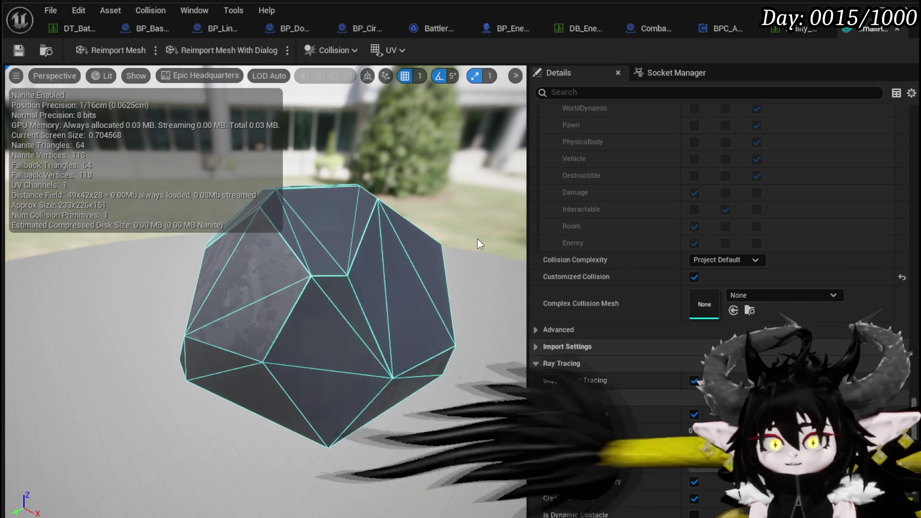
- Turn Simple Collision display on to inspect it, turn it back off, and close the rock mesh editor
left_click(125, 78)
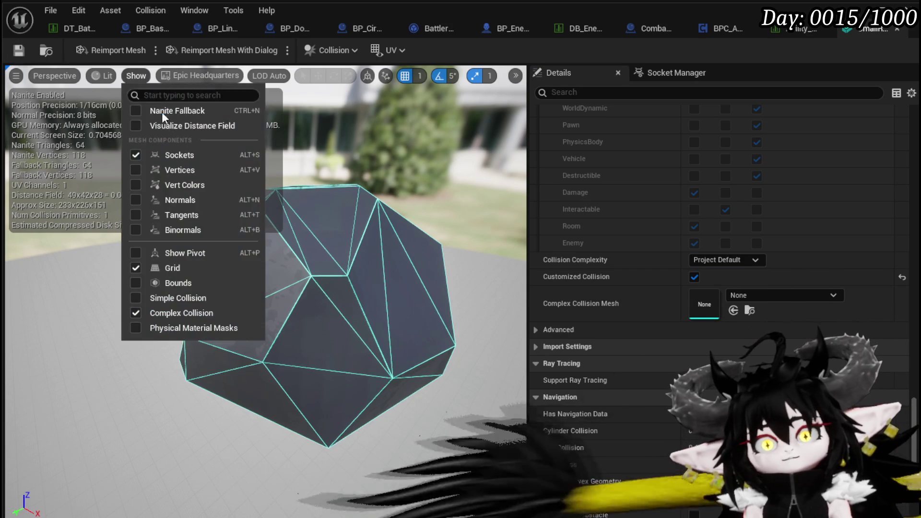
left_click(137, 296)
mouse_move(382, 203)
left_mouse_down()
mouse_move(254, 201)
mouse_move(192, 218)
mouse_move(387, 204)
left_mouse_up()
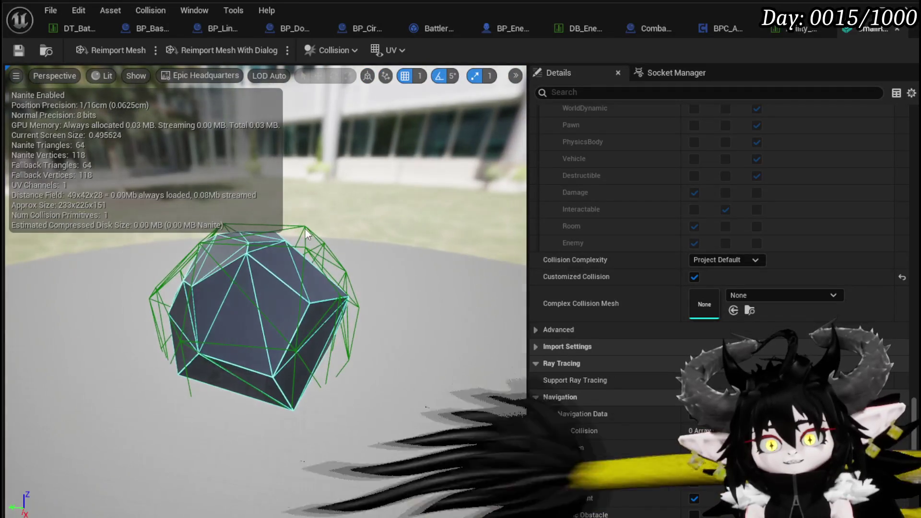
left_click(128, 75)
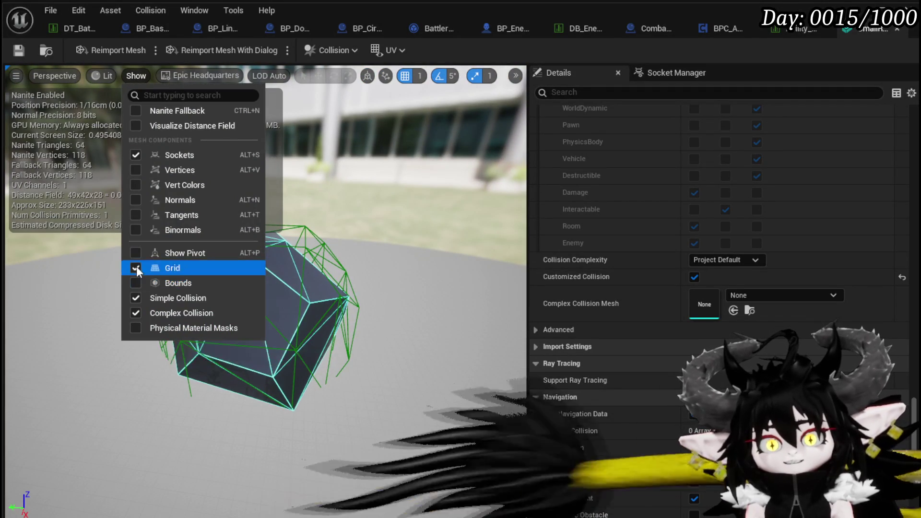
left_click(138, 300)
left_click(409, 243)
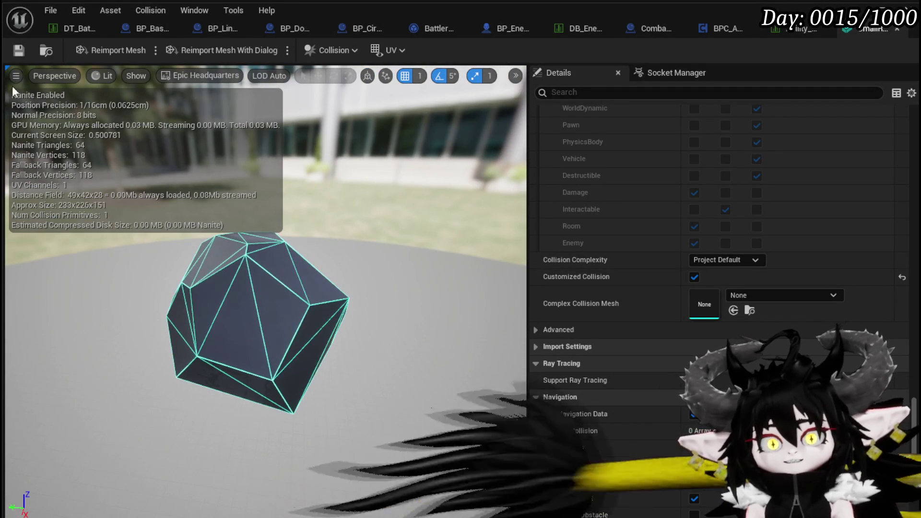
left_click(896, 30)
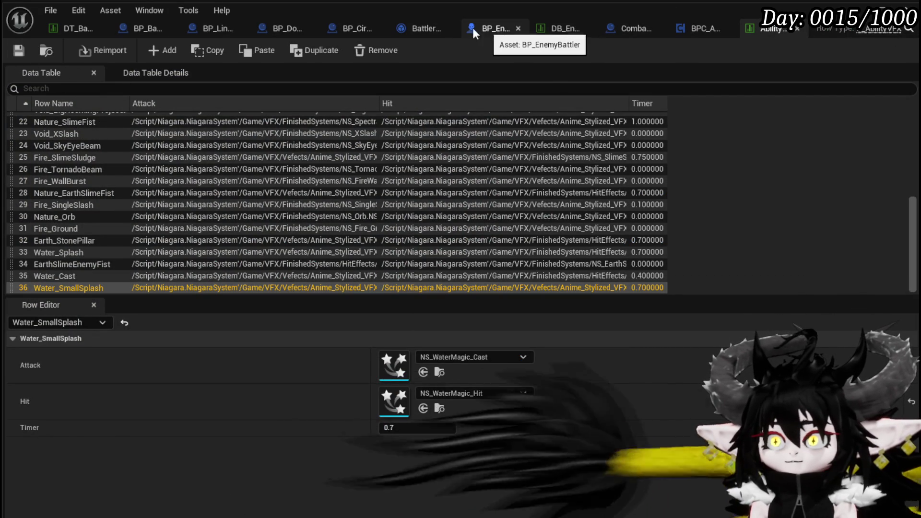
- From BP_CircleMarker_Child, browse the Content Browser to Systems/CombatSystem/DataBase and open the enemy loot data table
left_click(358, 27)
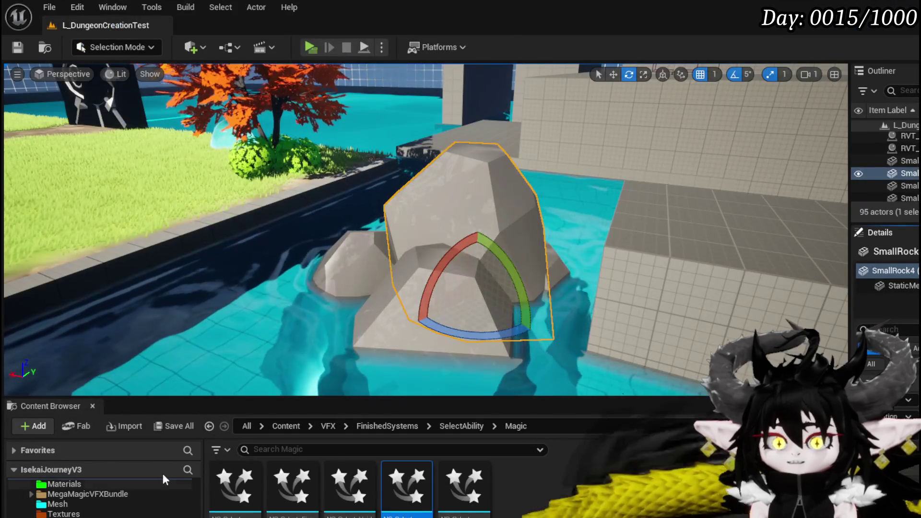
scroll(163, 480, "down", 15)
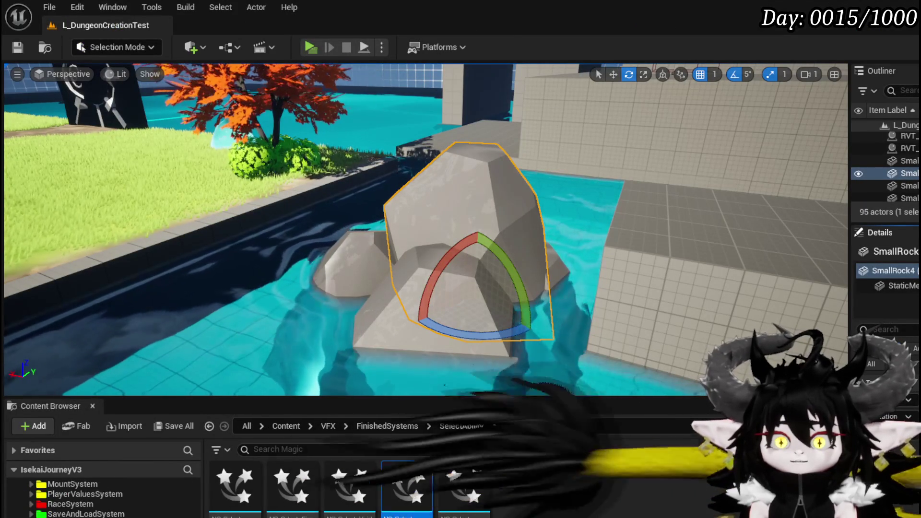
scroll(103, 499, "up", 5)
scroll(103, 499, "down", 3)
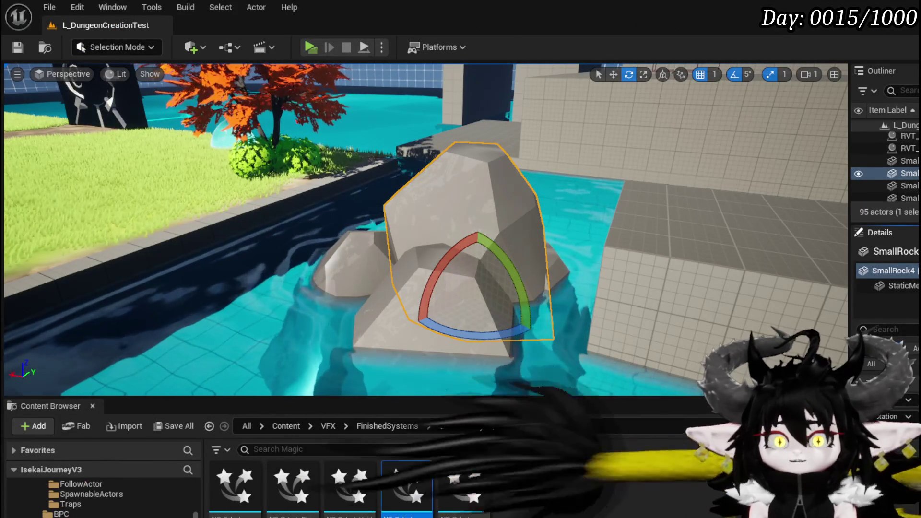
scroll(118, 515, "up", 5)
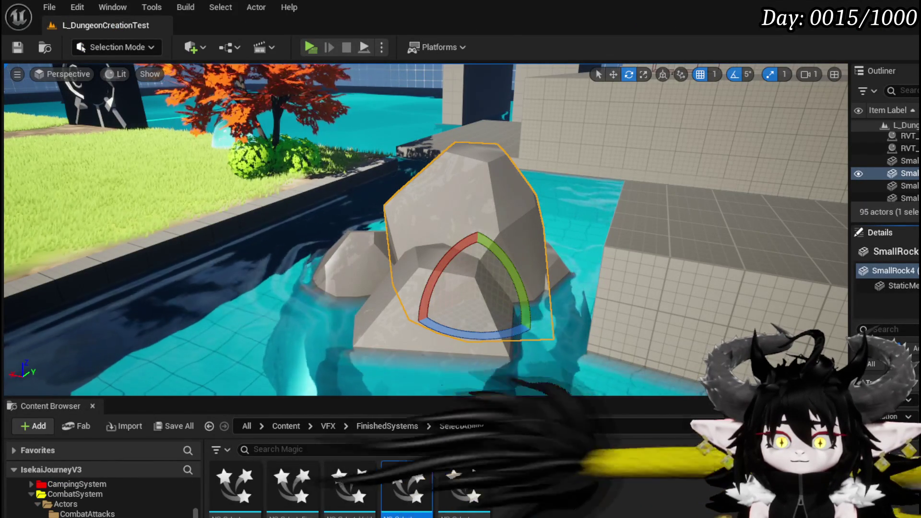
scroll(115, 515, "down", 3)
left_click(110, 515)
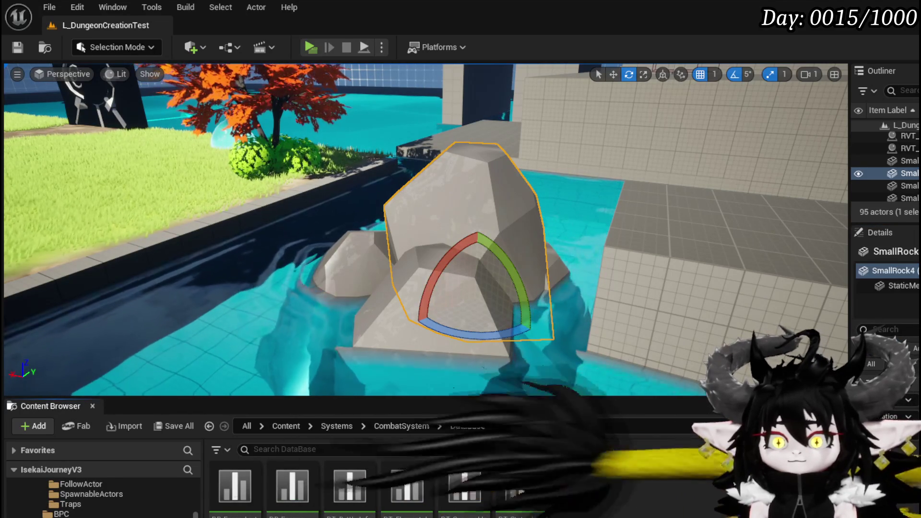
double_click(242, 508)
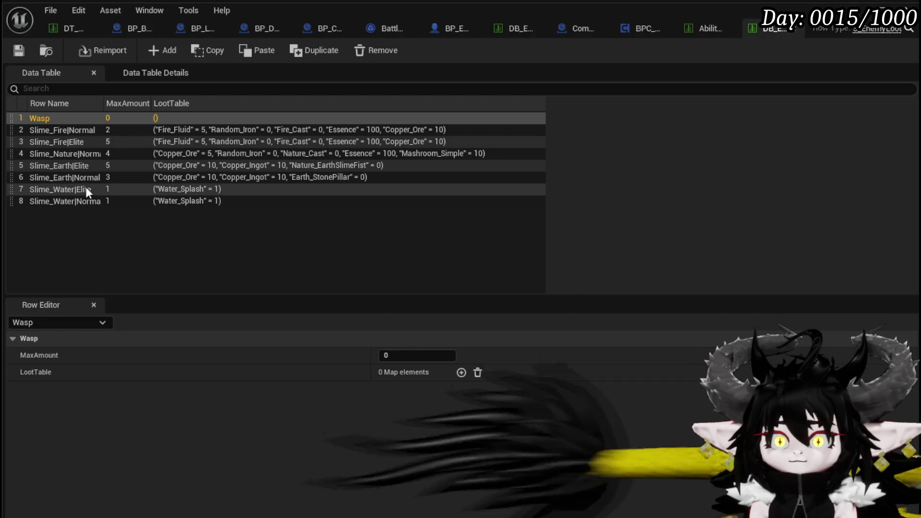
left_click(85, 178)
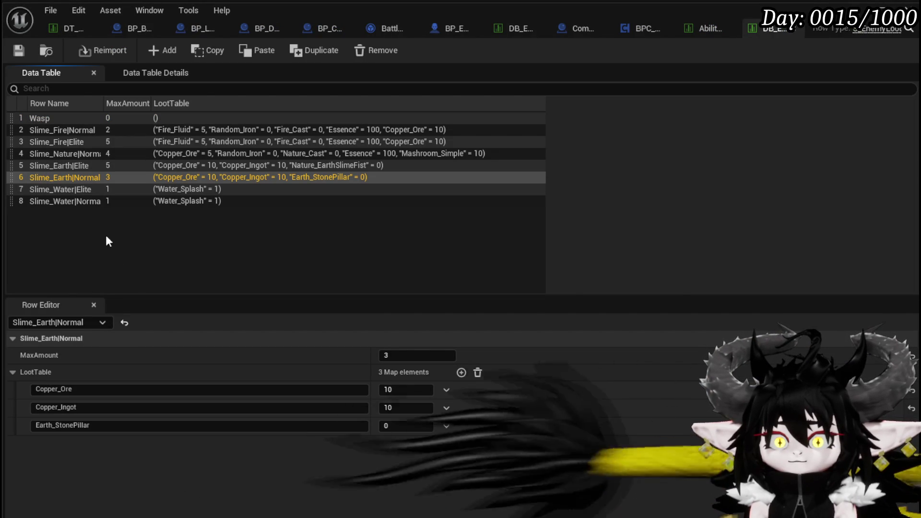
left_click(71, 189)
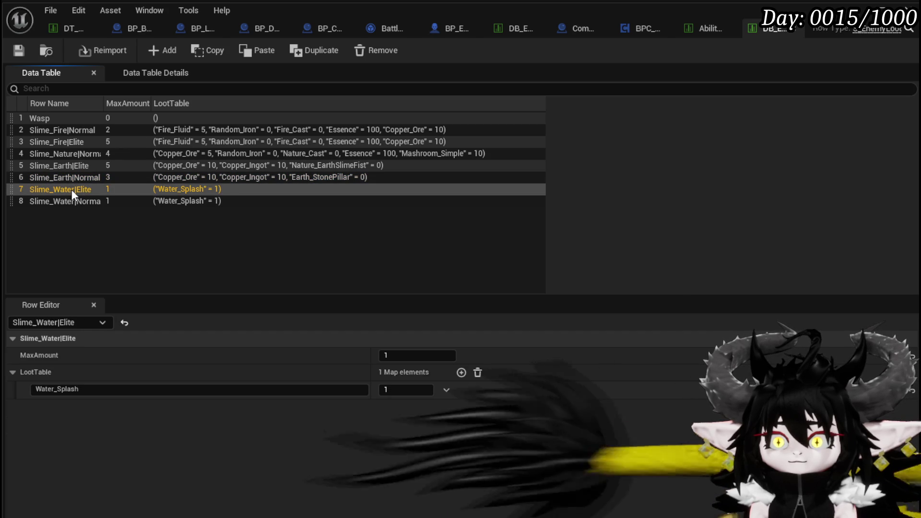
left_click(67, 203)
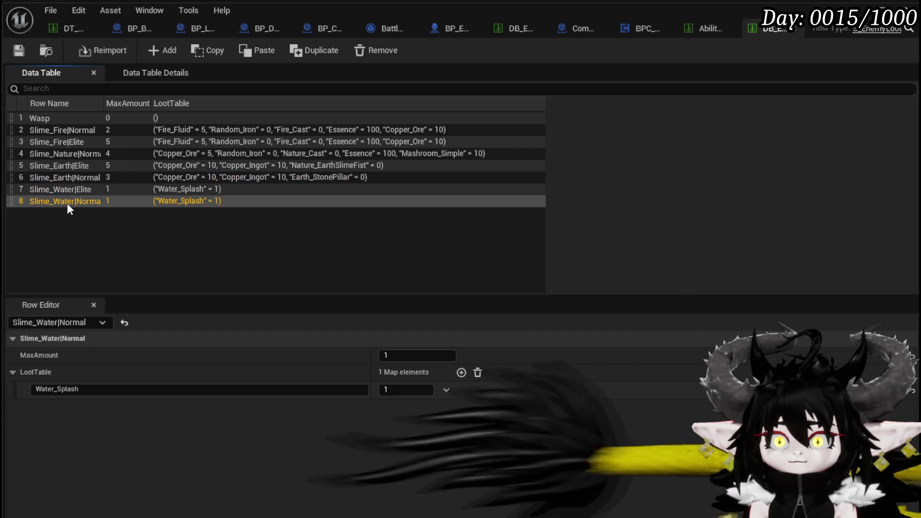
left_click(68, 191)
left_click(65, 200)
left_click(67, 192)
left_click(65, 202)
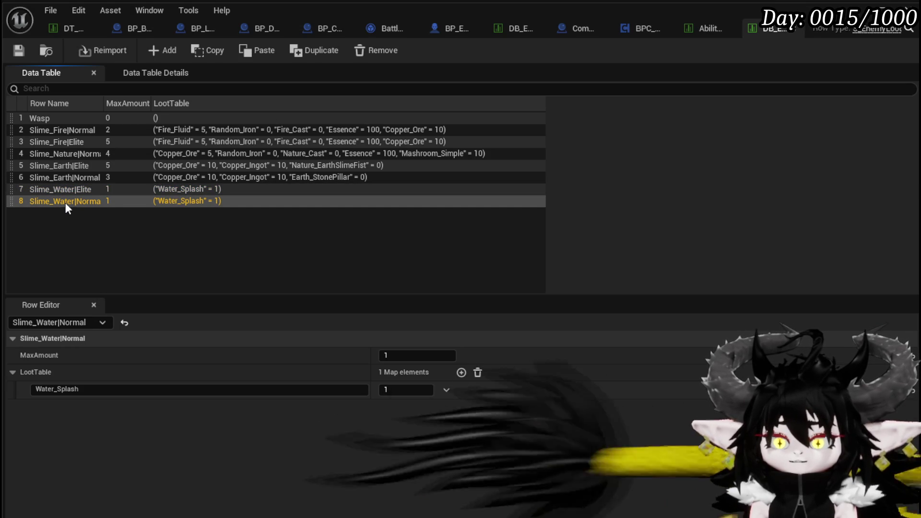
left_click(64, 193)
left_click(61, 200)
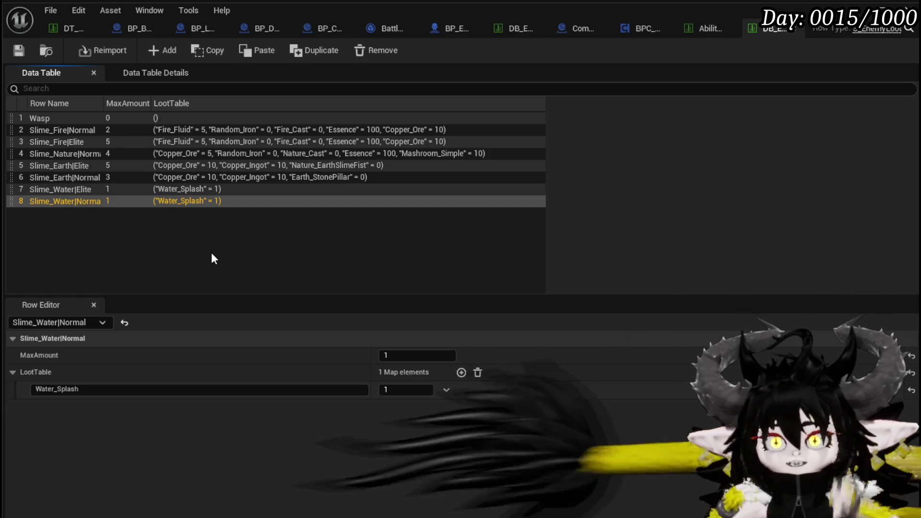
left_click(230, 189)
left_click(237, 178)
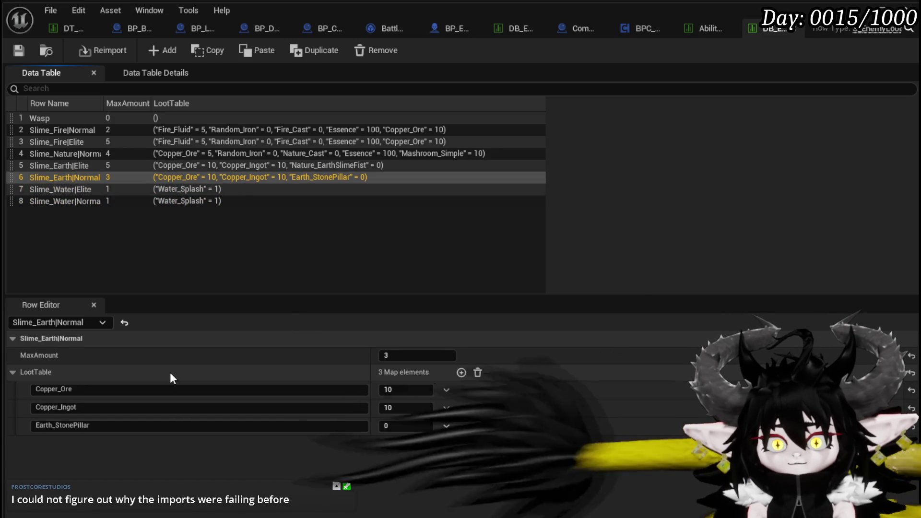
- Set Slime_Water|Normal's Water_Splash amount to 10, copied from the Copper_Ore amount
right_click(498, 390)
left_click(536, 416)
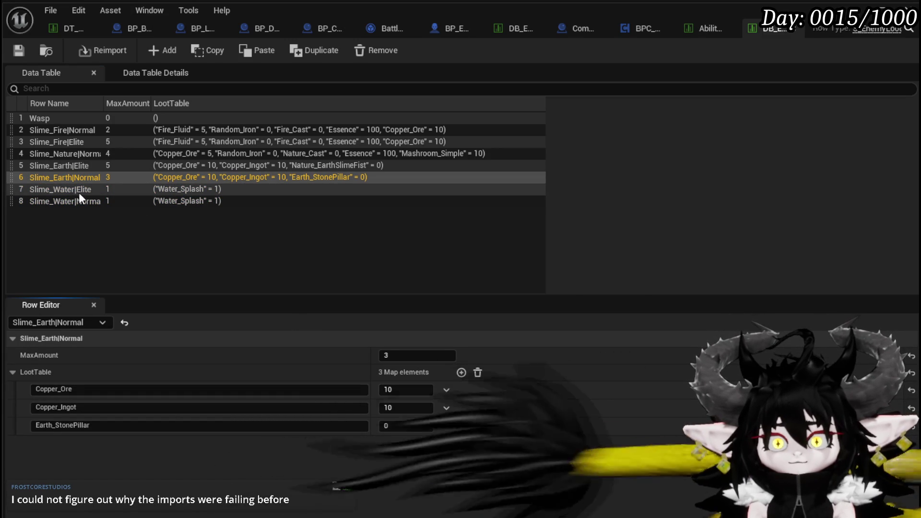
left_click(110, 200)
right_click(476, 394)
left_click(516, 434)
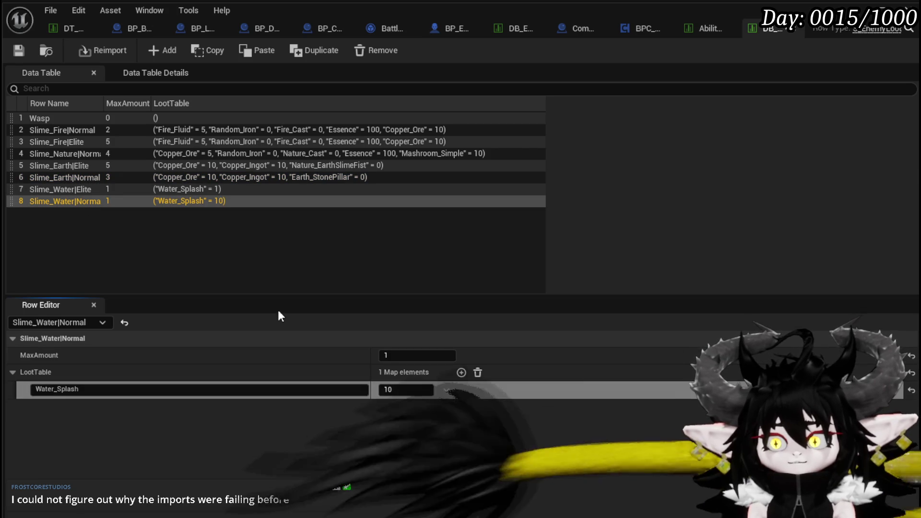
- Copy Slime_Earth|Normal's Earth_StonePillar entry into Slime_Water|Normal and add a second entry with amount 10
left_click(225, 179)
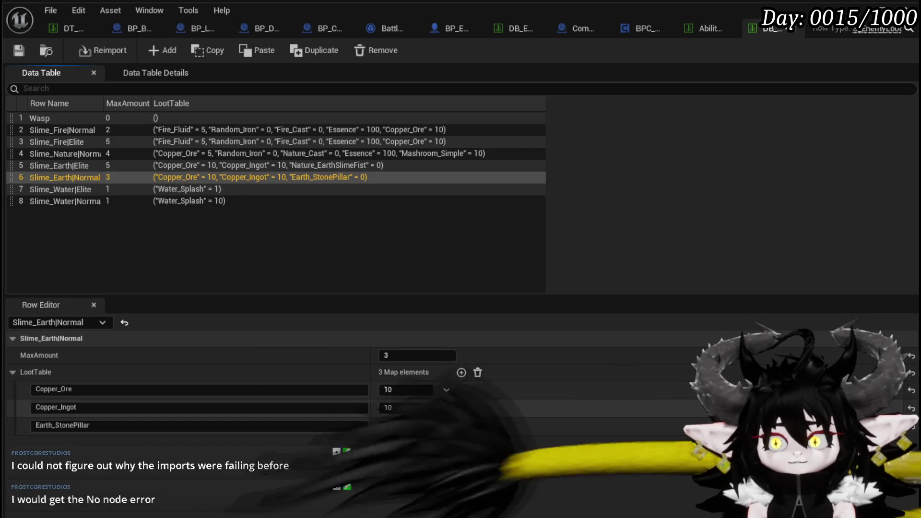
right_click(477, 407)
left_click(517, 435)
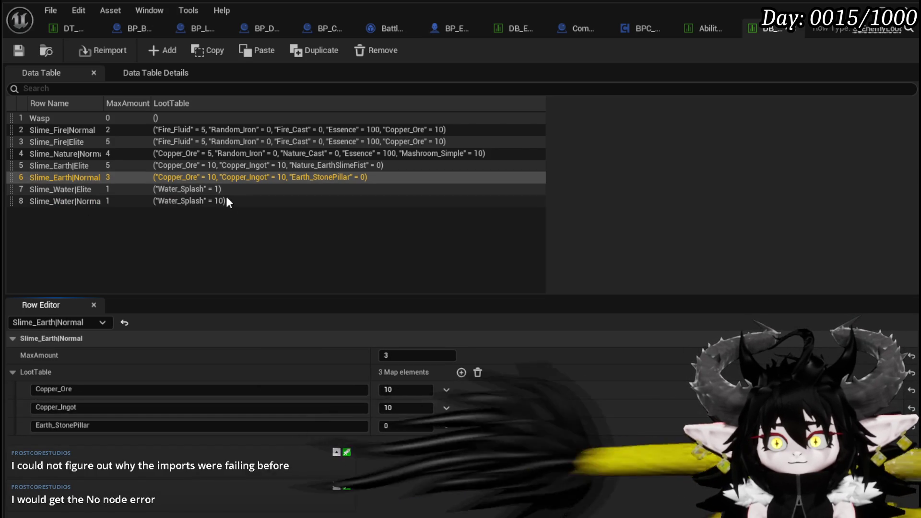
left_click(226, 197)
right_click(482, 391)
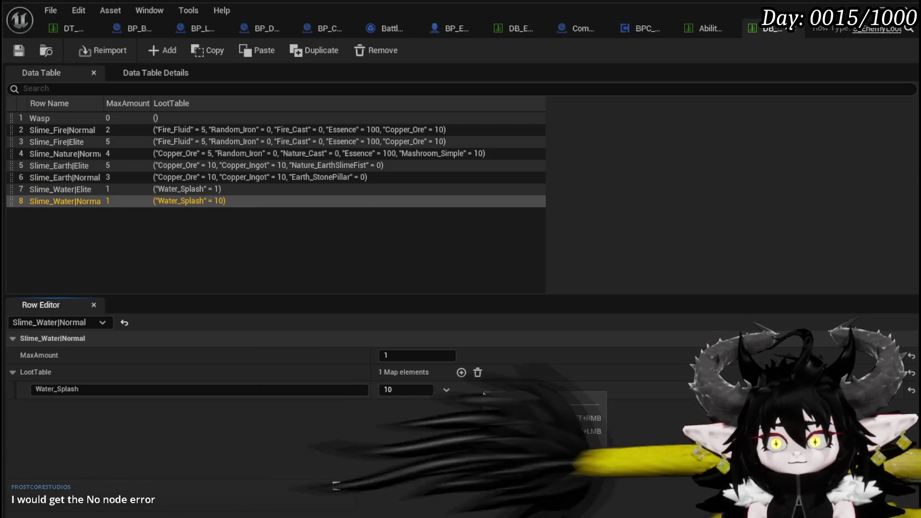
left_click(520, 429)
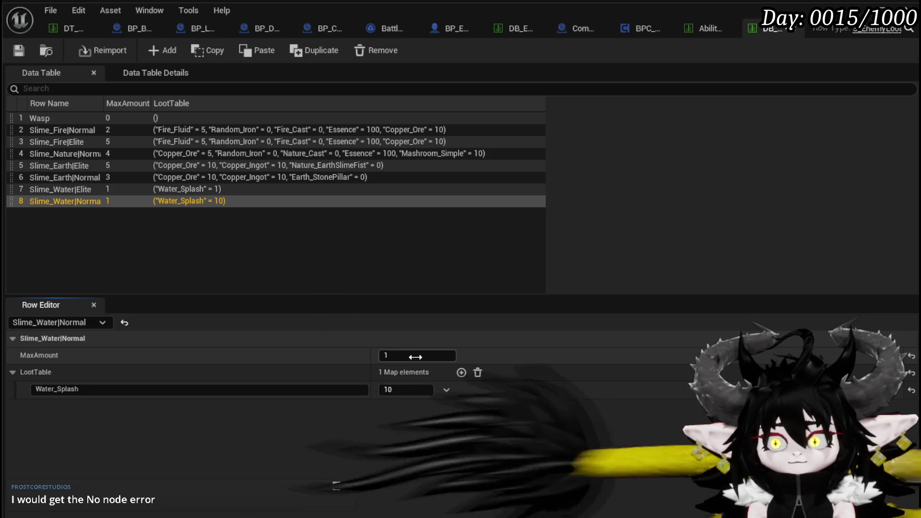
left_click(461, 373)
right_click(479, 408)
left_click(511, 448)
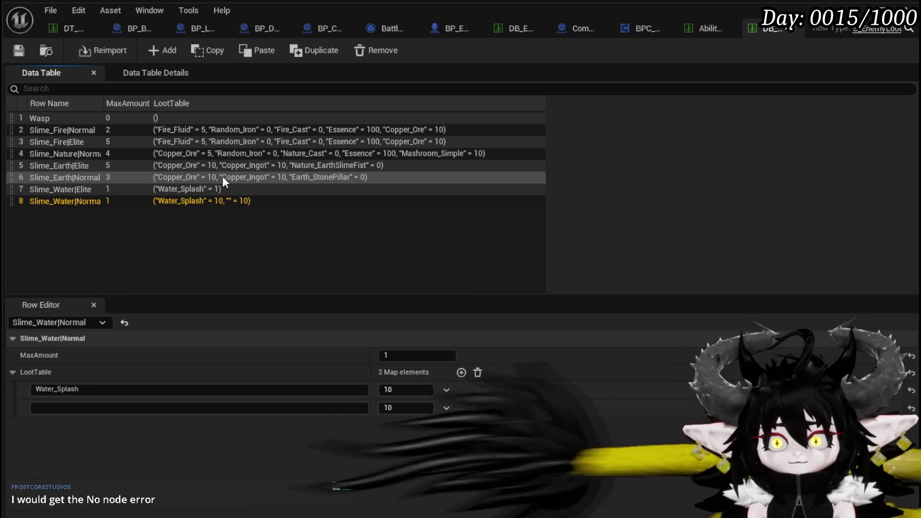
- Add Copper_Ingot with amount 5 to Slime_Water|Elite's loot, plus an empty third entry
left_click(223, 177)
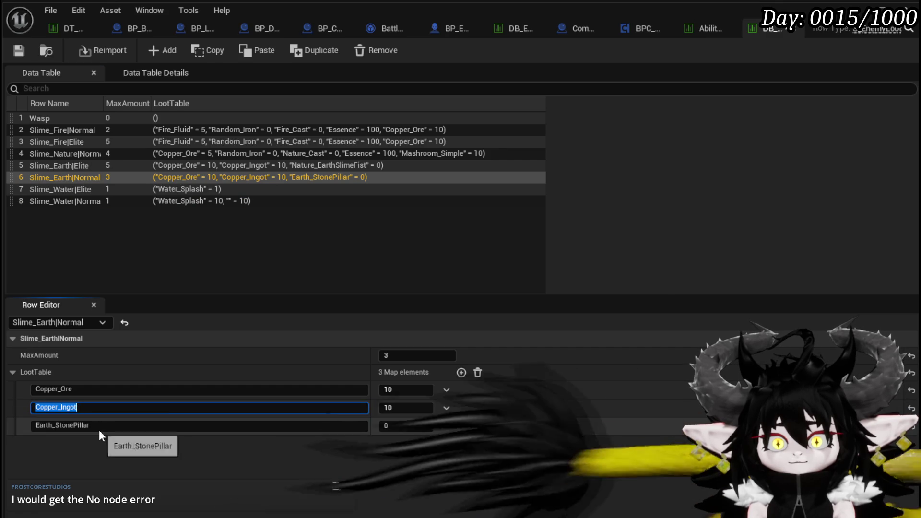
left_click(170, 193)
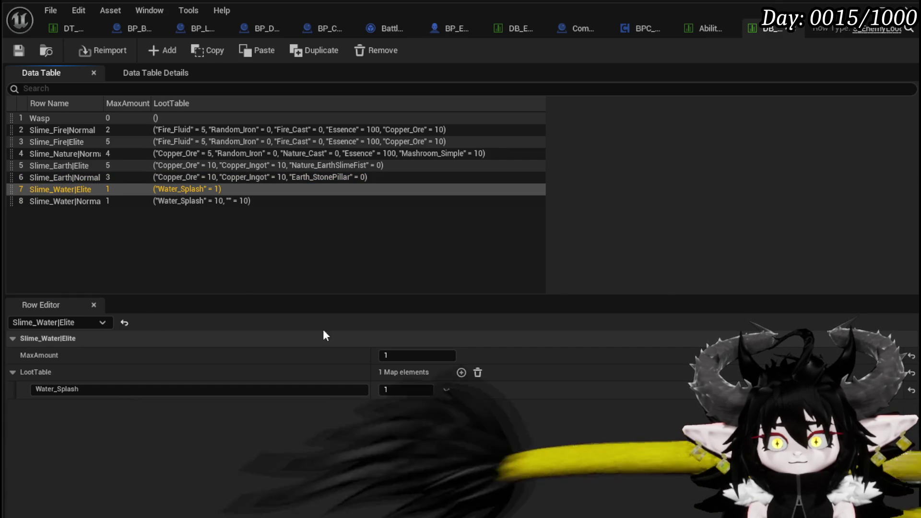
left_click(461, 373)
left_click(194, 408)
type("Copper_Ingot")
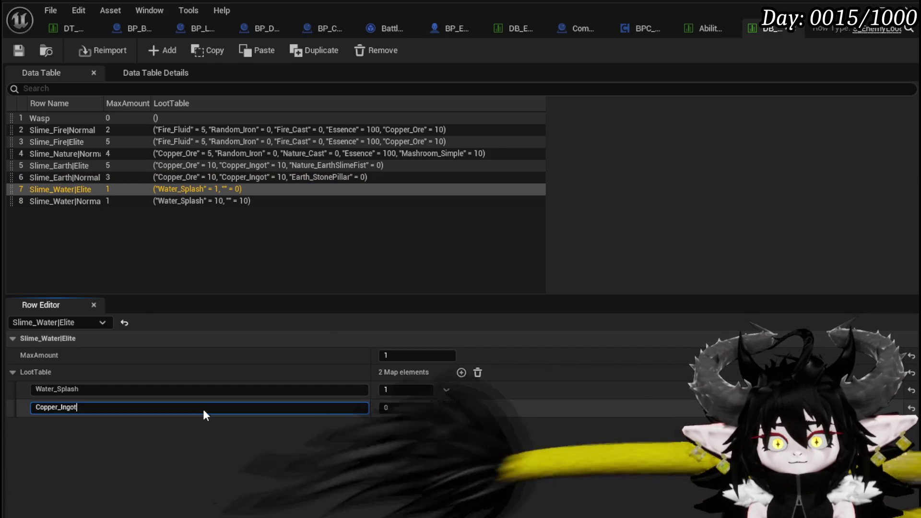
left_click(386, 407)
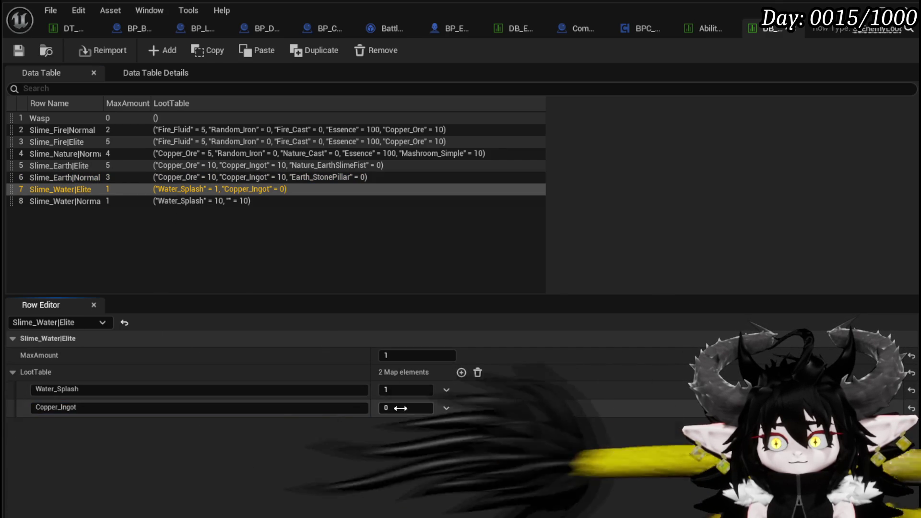
type("5")
left_click(461, 372)
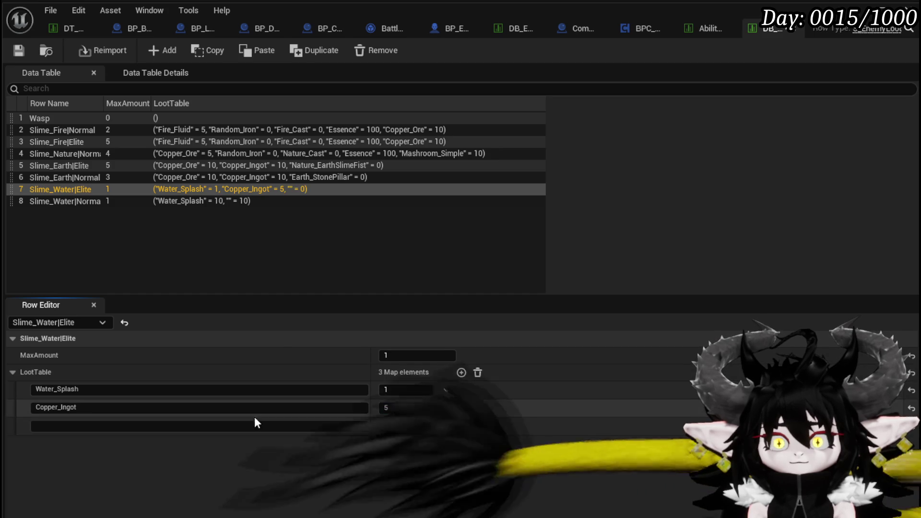
left_click(254, 425)
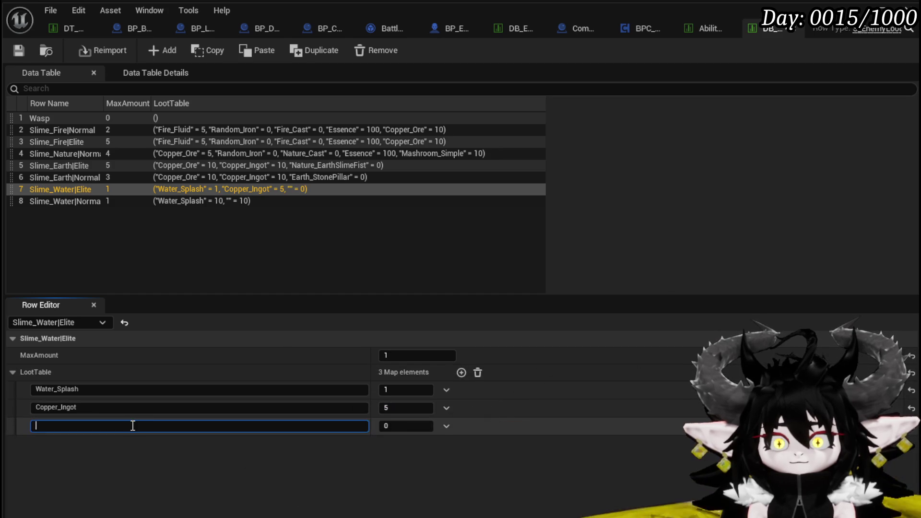
left_click(82, 129)
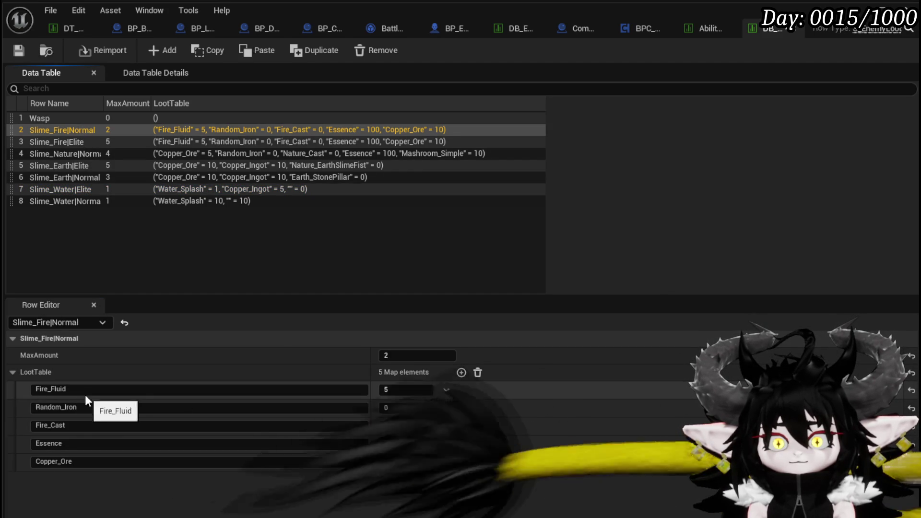
- Copy Random_Iron from Slime_Fire|Normal into Slime_Water|Elite's third loot entry with amount 2
left_click(150, 237)
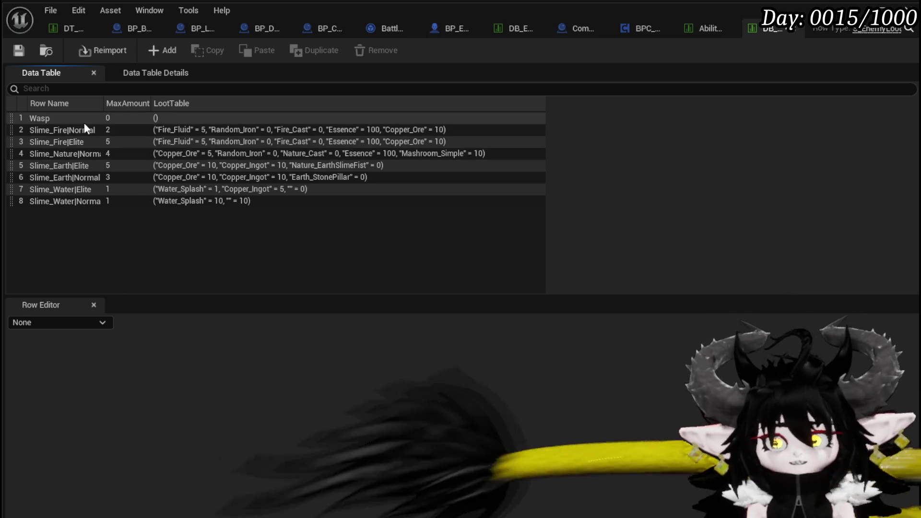
left_click(77, 128)
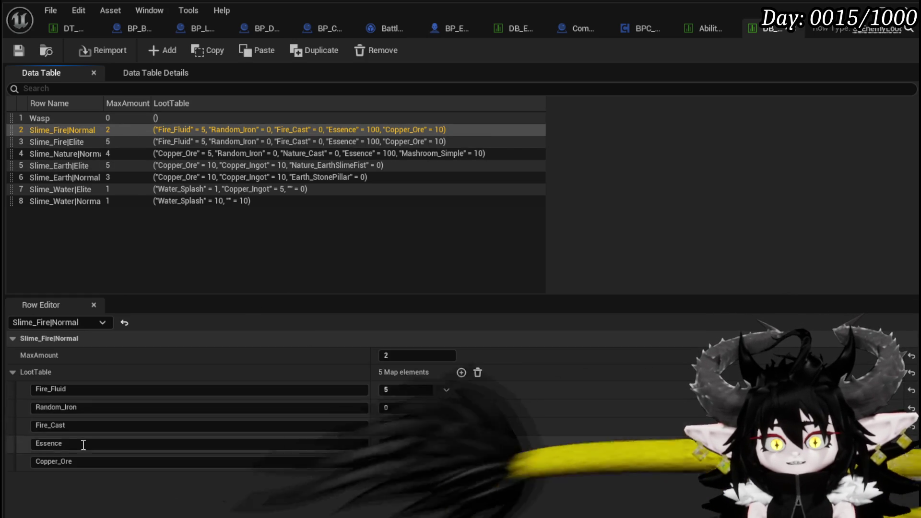
left_click(82, 407)
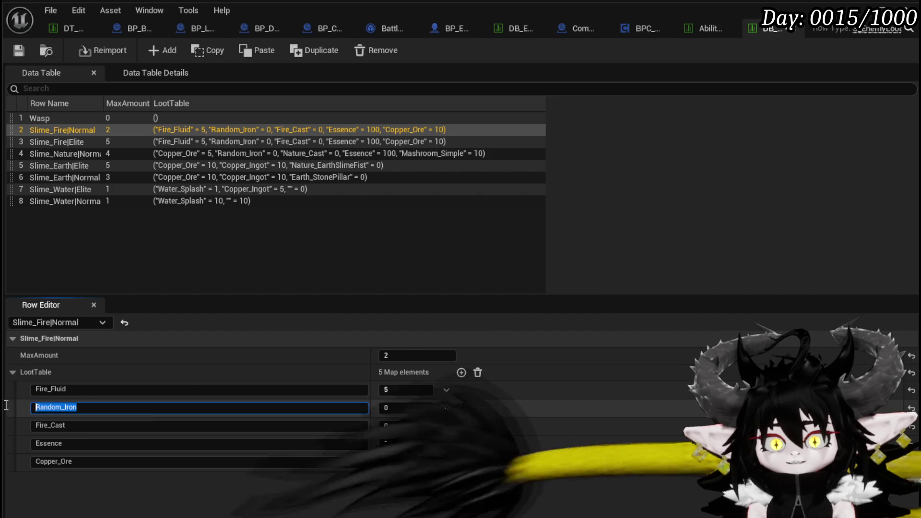
left_click(82, 191)
left_click(54, 427)
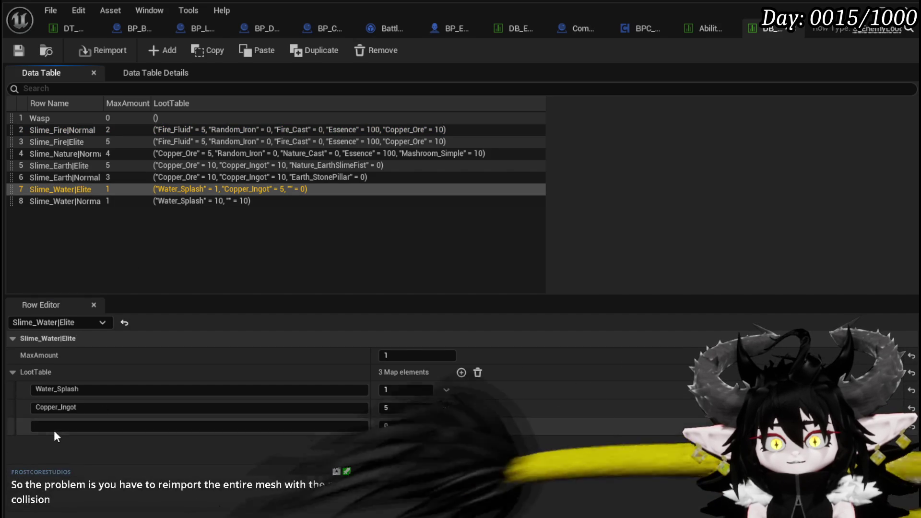
key("ctrl+v")
left_click(406, 426)
type("2")
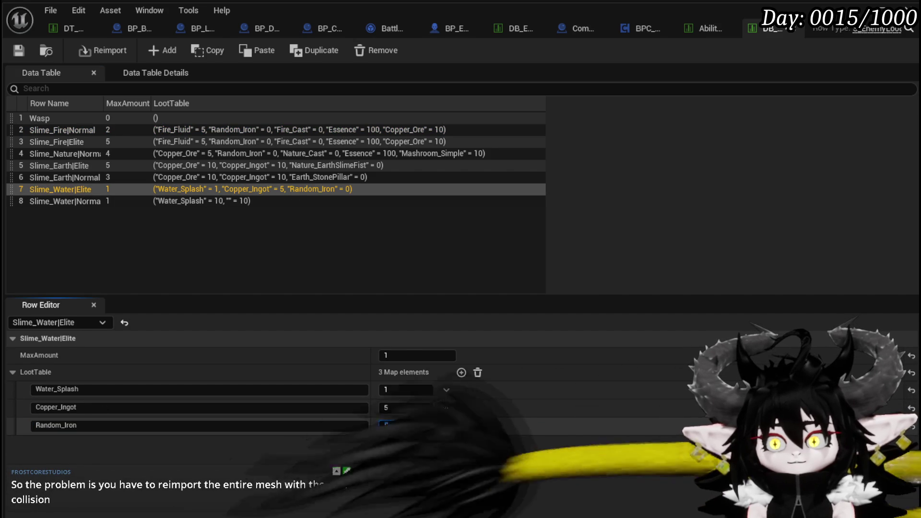
key("Return")
- Name Slime_Water|Normal's second loot entry Random_Iron
left_click(73, 200)
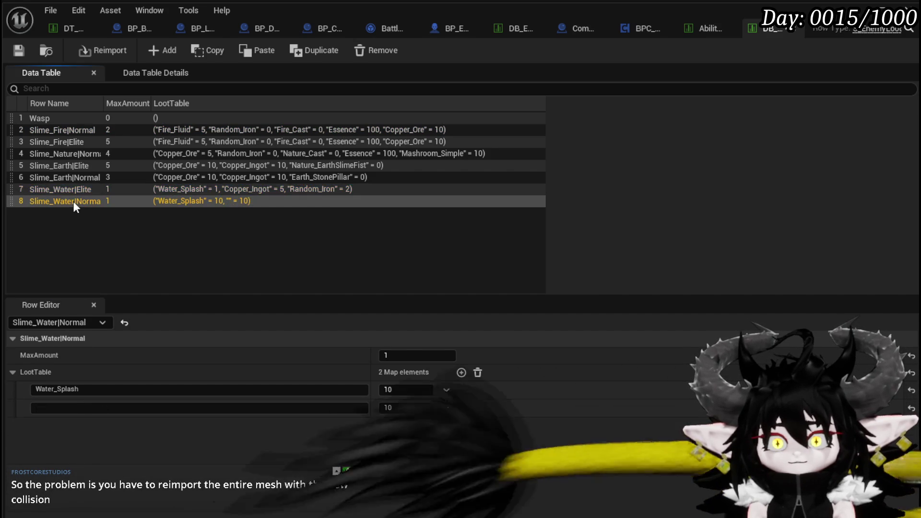
left_click(87, 409)
left_click(71, 188)
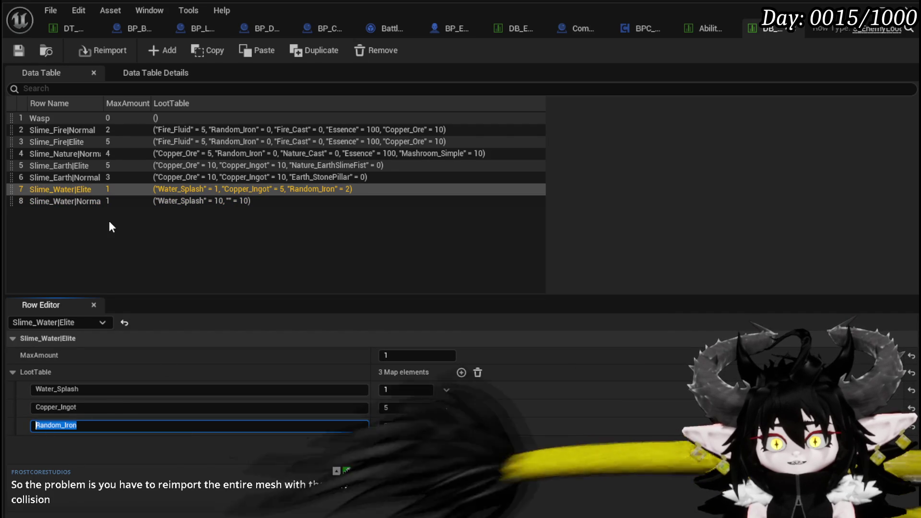
left_click(107, 201)
left_click(91, 408)
type("Random_Iron")
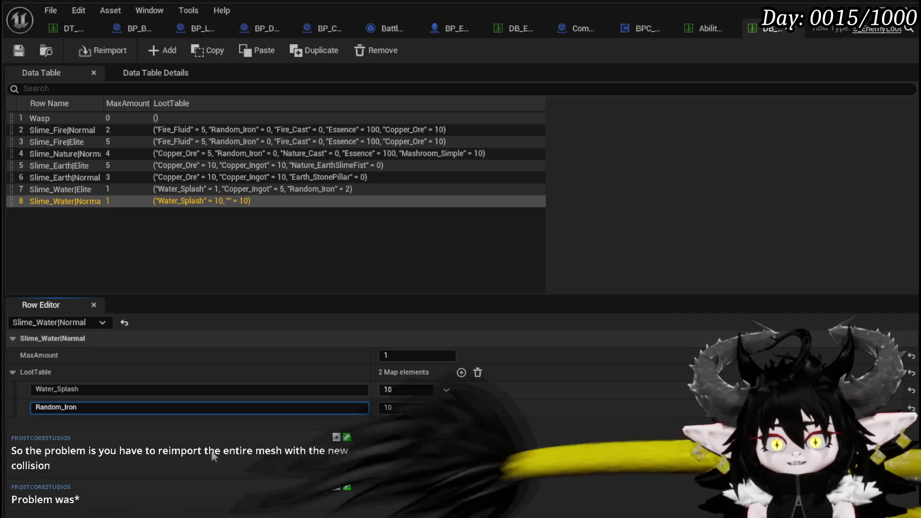
key("Return")
- Add Copper_Ingot with amount 5 to Slime_Water|Normal and give Random_Iron amount 2
left_click(70, 177)
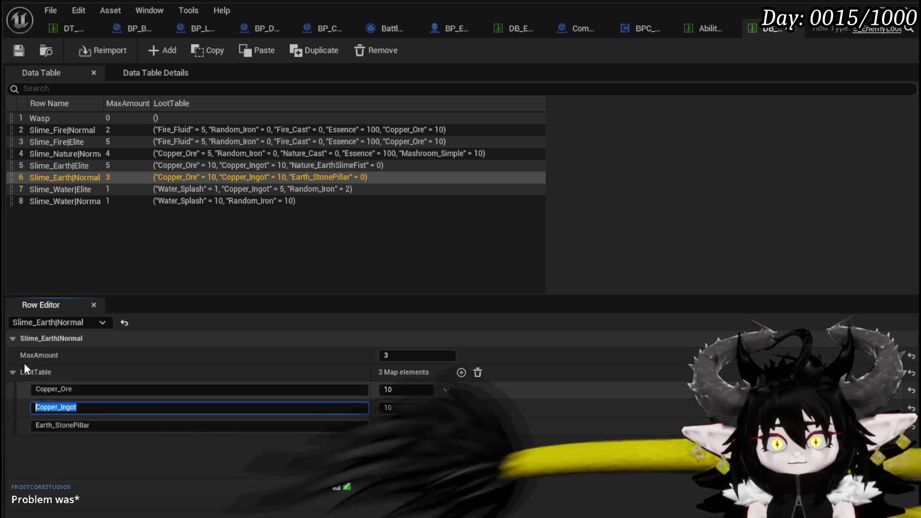
left_click(89, 204)
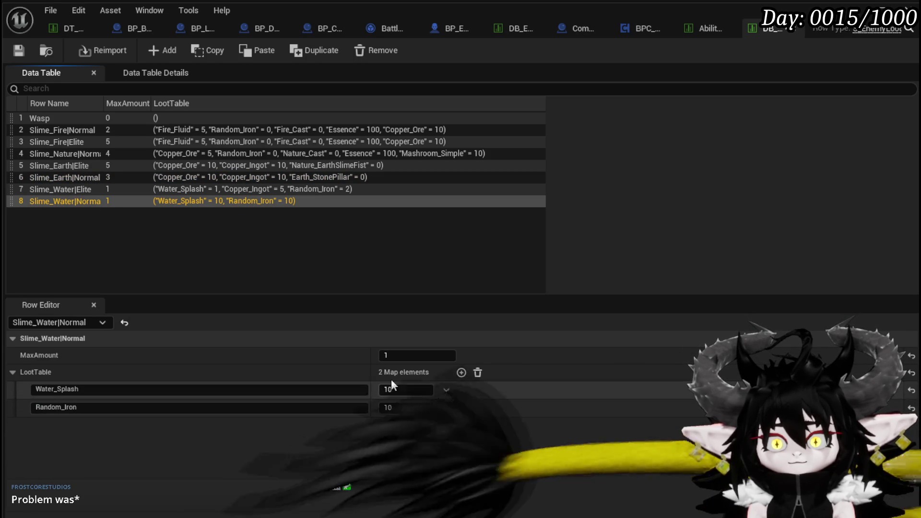
left_click(461, 372)
left_click(122, 428)
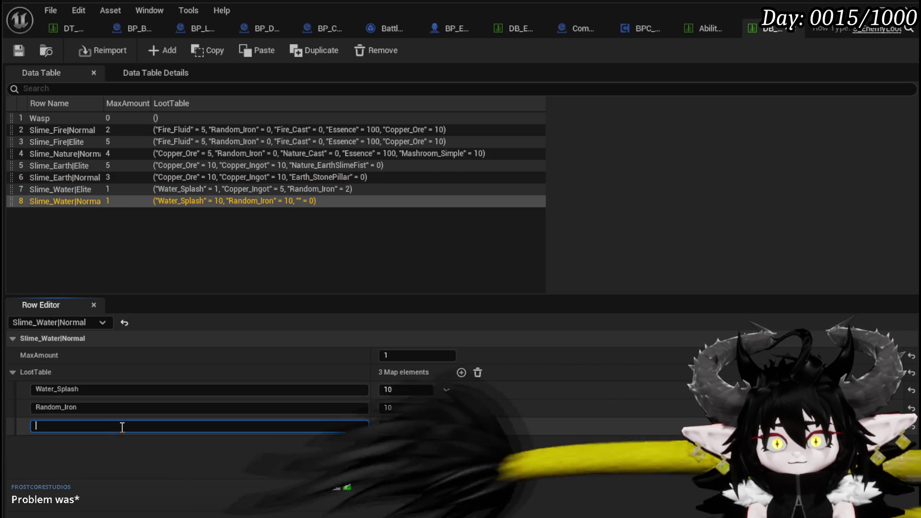
type("Copper_Ingot")
left_click(405, 408)
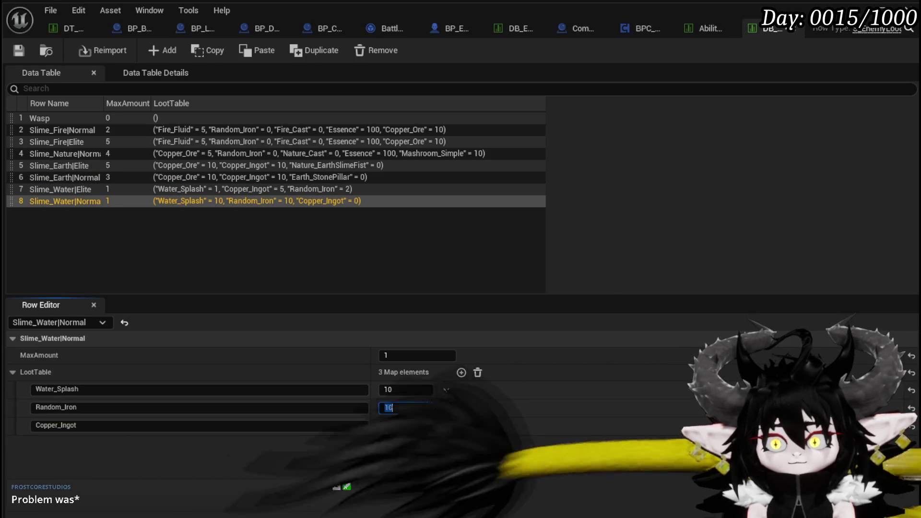
type("2")
key("Return")
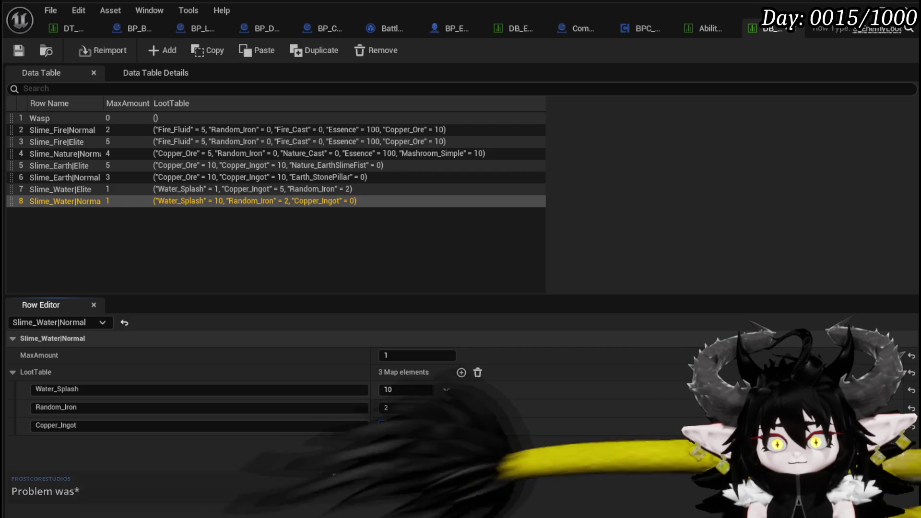
type("5")
key("Return")
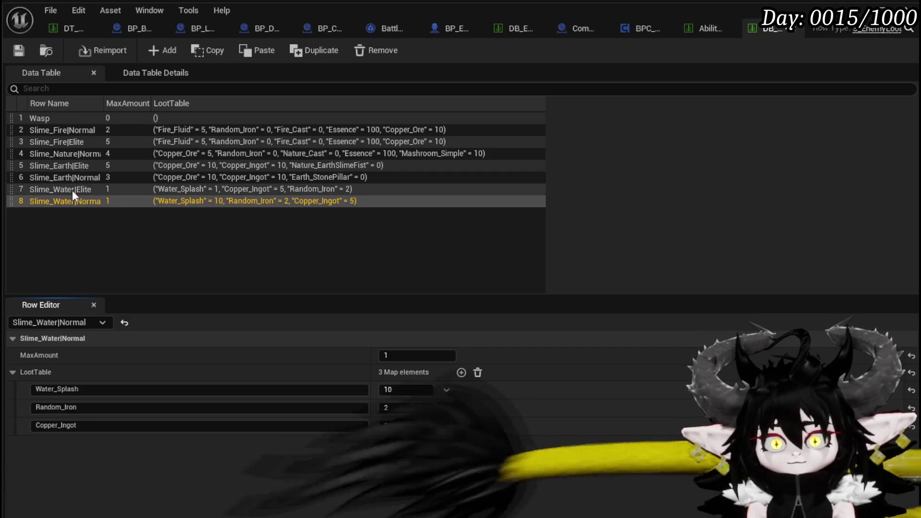
- Copy Copper_Ore from Slime_Earth|Elite and add it as Slime_Water|Elite's fourth loot entry
left_click(73, 191)
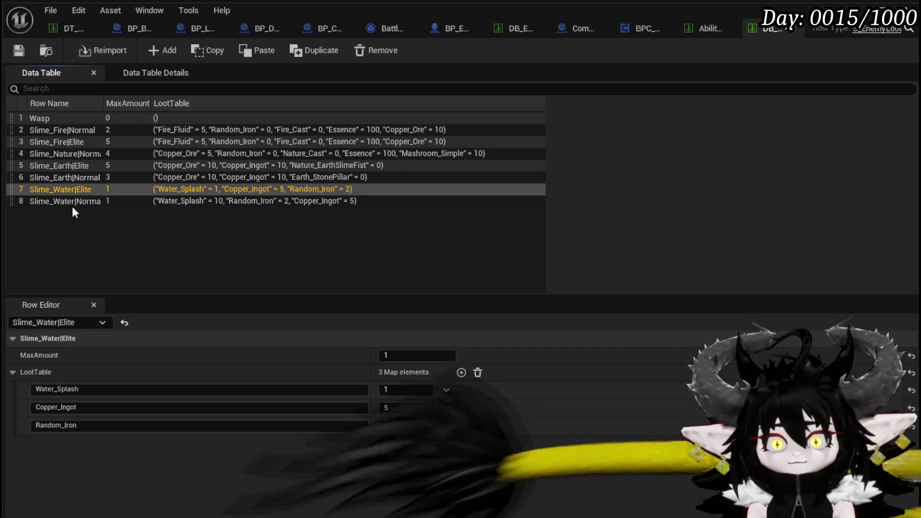
left_click(79, 178)
left_click(79, 165)
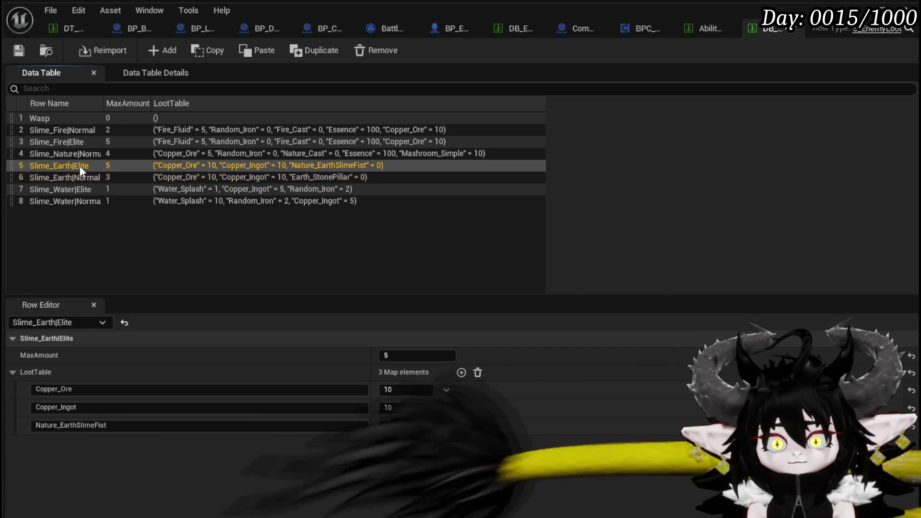
left_click(93, 390)
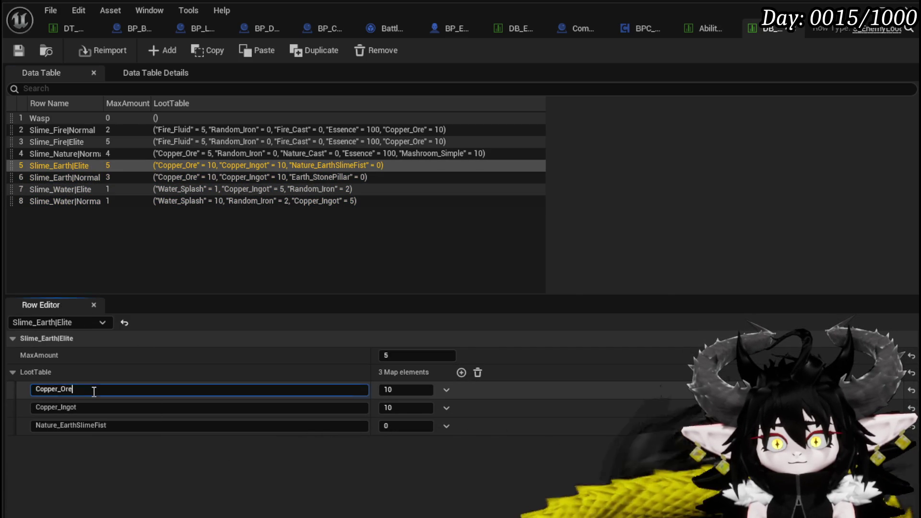
left_click(76, 188)
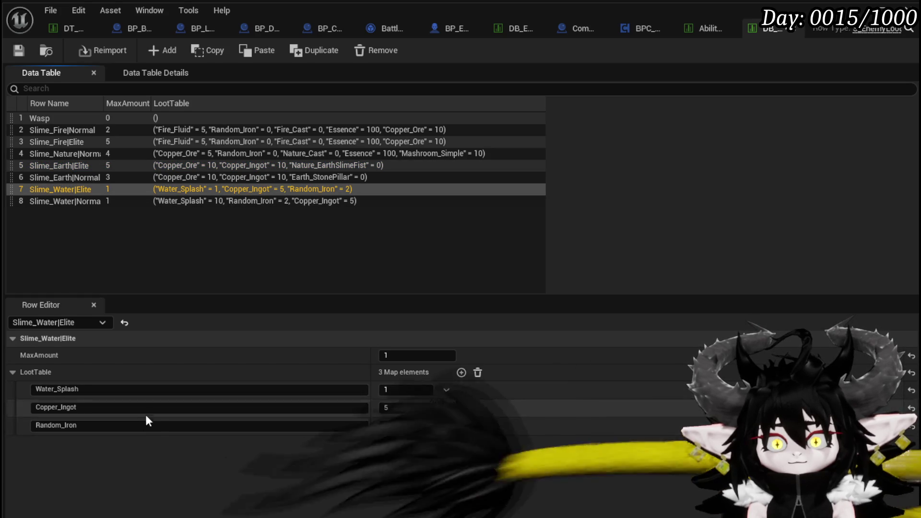
left_click(460, 373)
left_click(223, 446)
type("Copper_Ore")
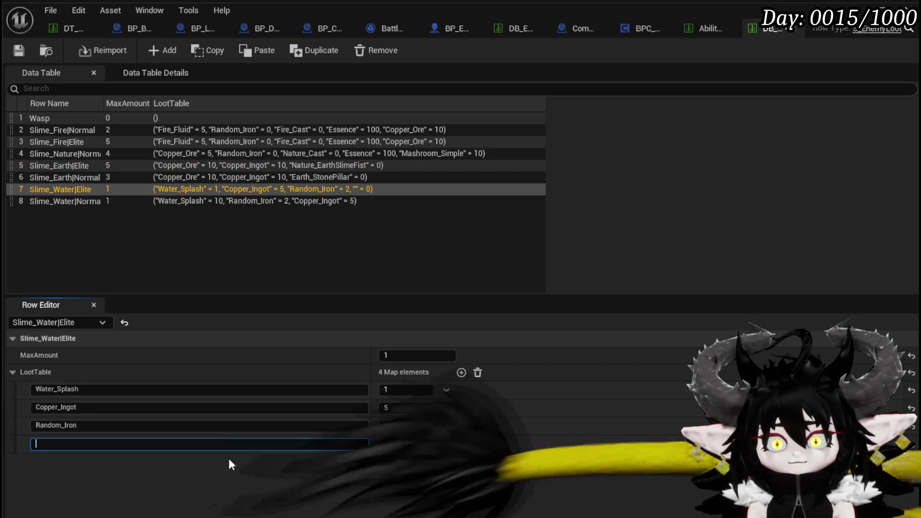
- Add Copper_Ore with amount 5 as Slime_Water|Normal's fourth loot entry
left_click(79, 202)
left_click(461, 373)
left_click(288, 443)
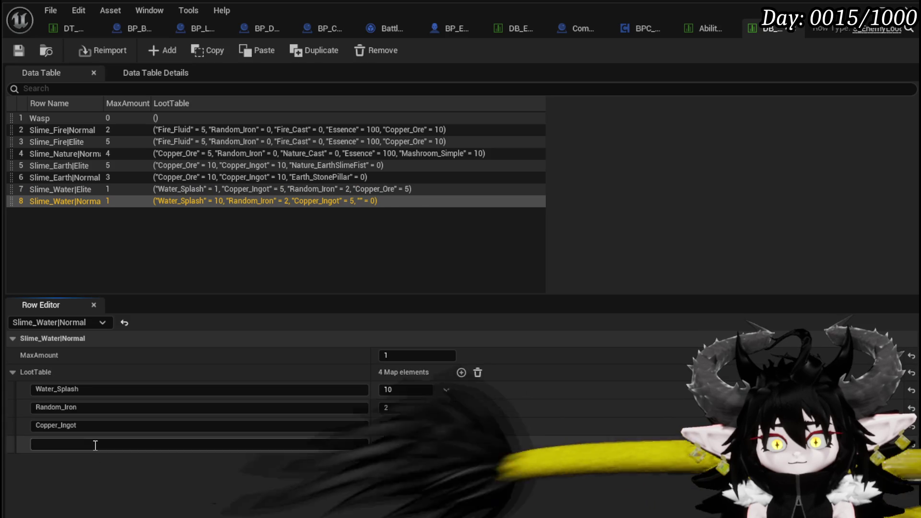
type("Copper_Ore")
key("Tab")
type("5")
key("Return")
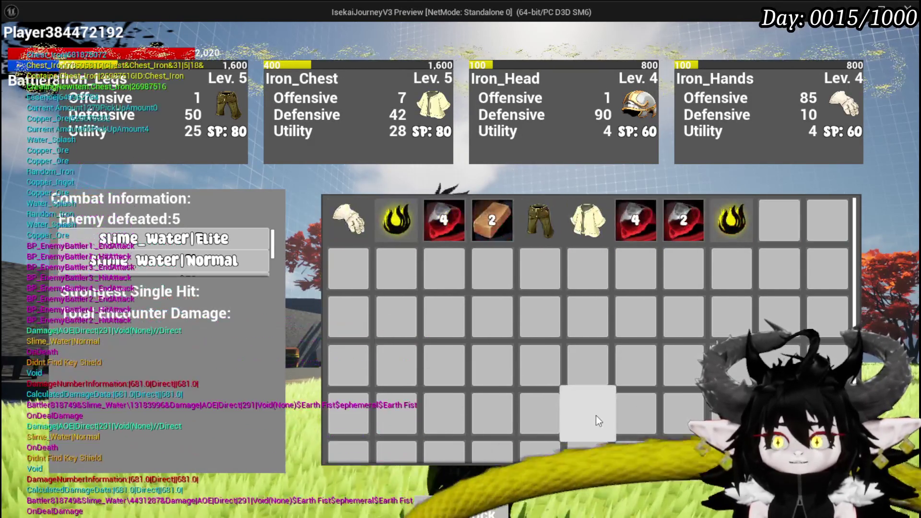
- Close the inventory, run into the fire slimes, defeat them with an Earth Fist area attack, then stop the preview
key("i")
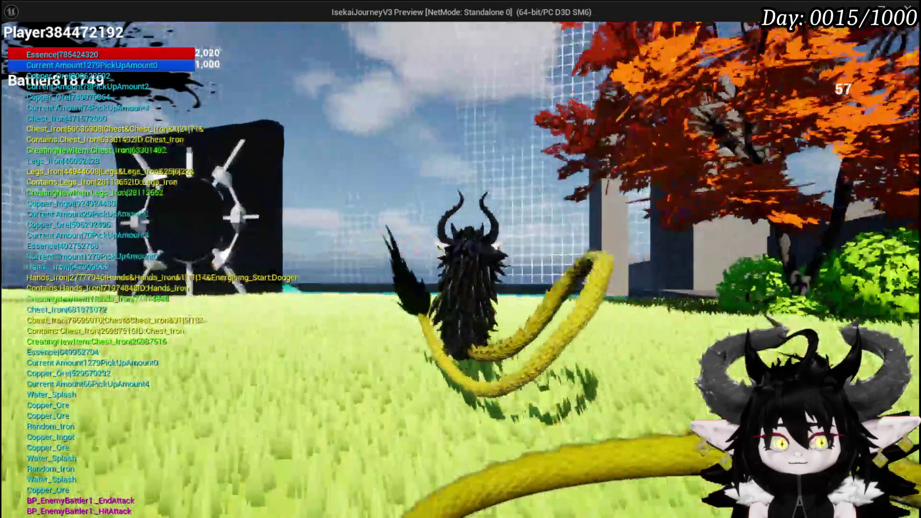
key("w")
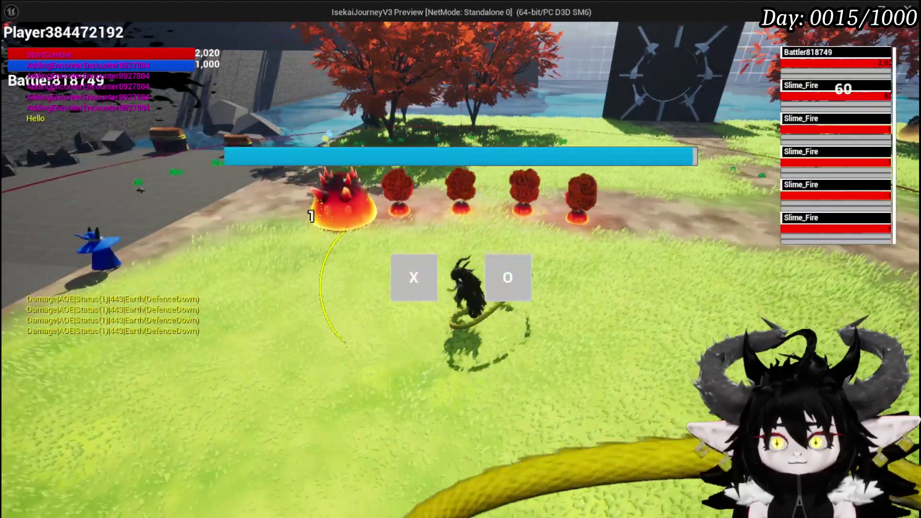
left_click(425, 288)
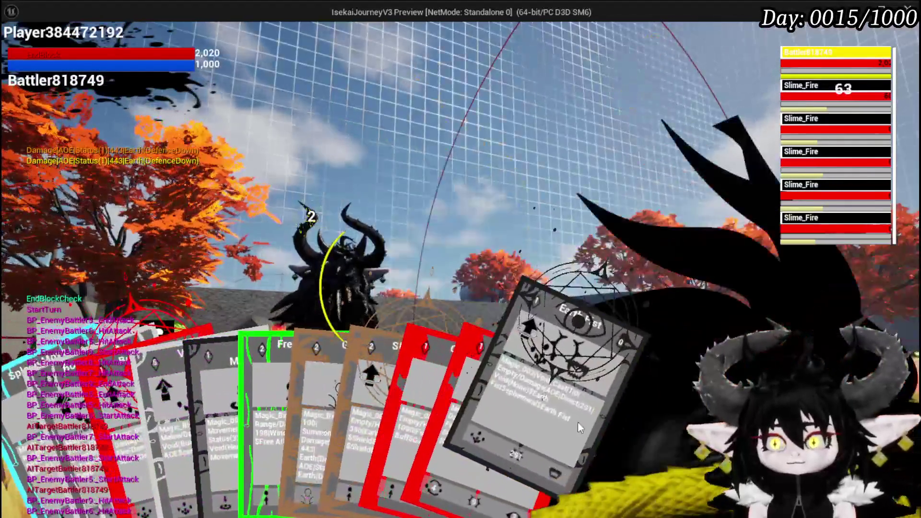
left_click(577, 422)
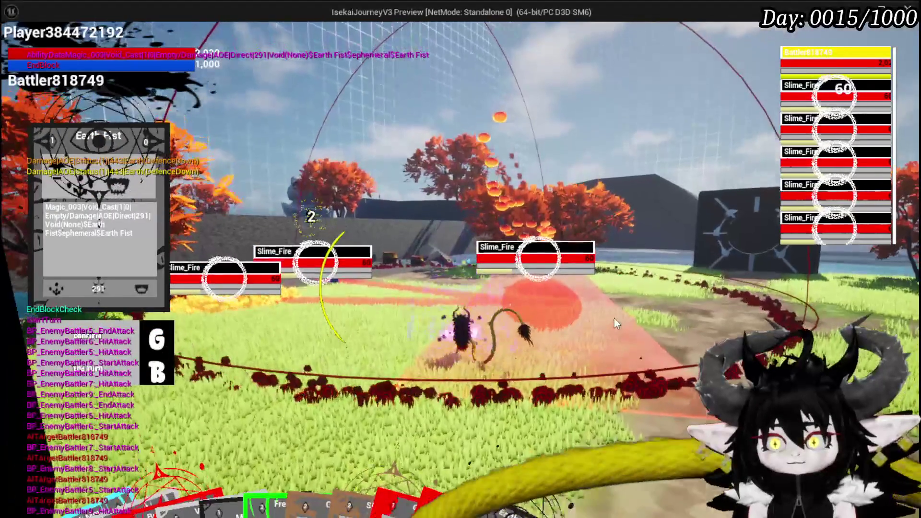
key("g")
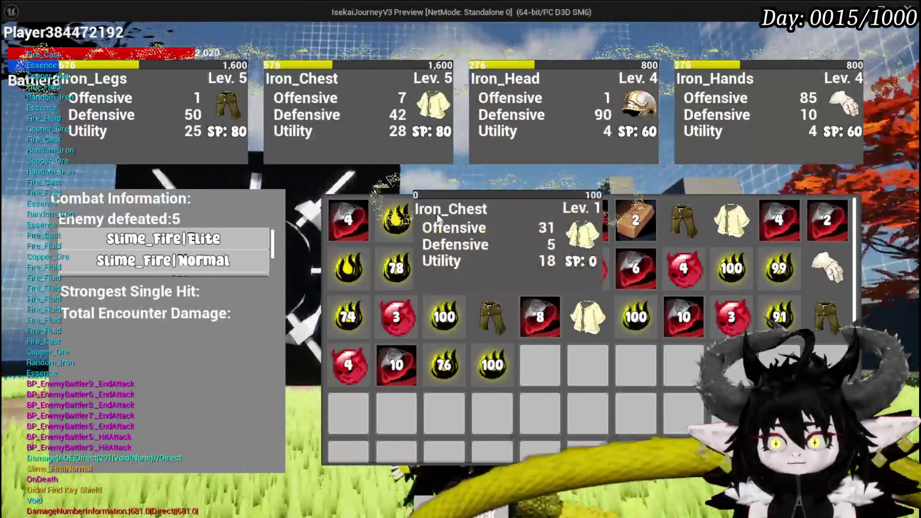
key("Escape")
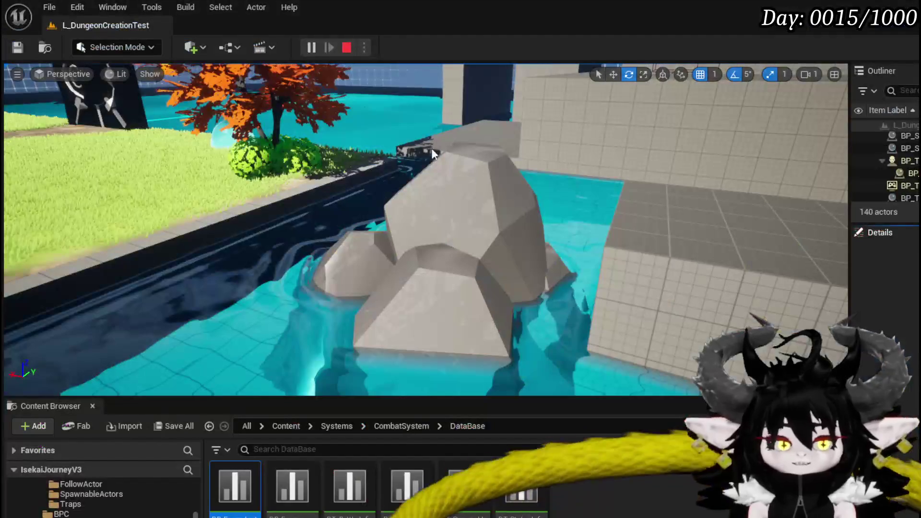
- Stop the play test and save the modified level packages
key("ctrl+s")
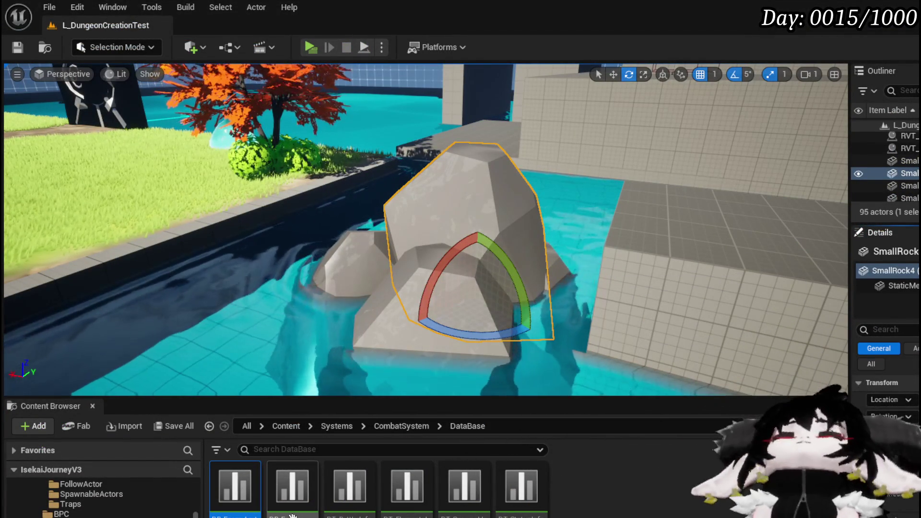
scroll(131, 476, "up", 5)
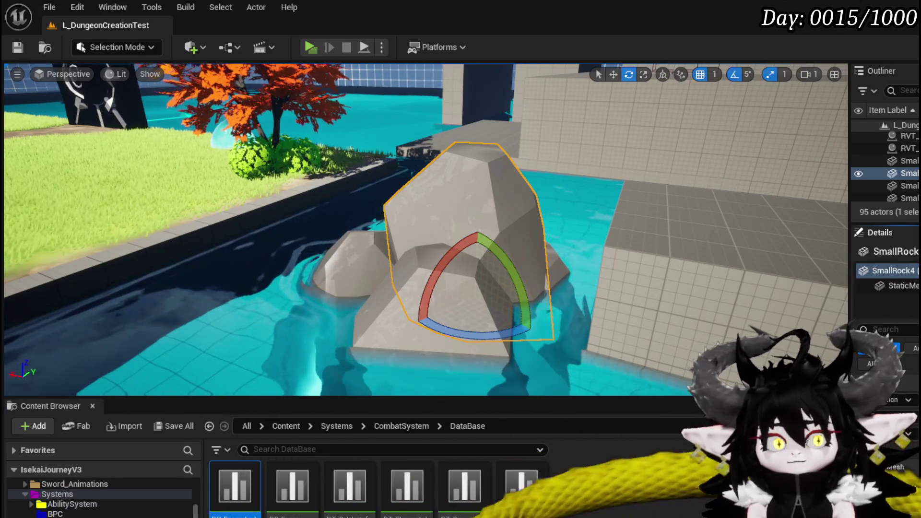
scroll(101, 499, "up", 2)
scroll(100, 499, "down", 2)
scroll(101, 498, "down", 3)
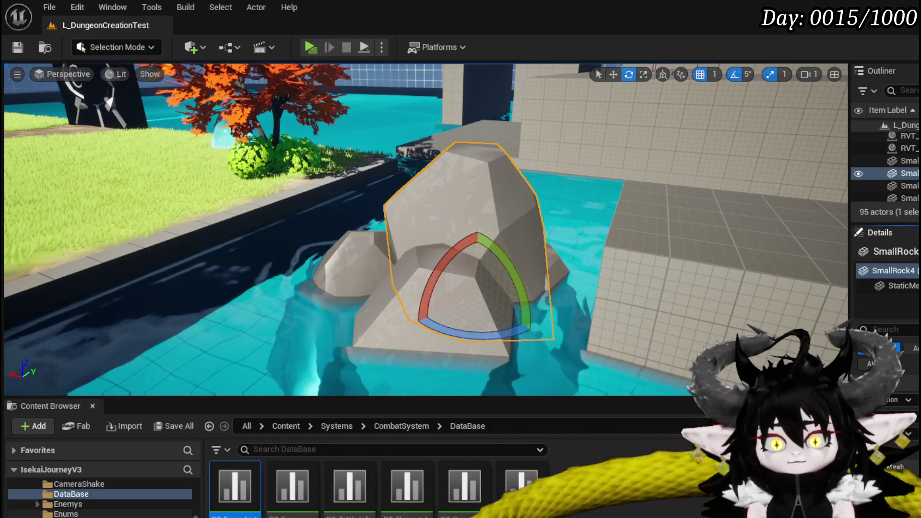
- Open the WP_VictoryUI widget blueprint from the CombatSystem UI folder
left_click(62, 514)
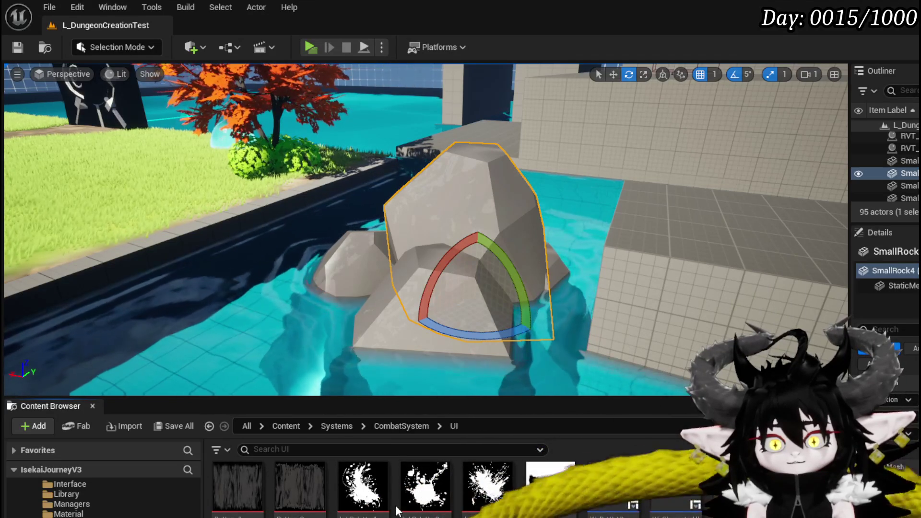
scroll(459, 489, "down", 2)
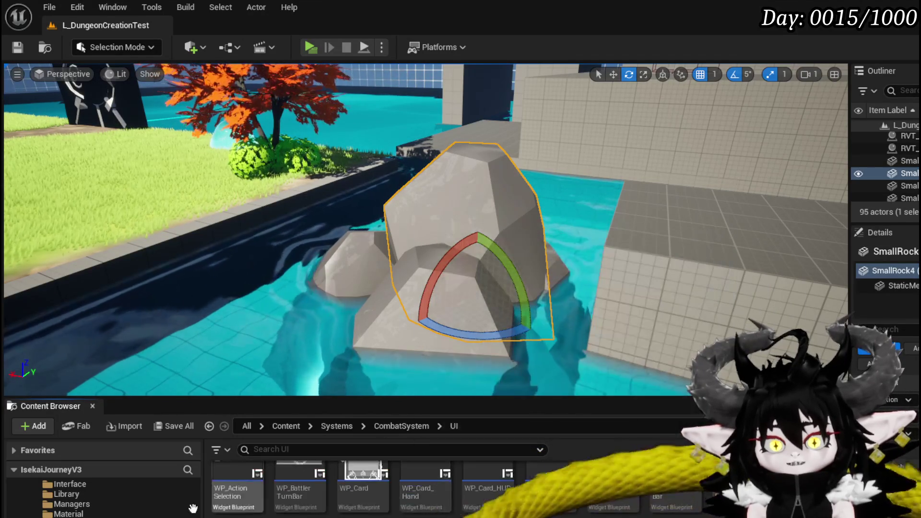
double_click(733, 484)
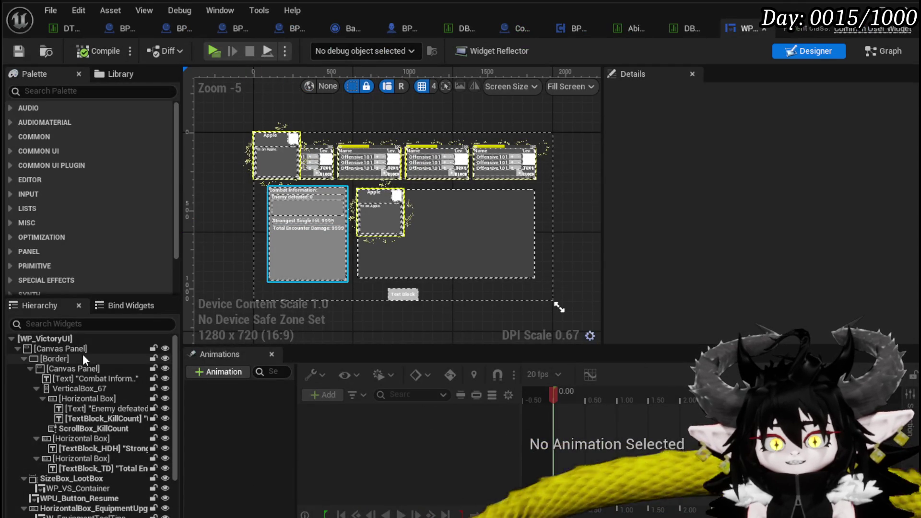
- Select the WP_VS_Container widget and switch to the blueprint's node graph
scroll(116, 364, "down", 3)
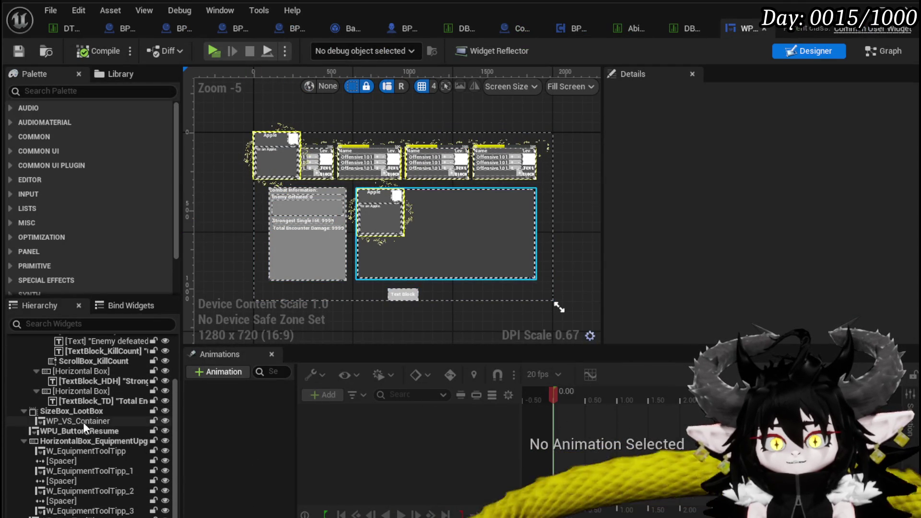
left_click(455, 234)
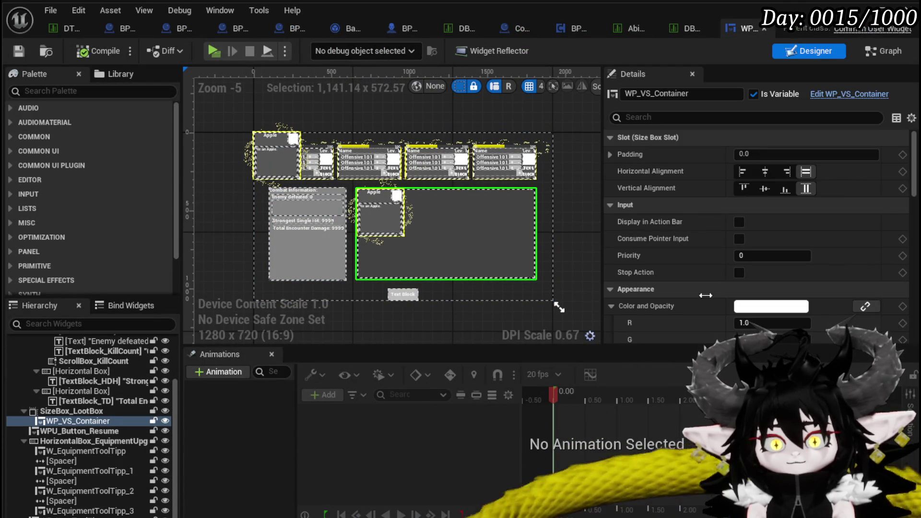
left_click(890, 50)
scroll(349, 323, "down", 3)
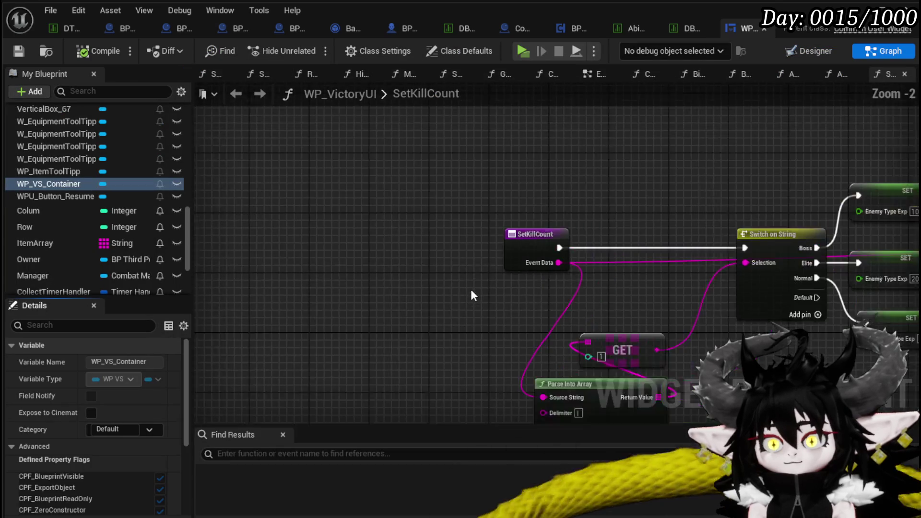
left_click_drag(359, 260, 379, 259)
scroll(104, 244, "down", 3)
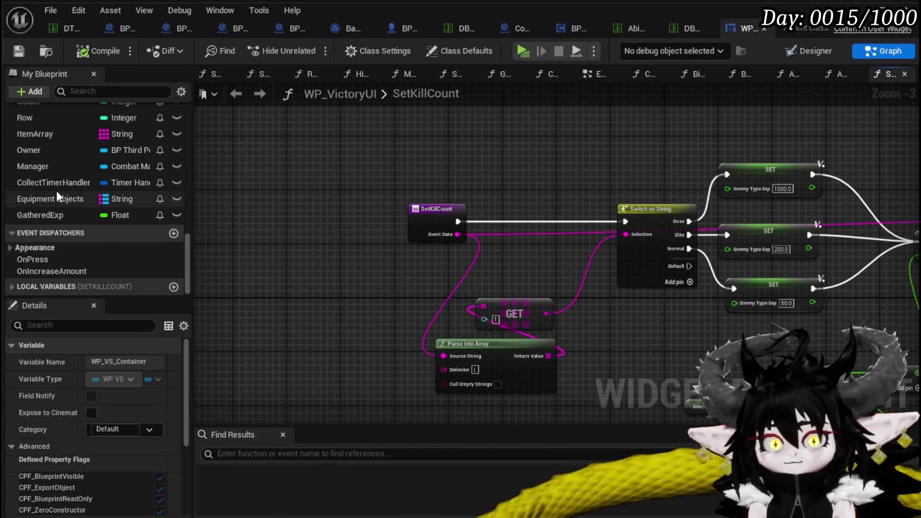
- Add an Equipment Objects getter node to the graph
left_click_drag(64, 199, 309, 165)
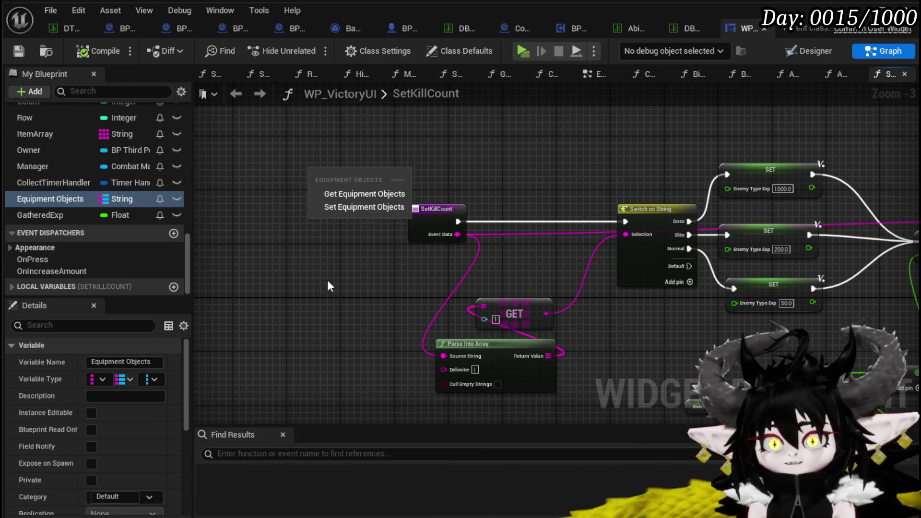
left_click(330, 193)
mouse_move(322, 171)
left_mouse_down()
mouse_move(263, 293)
mouse_move(261, 273)
left_mouse_up()
scroll(105, 188, "up", 3)
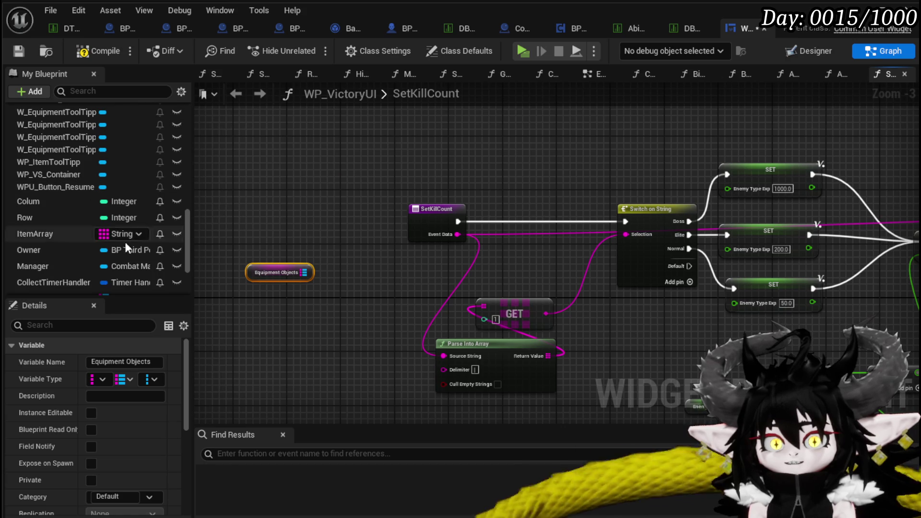
scroll(133, 243, "up", 6)
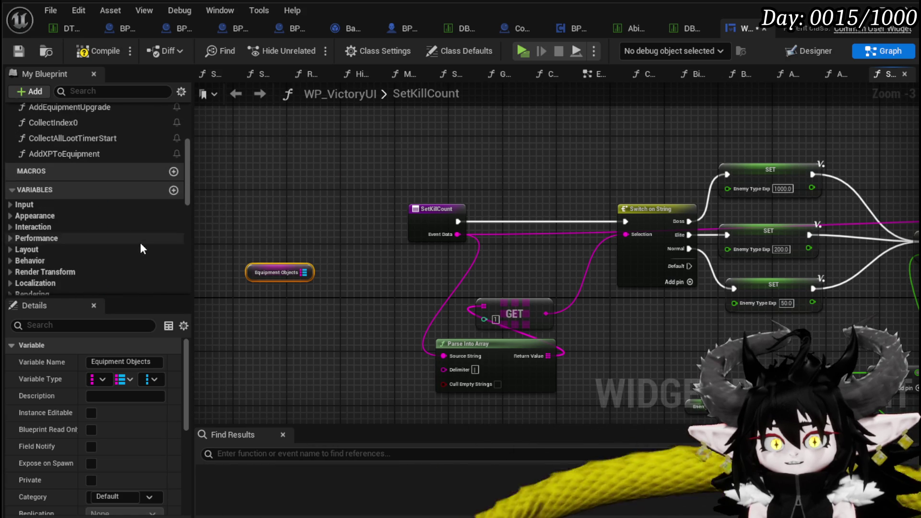
scroll(140, 243, "up", 5)
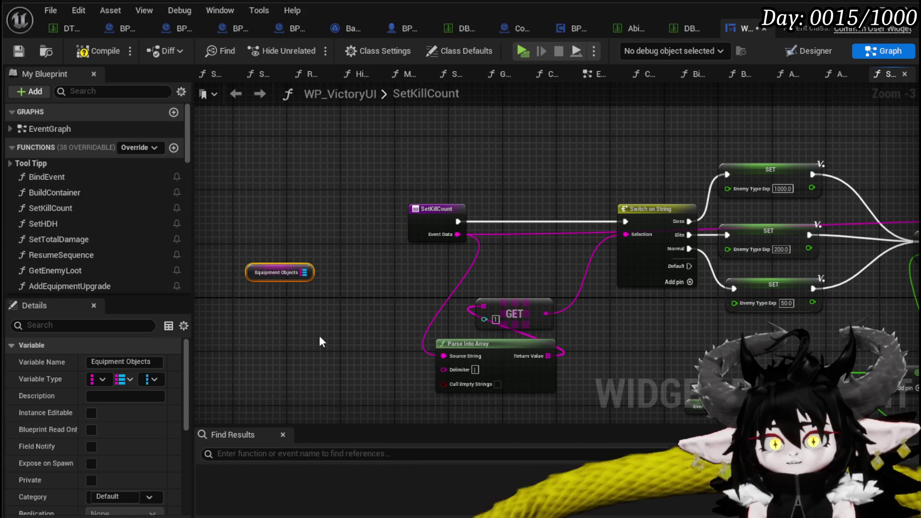
- Compile and save WP_VictoryUI, then delete the Equipment Objects getter
left_click(103, 50)
left_click(19, 51)
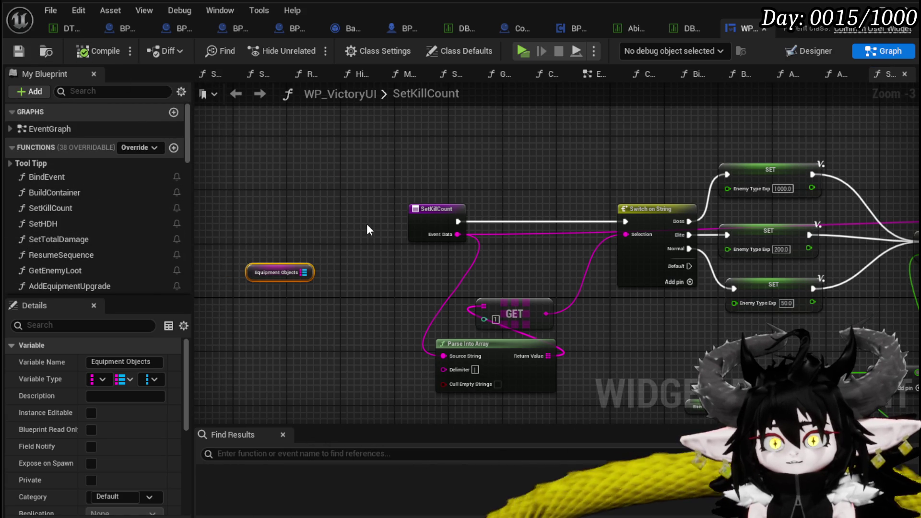
key("Delete")
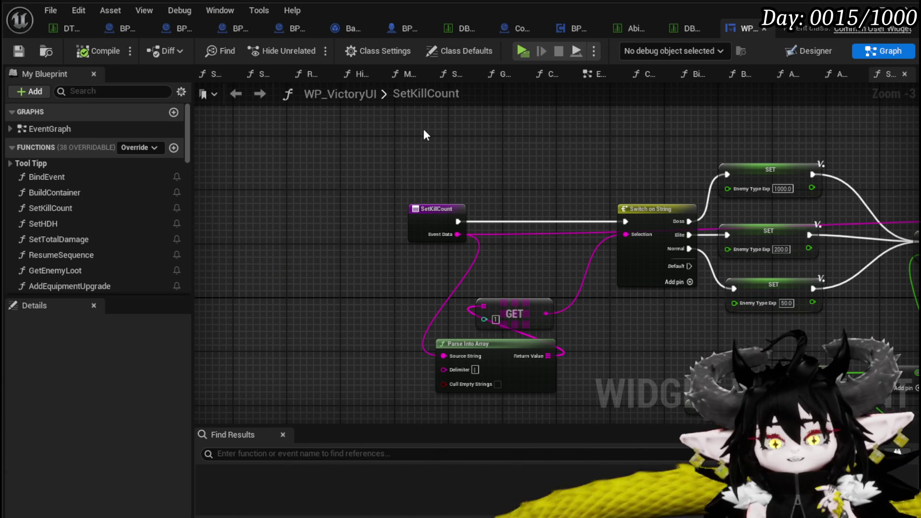
left_click(582, 76)
- Pan the EventGraph to the CloseWidget, Collect Index 0 and Remove from Parent nodes
scroll(481, 169, "up", 1)
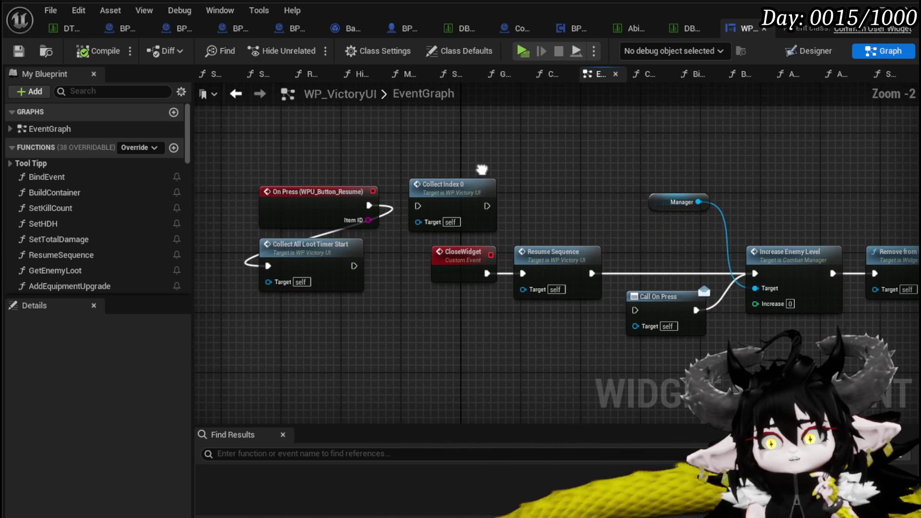
left_click_drag(479, 170, 422, 206)
scroll(421, 206, "down", 3)
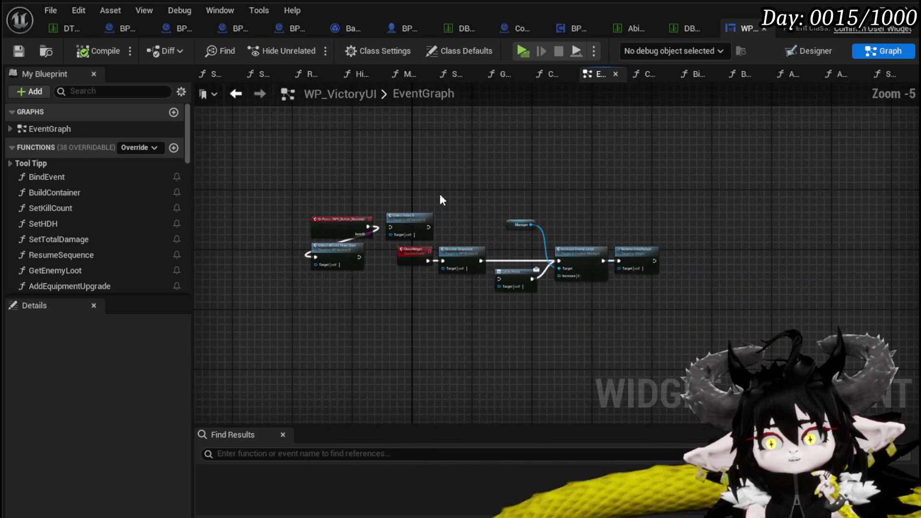
scroll(476, 199, "up", 4)
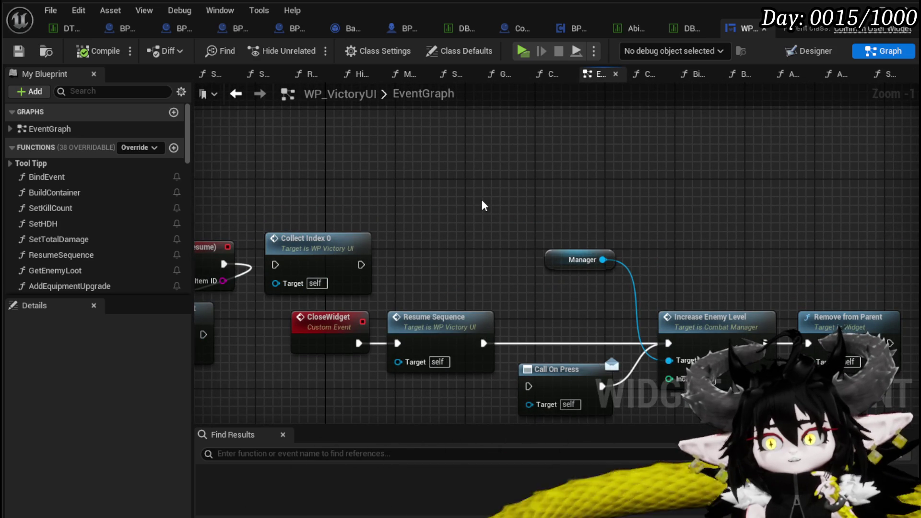
mouse_move(483, 203)
left_mouse_down()
mouse_move(491, 150)
mouse_move(337, 151)
left_mouse_up()
left_click(698, 268)
left_click_drag(514, 377, 597, 340)
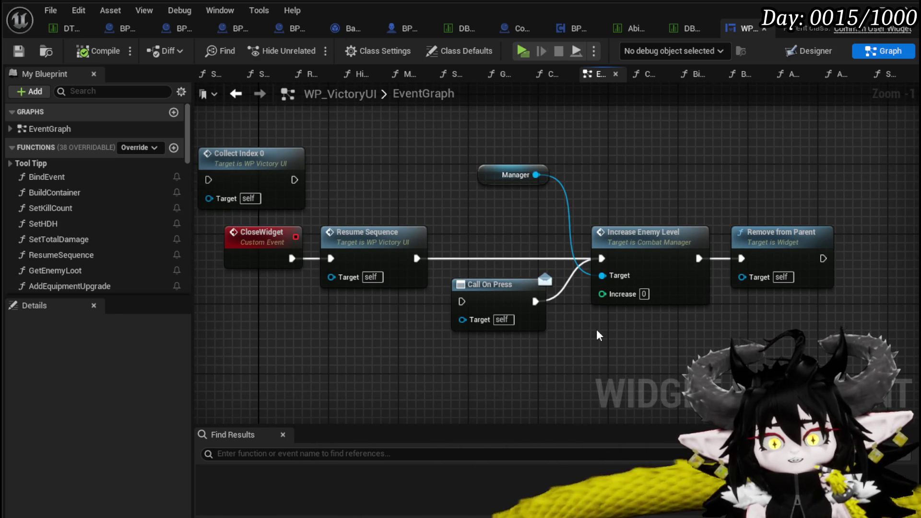
scroll(131, 192, "down", 10)
scroll(130, 193, "down", 10)
scroll(142, 191, "down", 3)
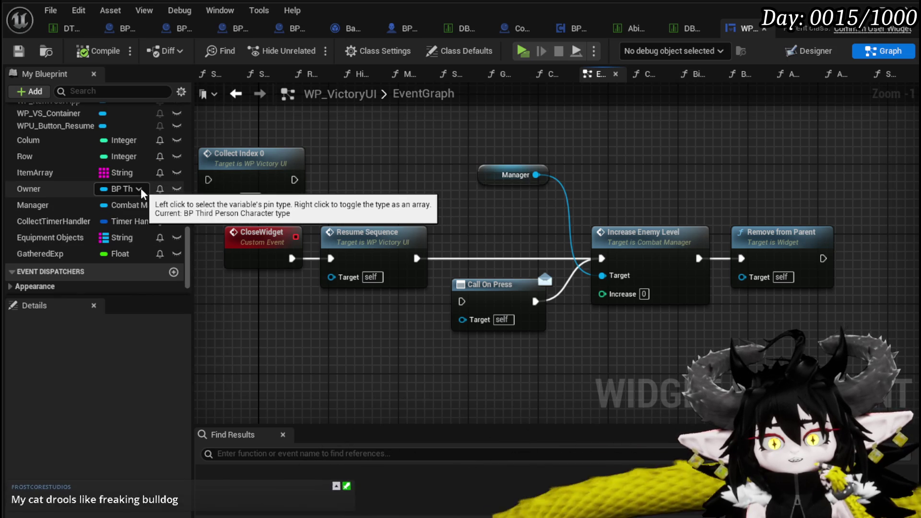
scroll(141, 192, "up", 10)
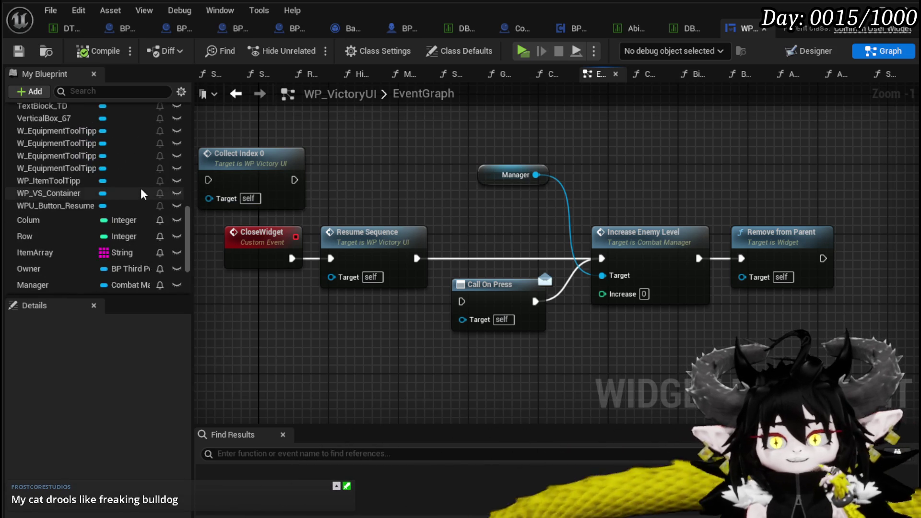
scroll(143, 194, "down", 4)
scroll(143, 193, "down", 4)
scroll(144, 194, "up", 4)
scroll(145, 194, "down", 4)
scroll(145, 194, "down", 2)
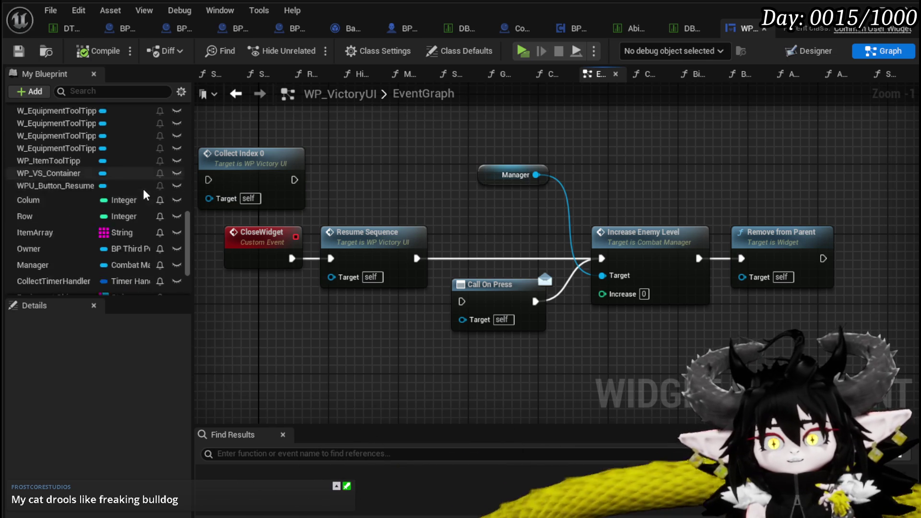
- Place an Owner getter, delete it again, and save WP_VictoryUI
mouse_move(122, 239)
left_mouse_down()
mouse_move(472, 141)
mouse_move(374, 129)
left_mouse_up()
left_click_drag(460, 166, 479, 234)
mouse_move(122, 229)
left_mouse_down()
mouse_move(370, 206)
mouse_move(349, 165)
left_mouse_up()
left_click(386, 188)
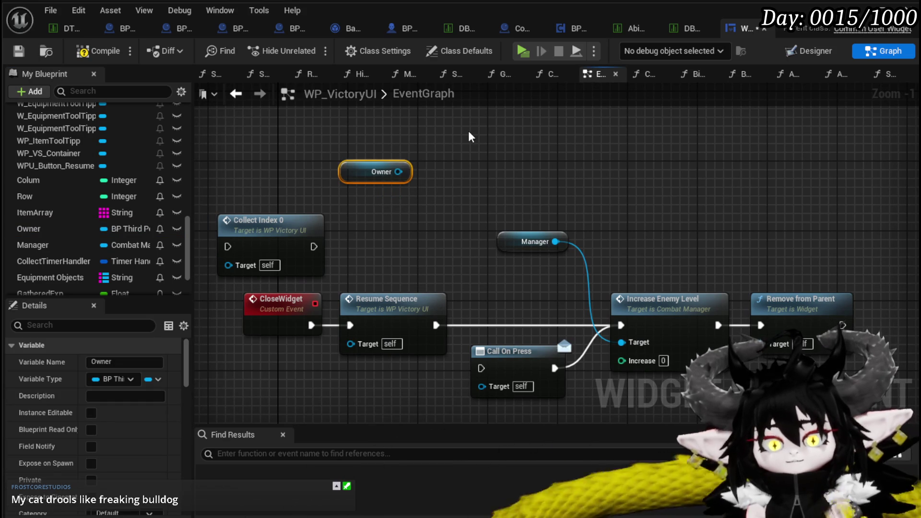
key("Delete")
left_click(26, 55)
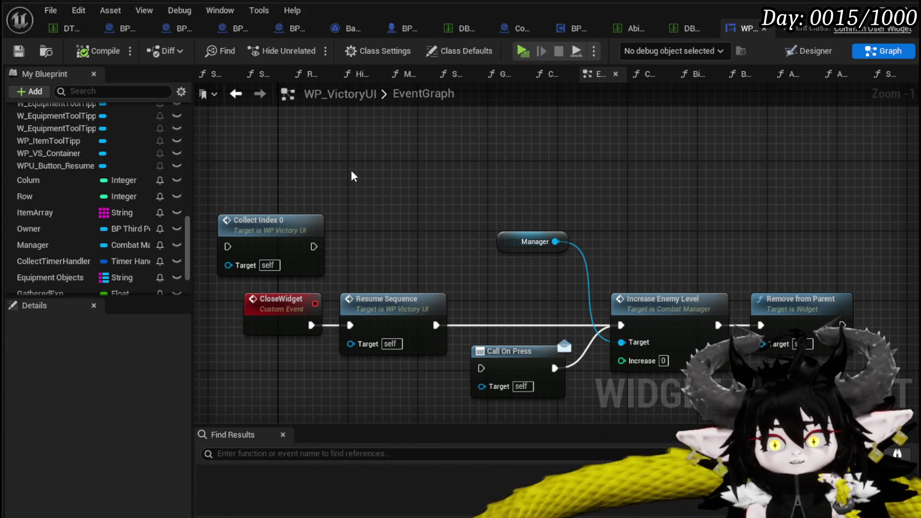
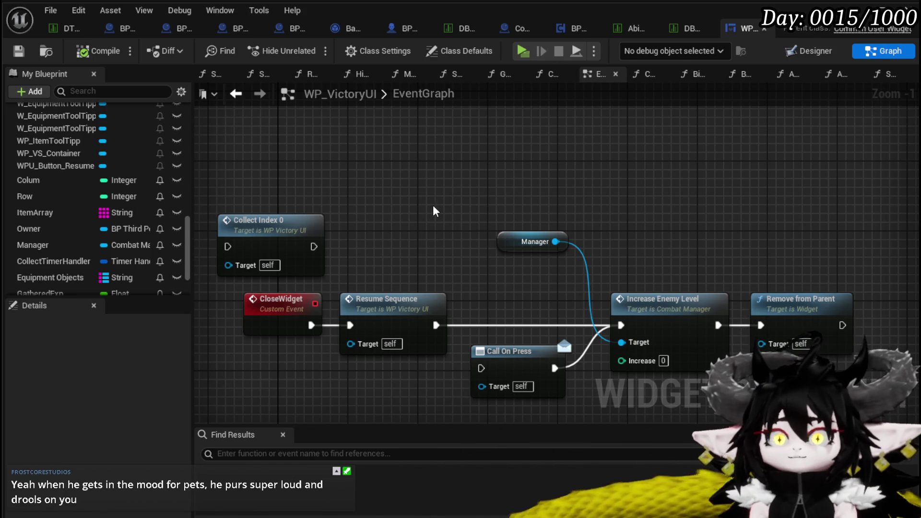
- Scroll and pan around the currently open Blueprint graph
left_click(18, 51)
scroll(412, 196, "down", 3)
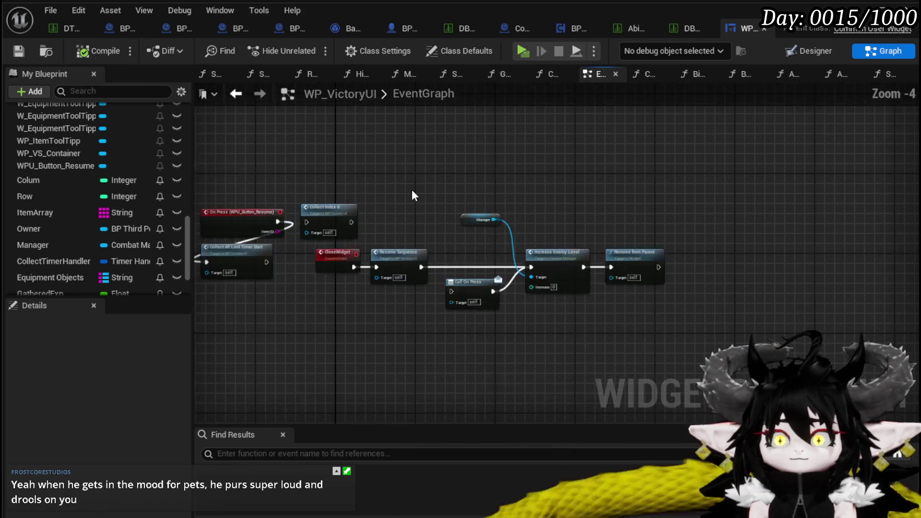
left_click_drag(413, 195, 576, 211)
scroll(118, 157, "up", 10)
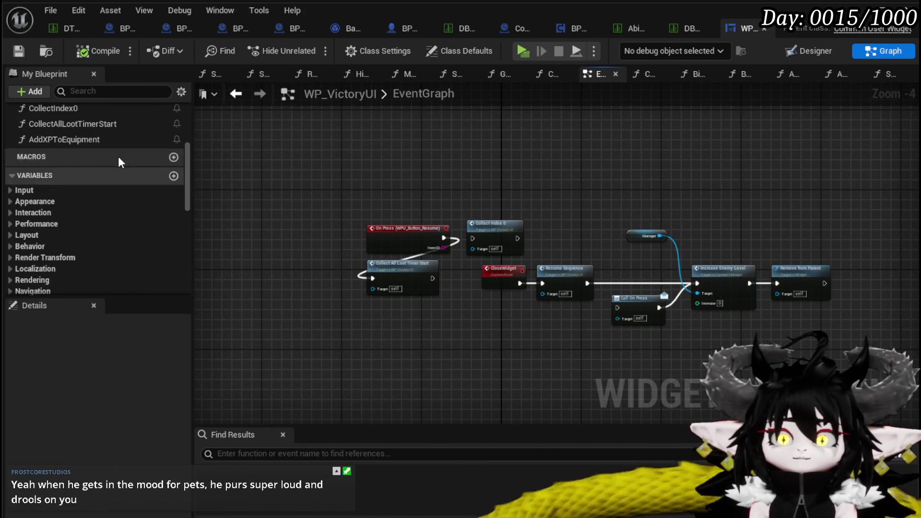
scroll(119, 158, "up", 5)
scroll(118, 157, "up", 4)
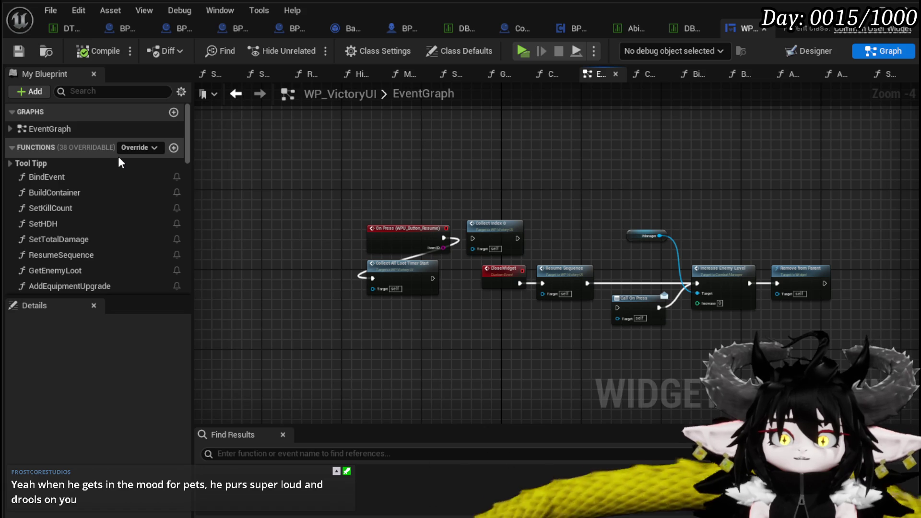
scroll(119, 160, "down", 5)
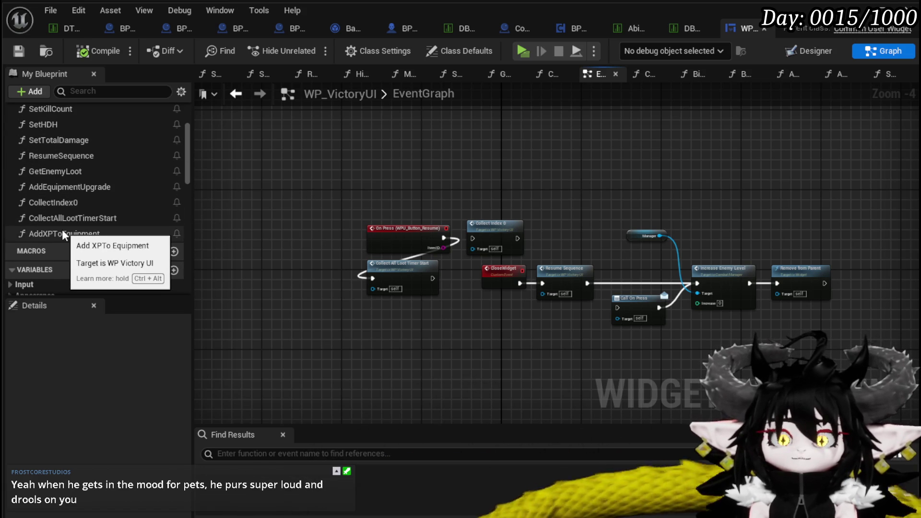
scroll(70, 179, "up", 1)
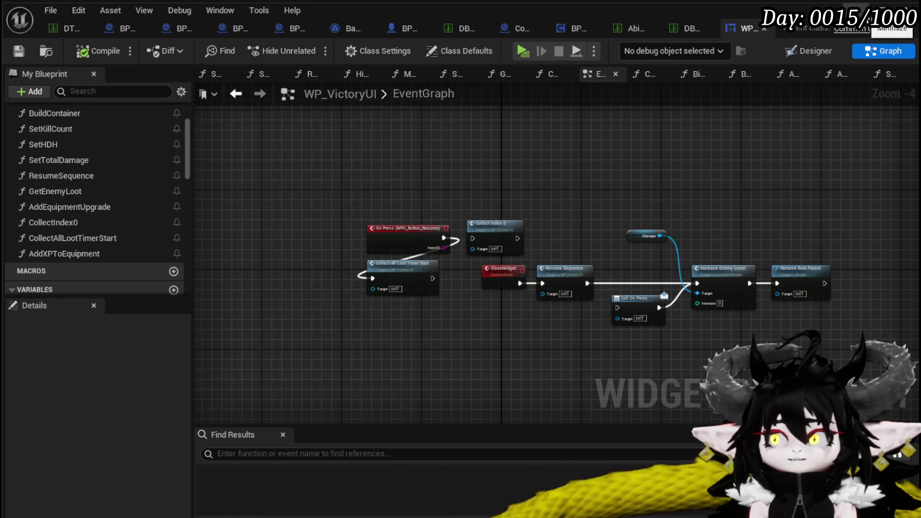
- Minimize the Blueprint editor and open Combat_Manager from the CombatSystem Managers folder
left_click(875, 9)
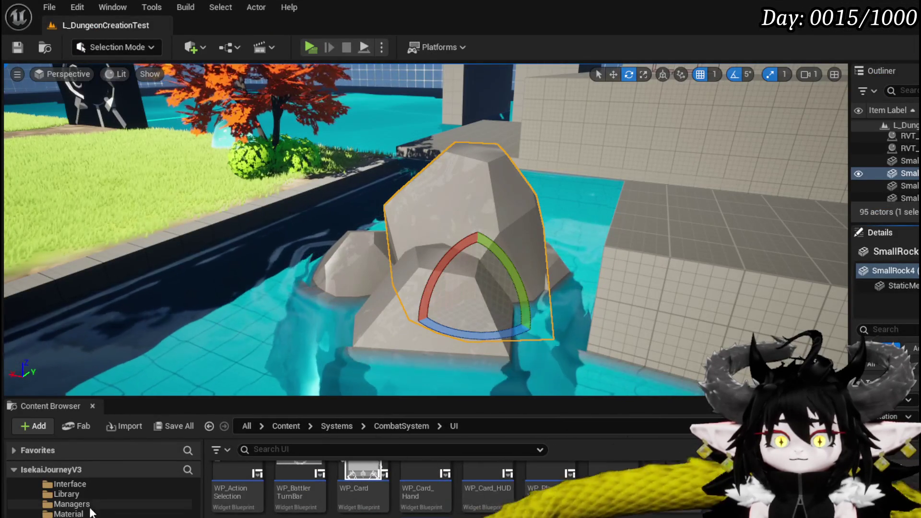
left_click(88, 505)
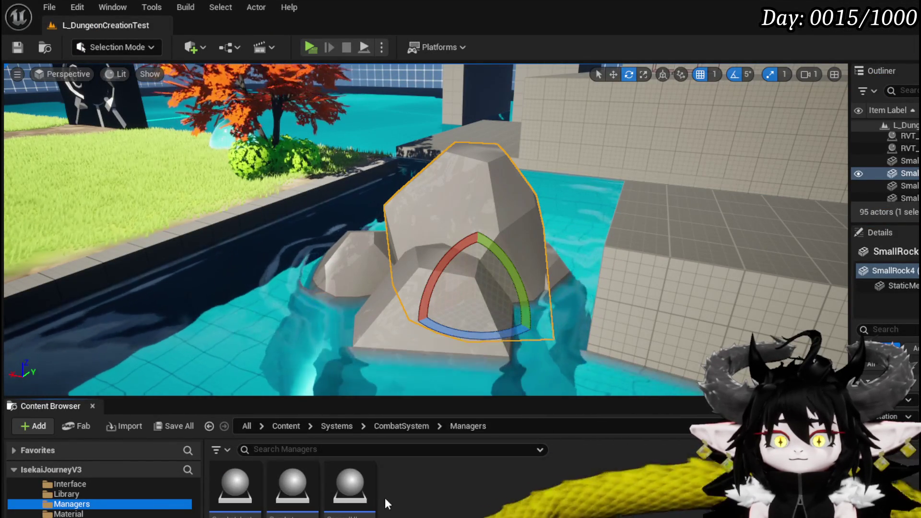
double_click(314, 500)
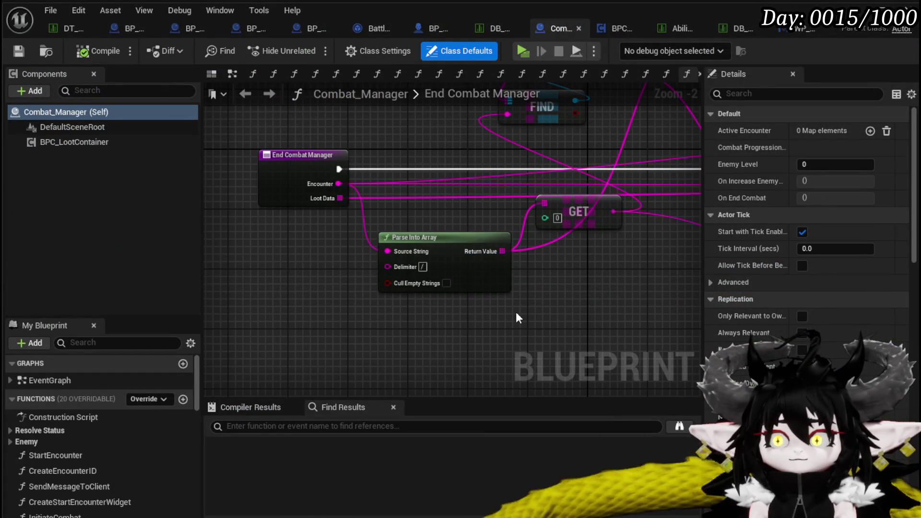
- Open Combat_Manager's BuildVictoryScreen function graph
scroll(119, 451, "down", 10)
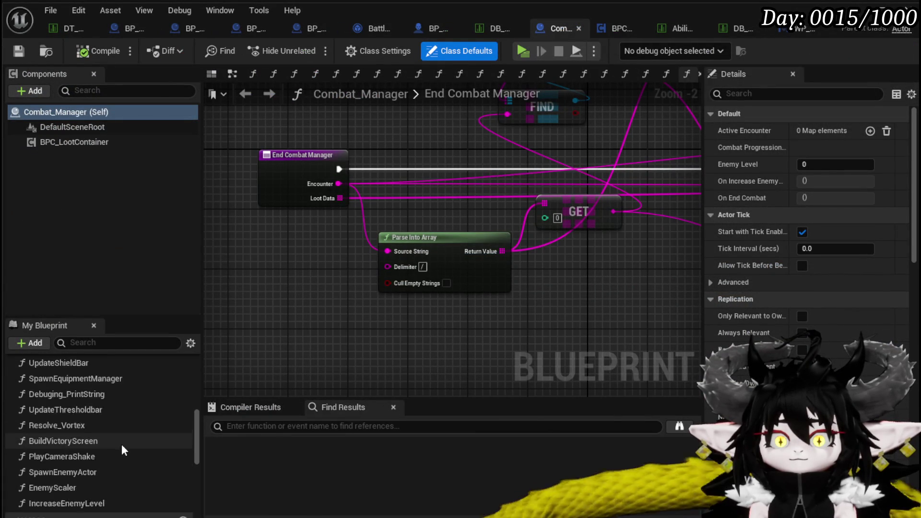
scroll(96, 434, "up", 8)
scroll(76, 424, "up", 2)
scroll(77, 424, "down", 10)
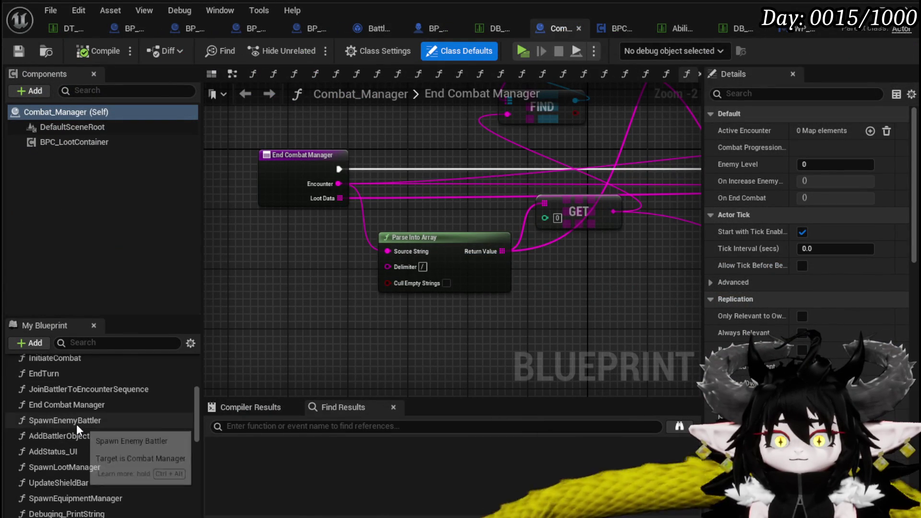
scroll(77, 424, "down", 3)
scroll(90, 440, "up", 2)
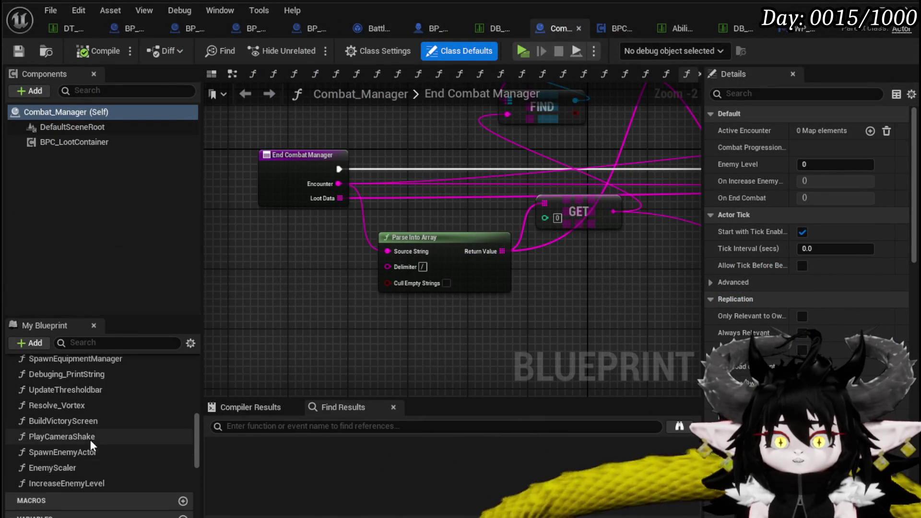
double_click(85, 420)
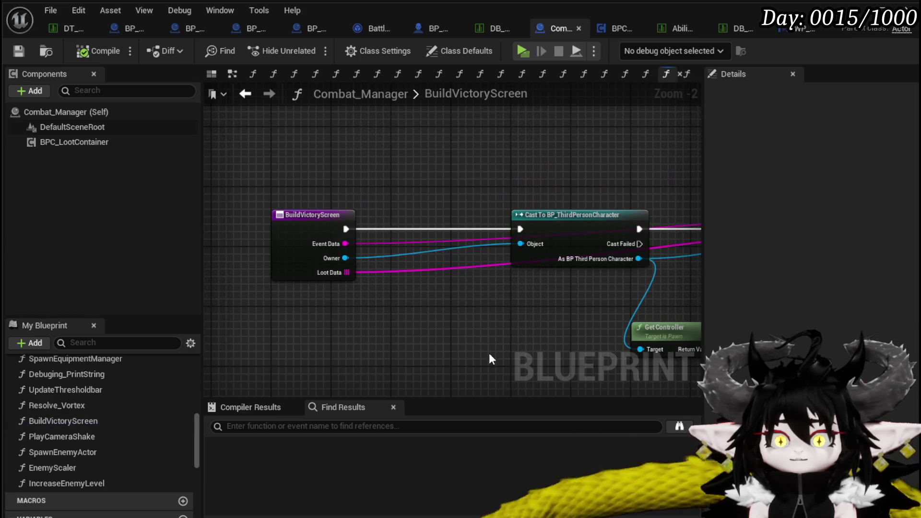
- Review the widget creation and Call On End Combat nodes, then open WP_VictoryUI's BuildContainer
mouse_move(509, 280)
left_mouse_down()
mouse_move(473, 315)
mouse_move(420, 317)
left_mouse_up()
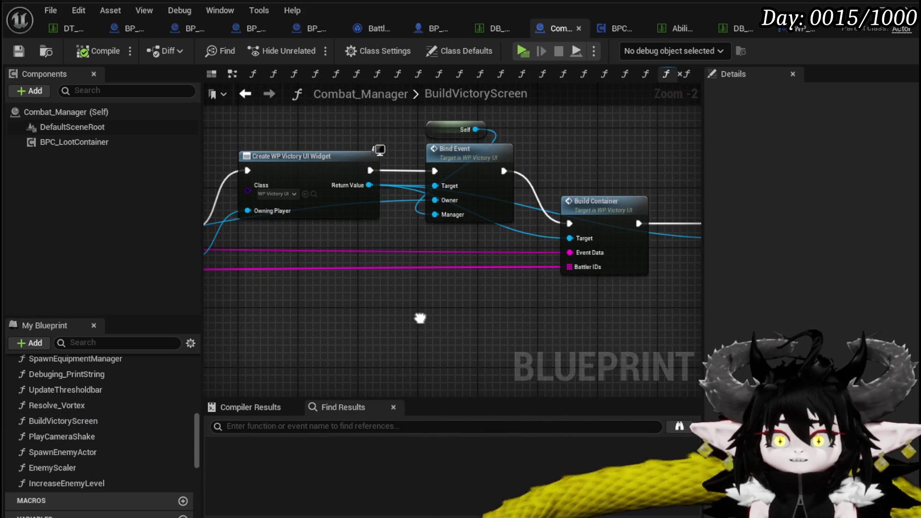
scroll(354, 306, "down", 2)
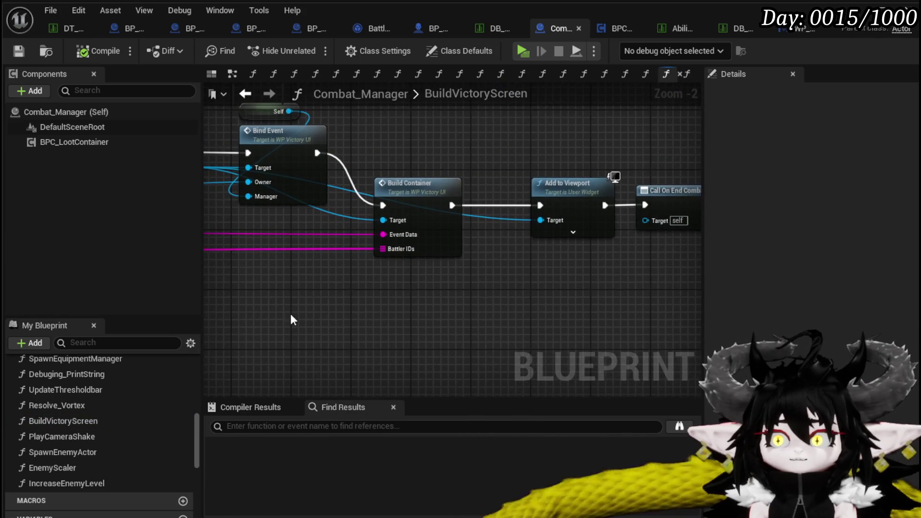
mouse_move(574, 296)
left_mouse_down()
mouse_move(413, 300)
mouse_move(206, 284)
mouse_move(446, 279)
mouse_move(575, 263)
mouse_move(268, 273)
left_mouse_up()
scroll(485, 276, "up", 3)
scroll(485, 277, "down", 2)
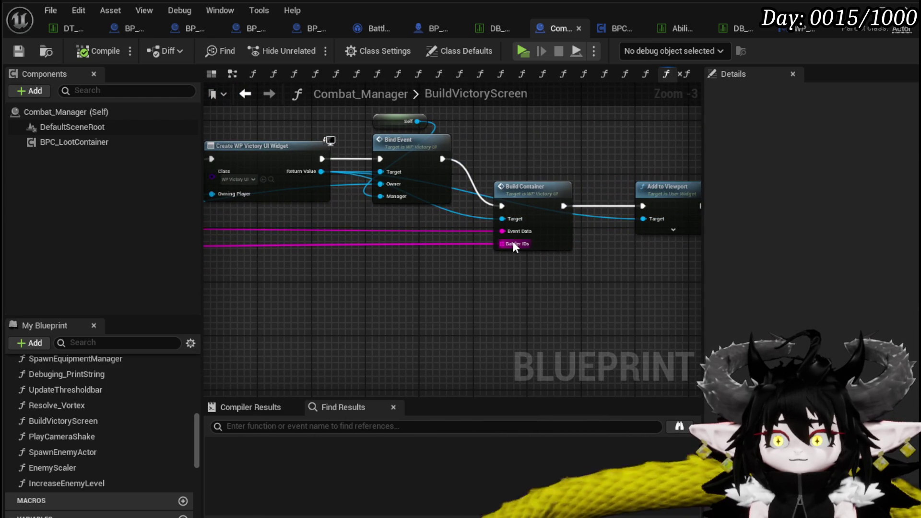
mouse_move(323, 337)
left_mouse_down()
mouse_move(437, 339)
mouse_move(368, 349)
left_mouse_up()
double_click(574, 236)
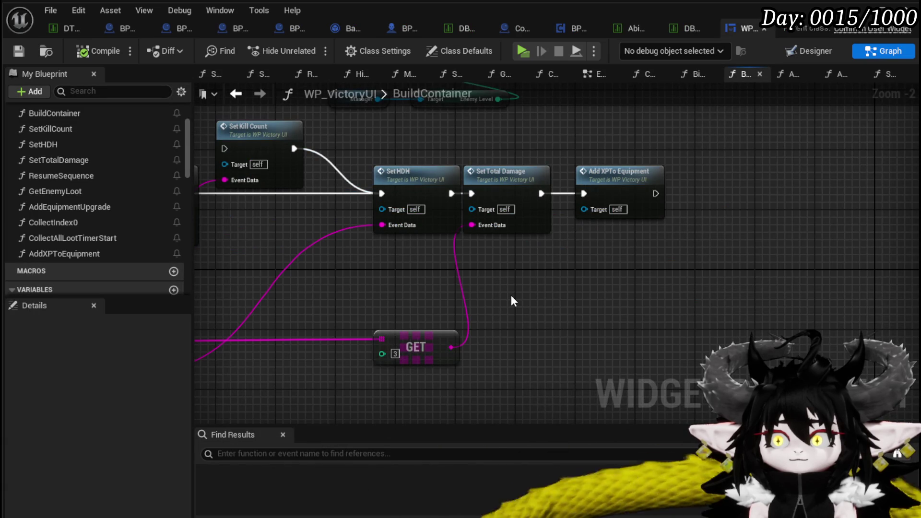
- Review BuildContainer's entry, loop, Set Data and stat nodes, then launch a standalone play-test
scroll(512, 298, "down", 2)
left_click_drag(605, 410, 604, 407)
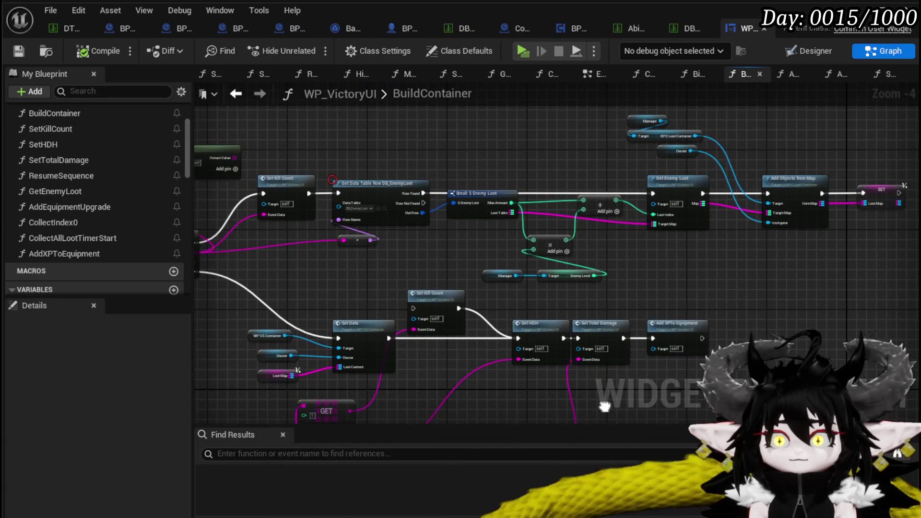
mouse_move(490, 323)
left_mouse_down()
mouse_move(644, 292)
mouse_move(599, 287)
mouse_move(611, 287)
left_mouse_up()
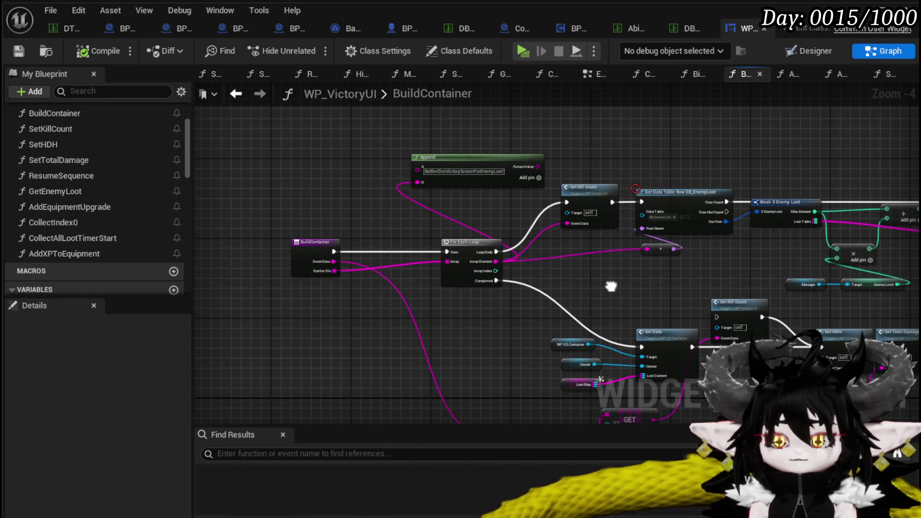
scroll(610, 286, "up", 3)
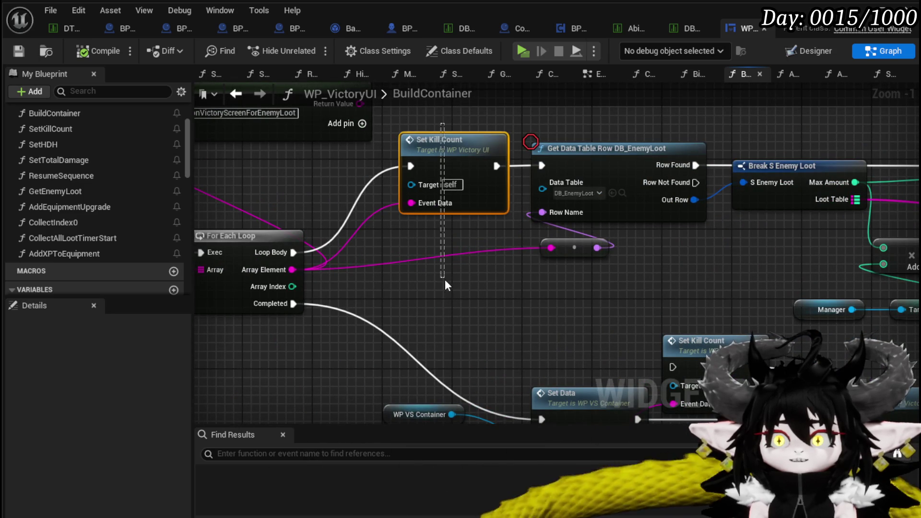
left_click_drag(508, 346, 366, 276)
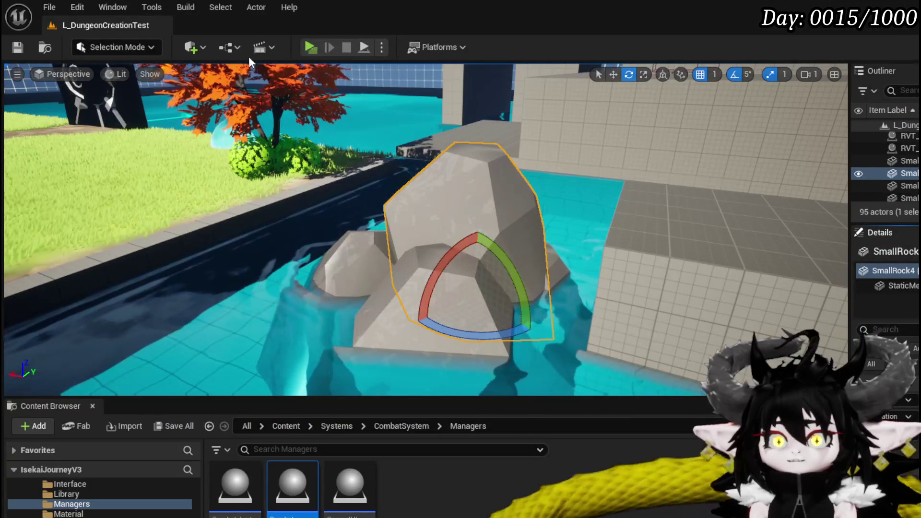
left_click(310, 47)
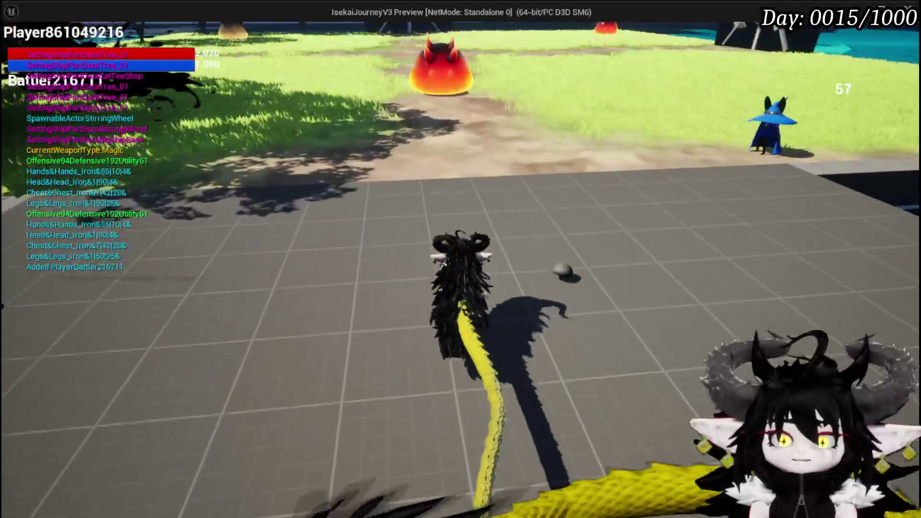
- Walk to the blue water slime, attack it, answer the battle prompts and view the victory loot
key("w")
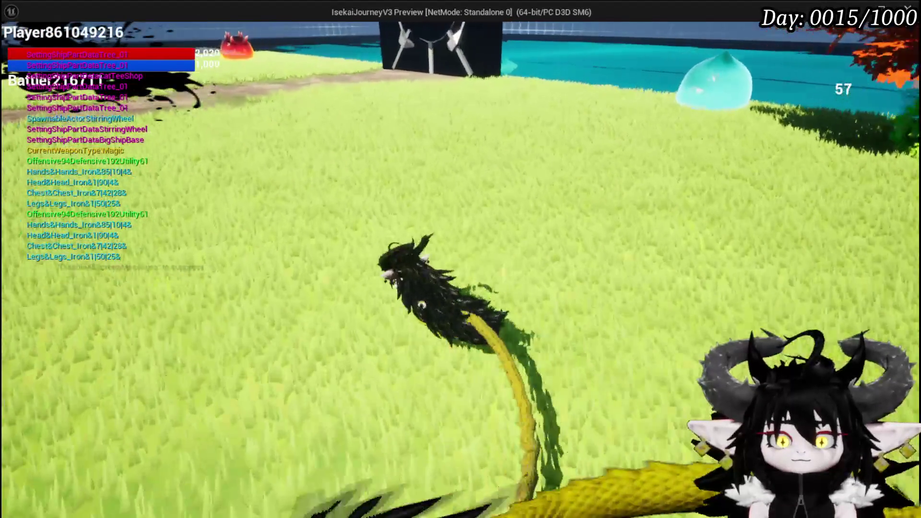
key("w")
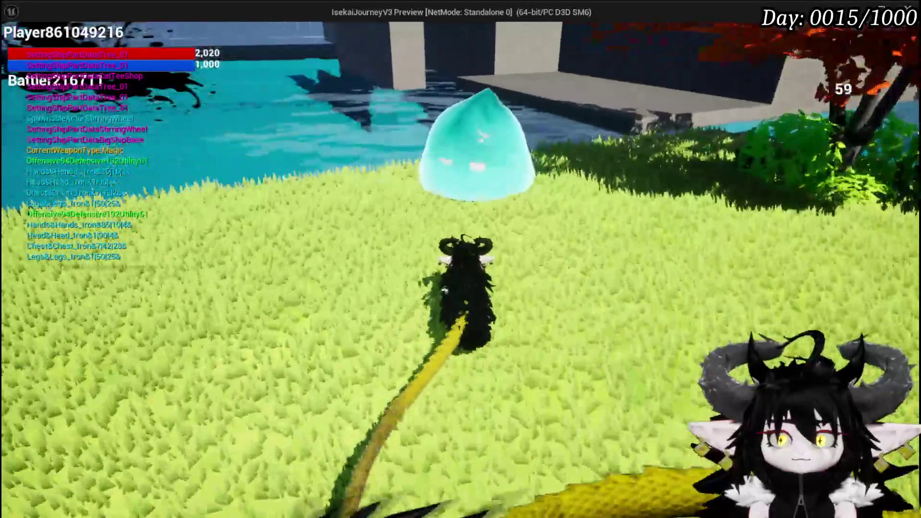
left_click(460, 259)
key("w")
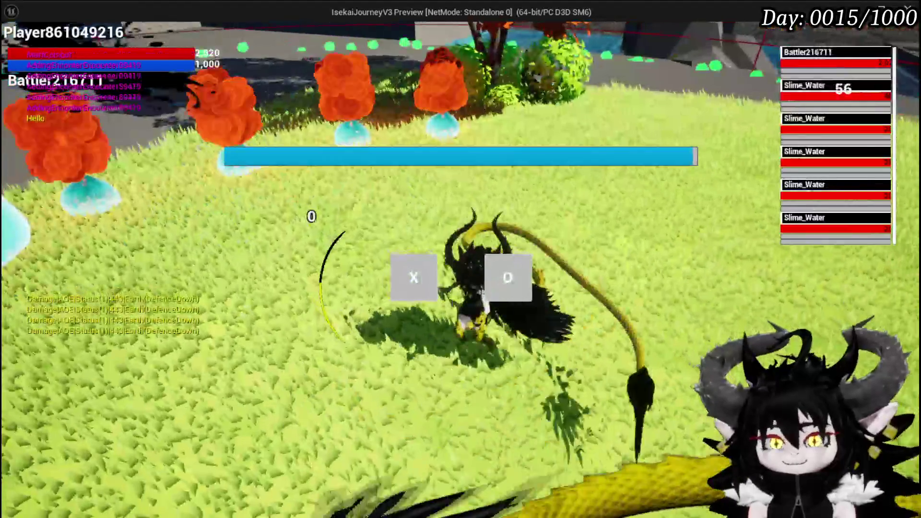
left_click(419, 276)
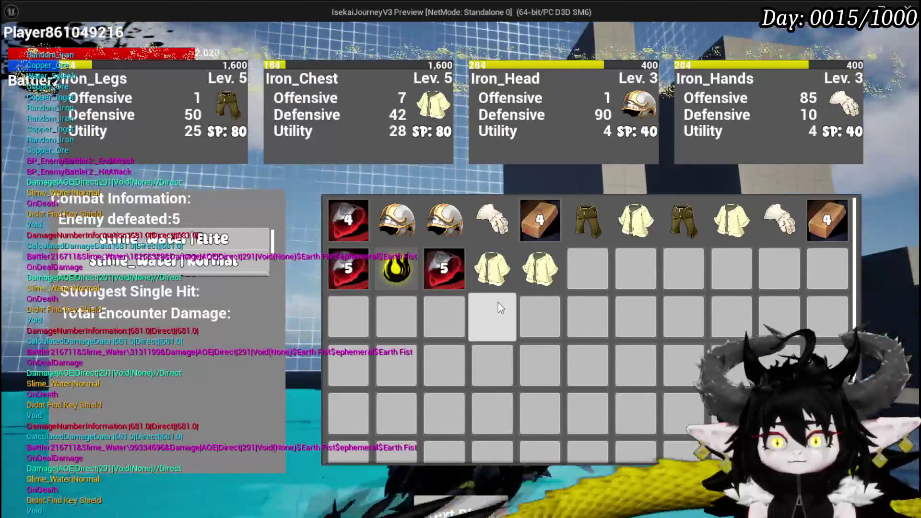
mouse_move(378, 238)
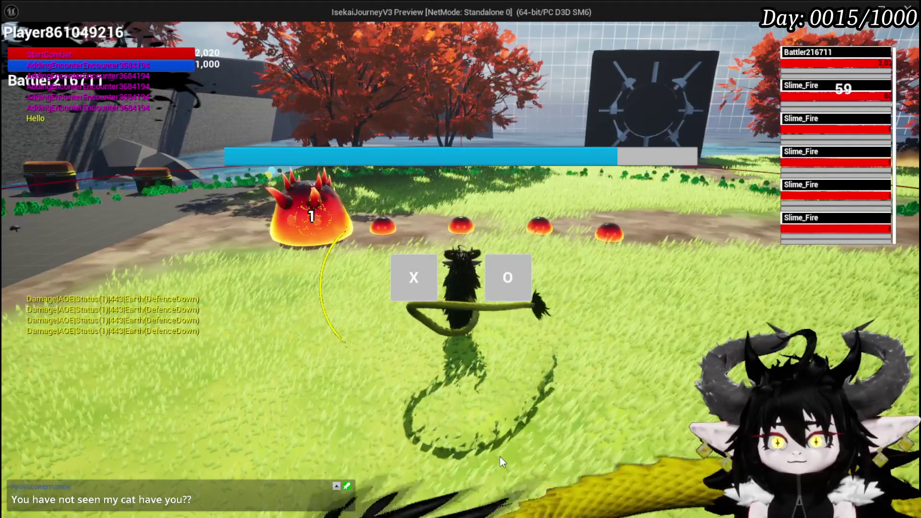
left_click(417, 288)
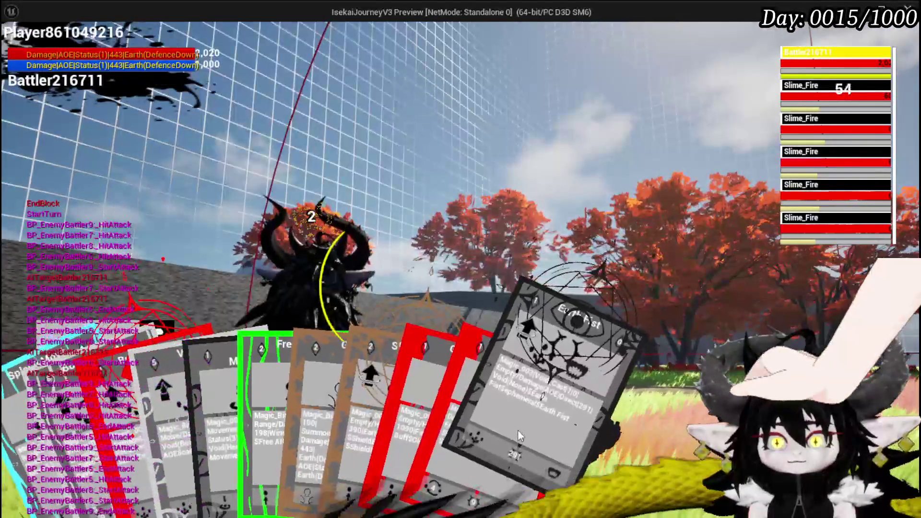
- Cast Earth Fist on the five fire slimes, review the loot, stop the preview and Save All
left_click(517, 430)
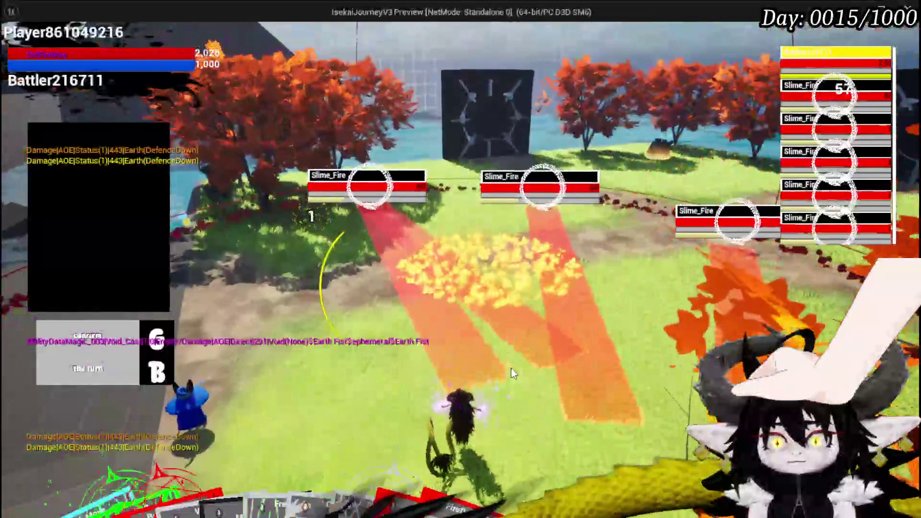
left_click(512, 372)
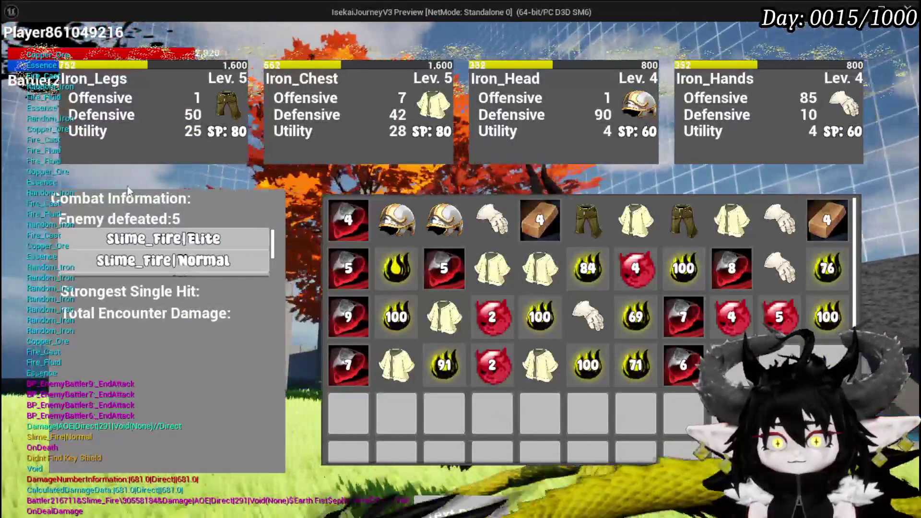
mouse_move(334, 232)
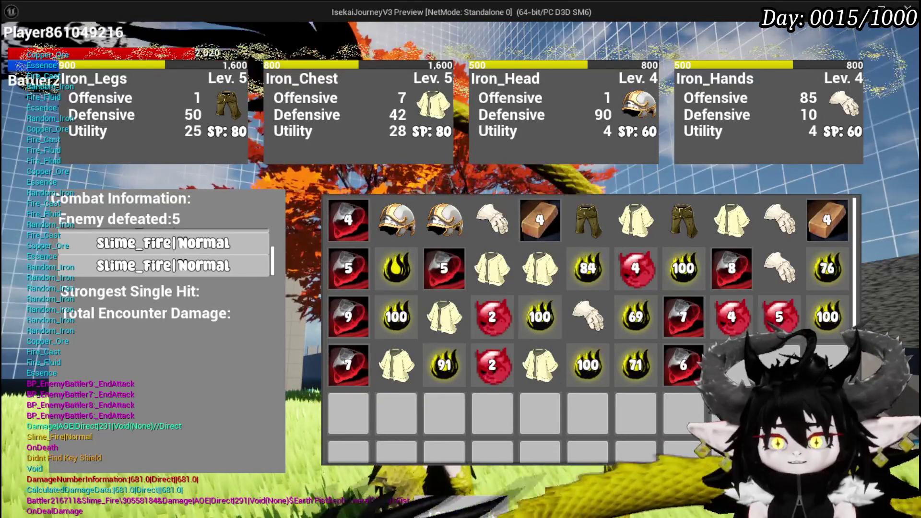
key("Escape")
left_click(18, 48)
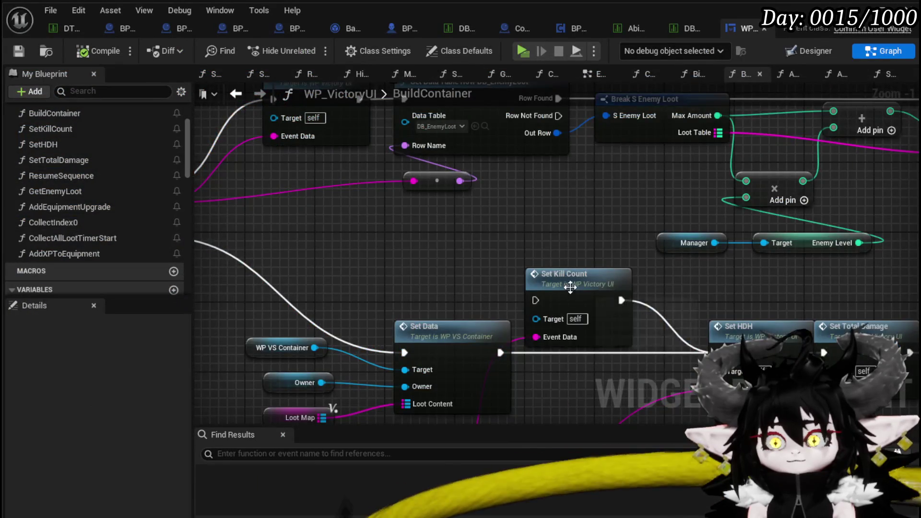
- Pan around the BuildContainer graph near the Parse Into Array and Loot Map nodes
mouse_move(355, 259)
left_mouse_down()
mouse_move(345, 257)
mouse_move(625, 258)
left_mouse_up()
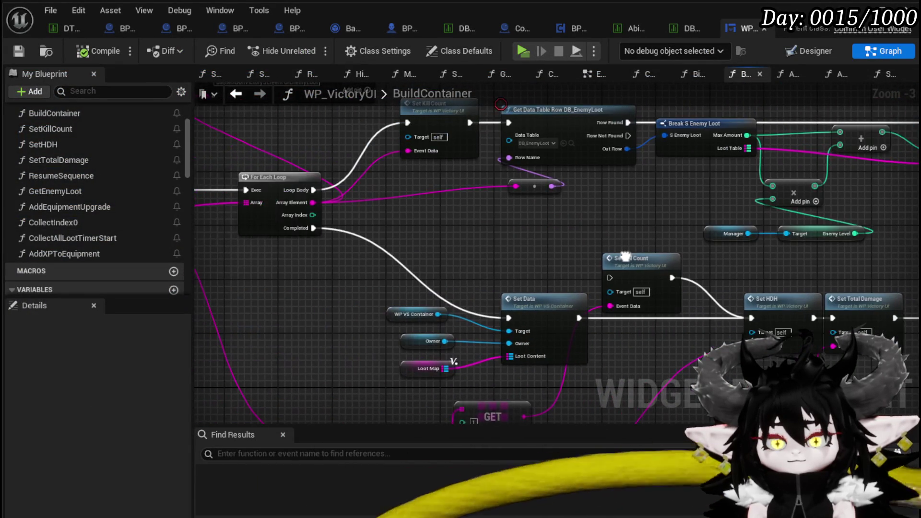
mouse_move(383, 369)
left_mouse_down()
mouse_move(554, 314)
mouse_move(530, 324)
mouse_move(380, 328)
left_mouse_up()
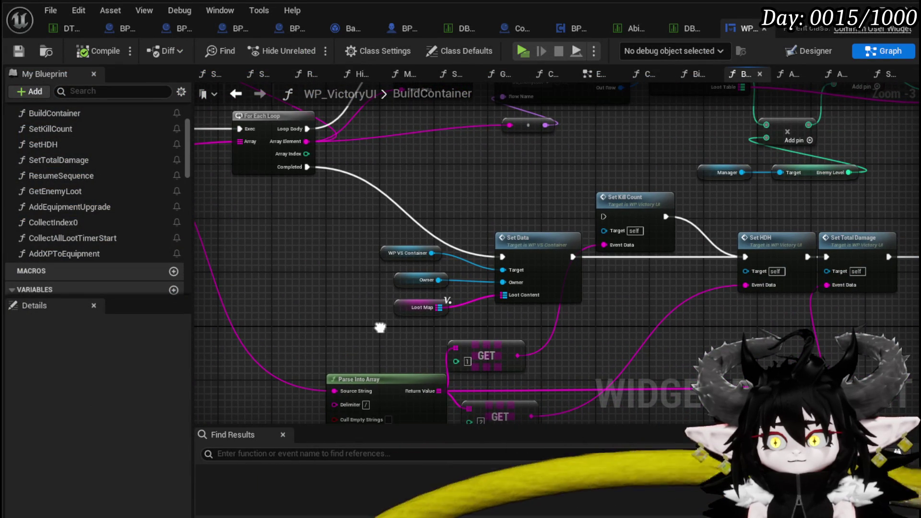
mouse_move(380, 327)
left_mouse_down()
mouse_move(482, 341)
mouse_move(695, 422)
mouse_move(412, 334)
left_mouse_up()
left_click(478, 316)
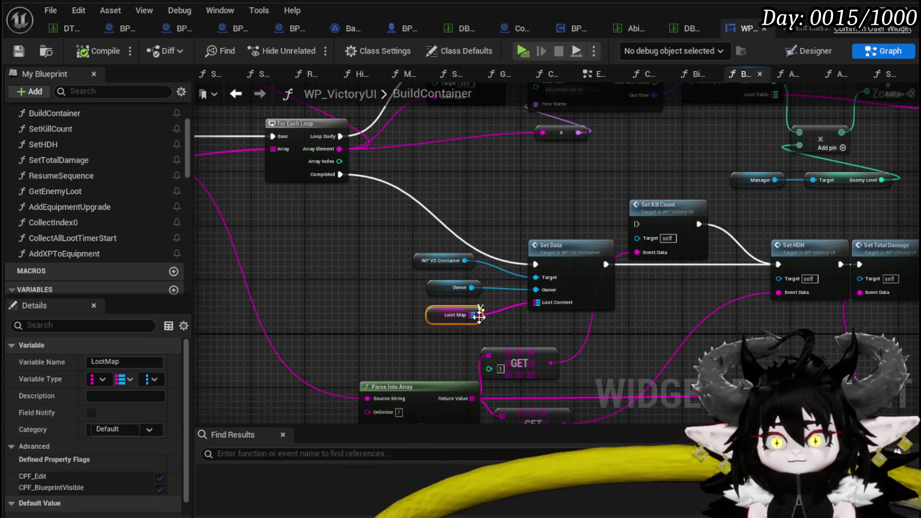
mouse_move(344, 330)
left_mouse_down()
mouse_move(379, 304)
mouse_move(376, 318)
mouse_move(298, 323)
mouse_move(571, 270)
left_mouse_up()
- In the EventGraph, add Get Equipment Objects with a Clear node wired before Remove from Parent
left_click(594, 73)
scroll(552, 158, "up", 3)
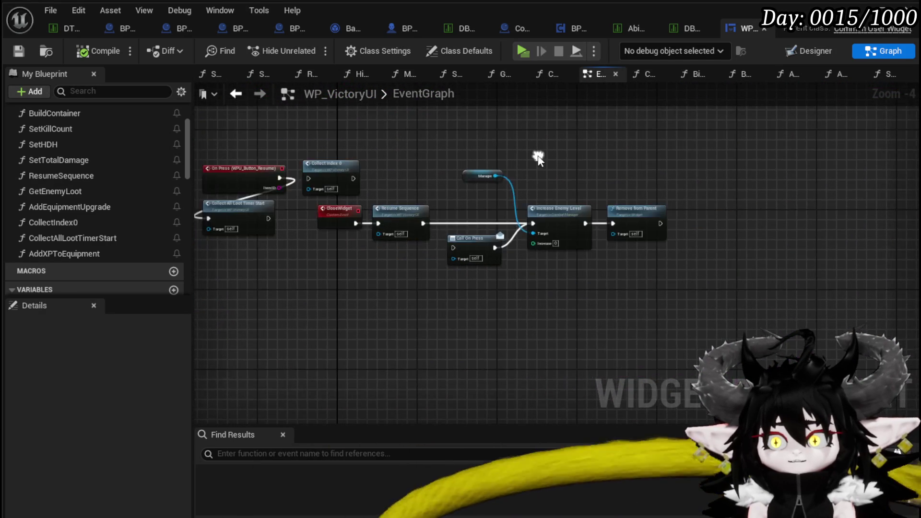
scroll(539, 189, "up", 2)
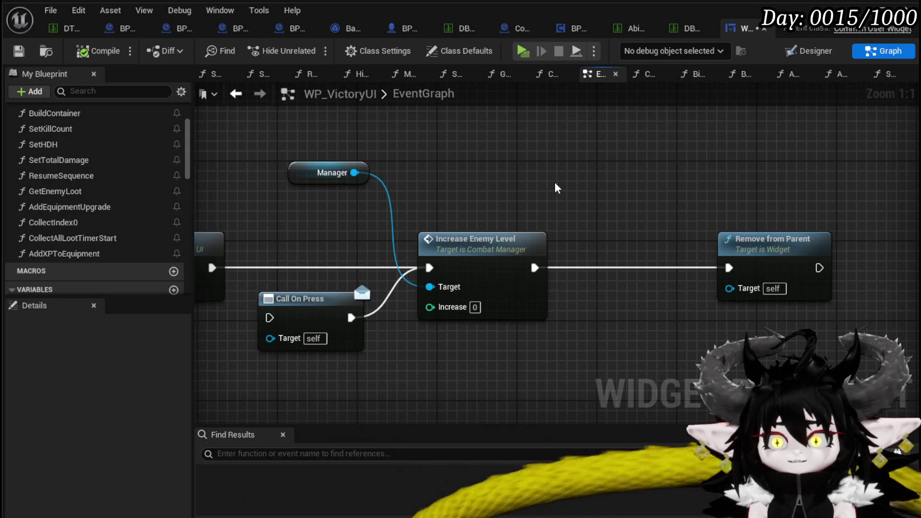
scroll(133, 215, "down", 3)
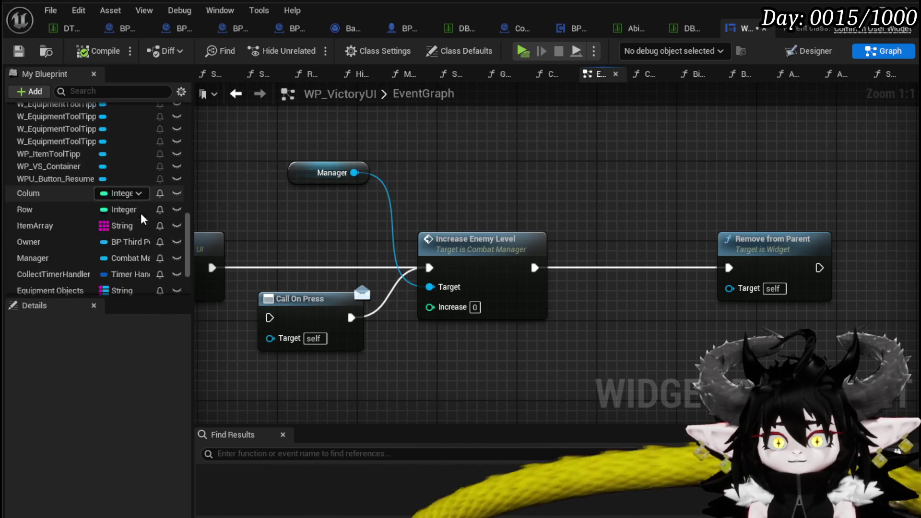
left_click(522, 164)
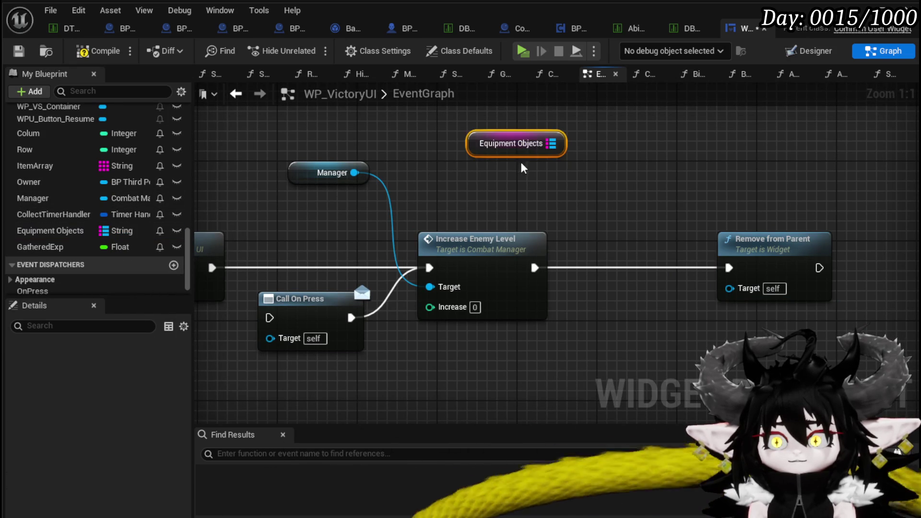
left_click_drag(556, 181, 564, 187)
type("ar")
key("Return")
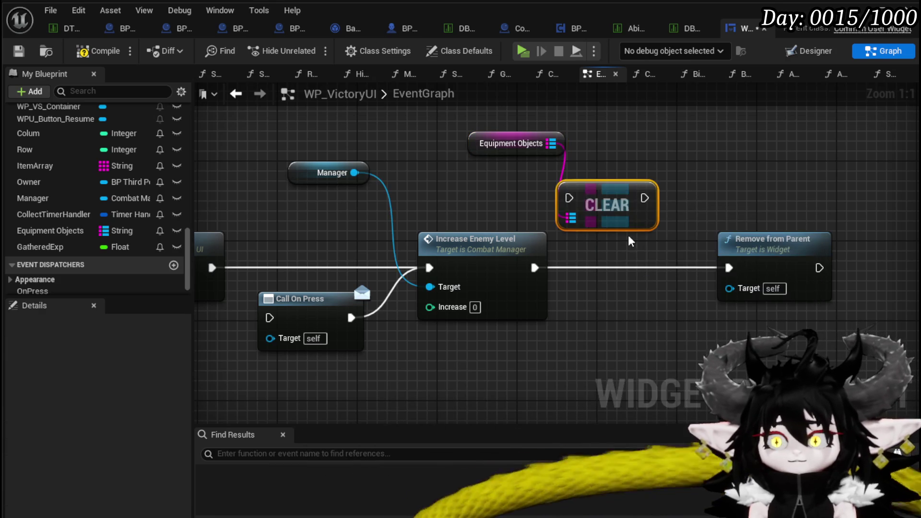
left_click_drag(585, 223, 606, 277)
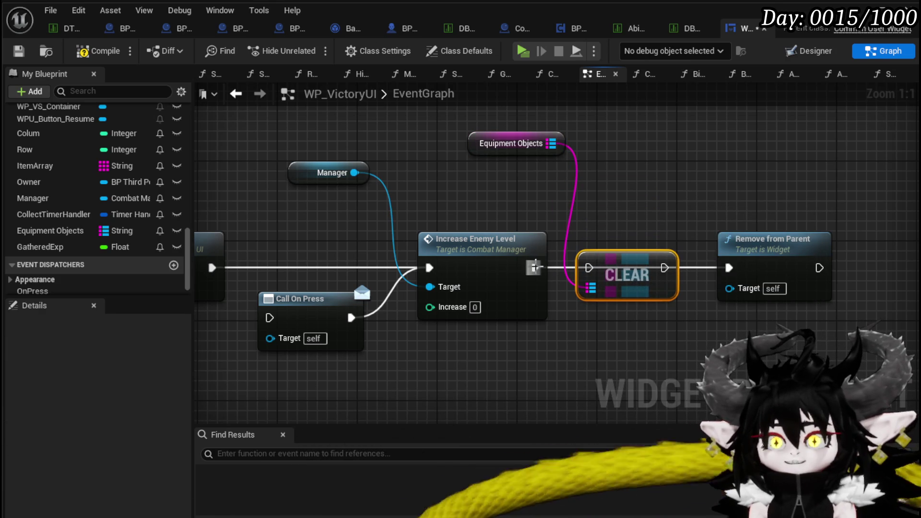
left_click_drag(664, 268, 728, 267)
left_click_drag(511, 144, 511, 194)
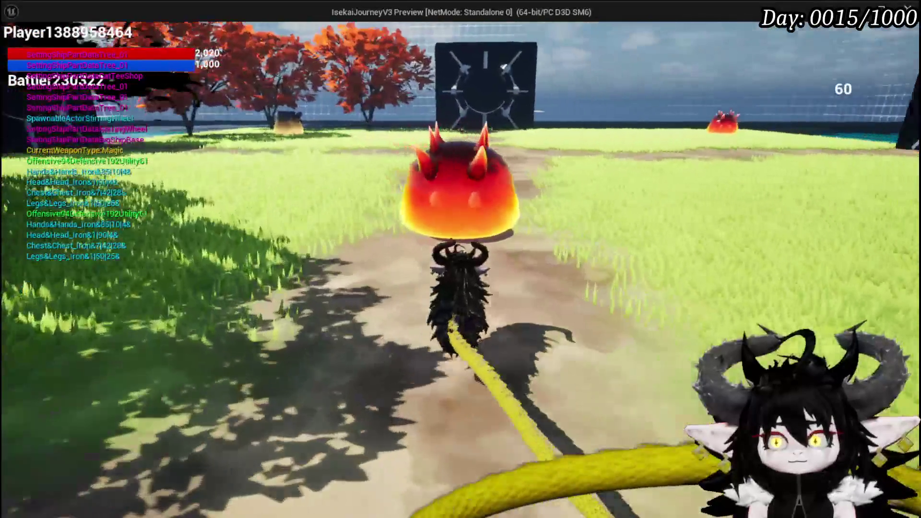
- Defeat the fire slime group with a water spell and Earth Fist, then close the loot inventory
key("e")
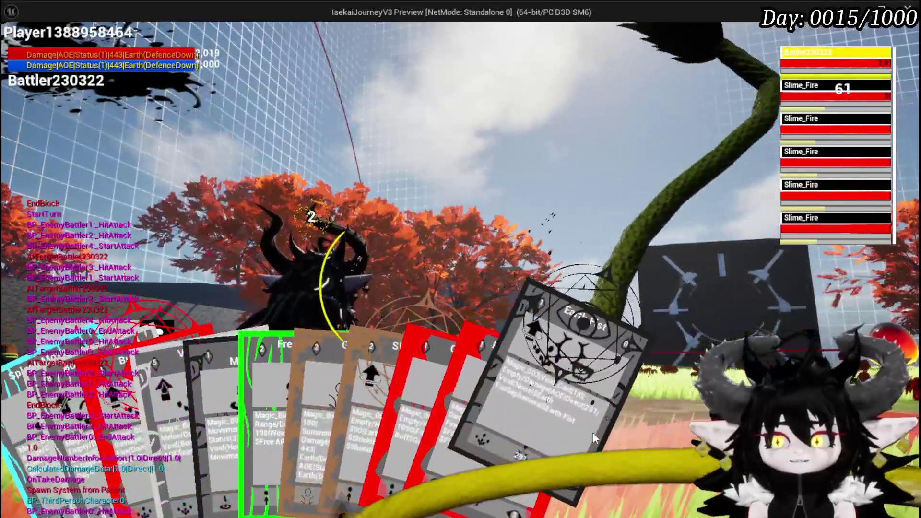
left_click(592, 433)
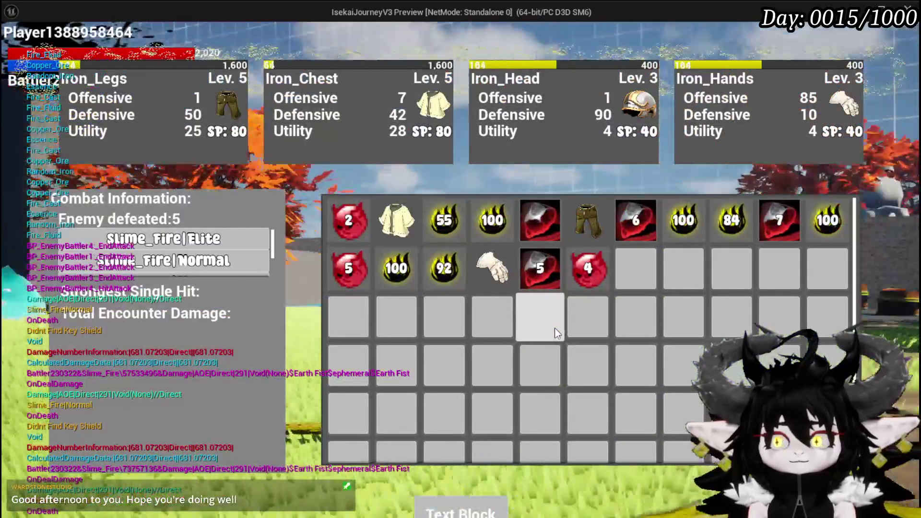
mouse_move(394, 218)
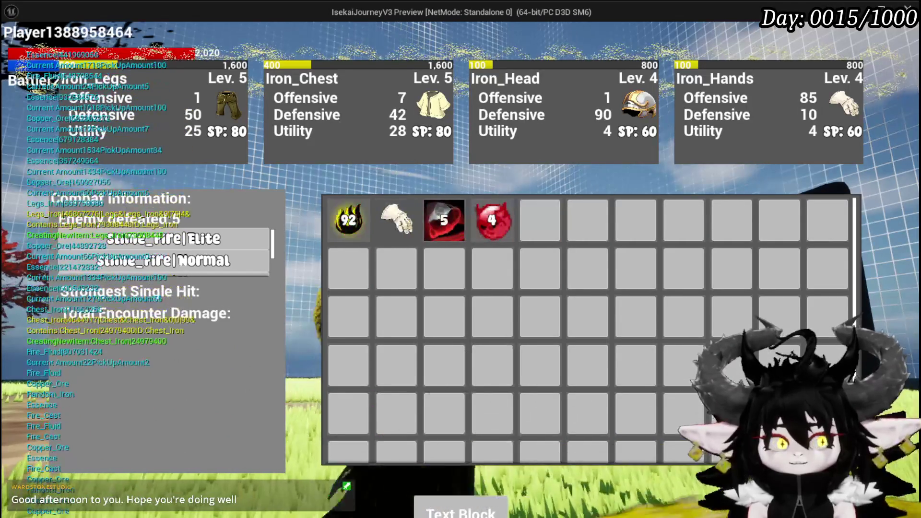
key("i")
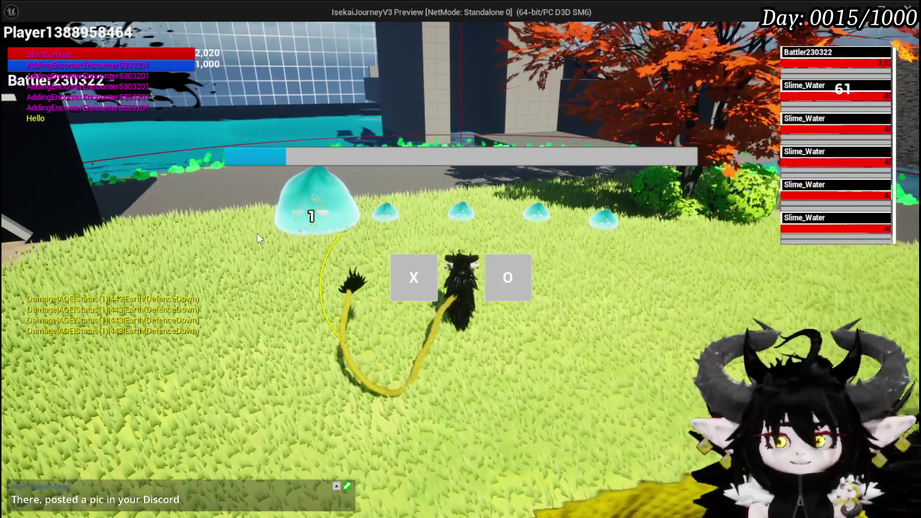
- Start the water slime battle, win it with Earth Fist, review the loot and stop the preview
left_click(410, 261)
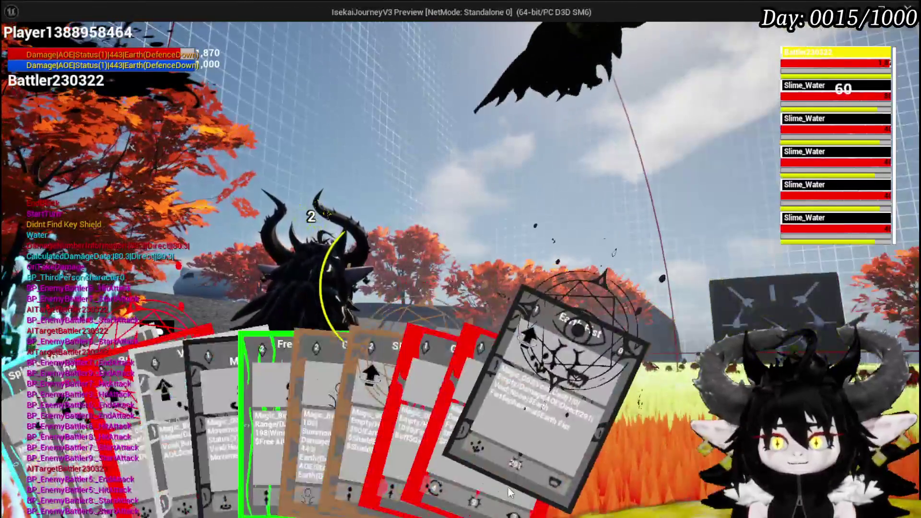
left_click(510, 492)
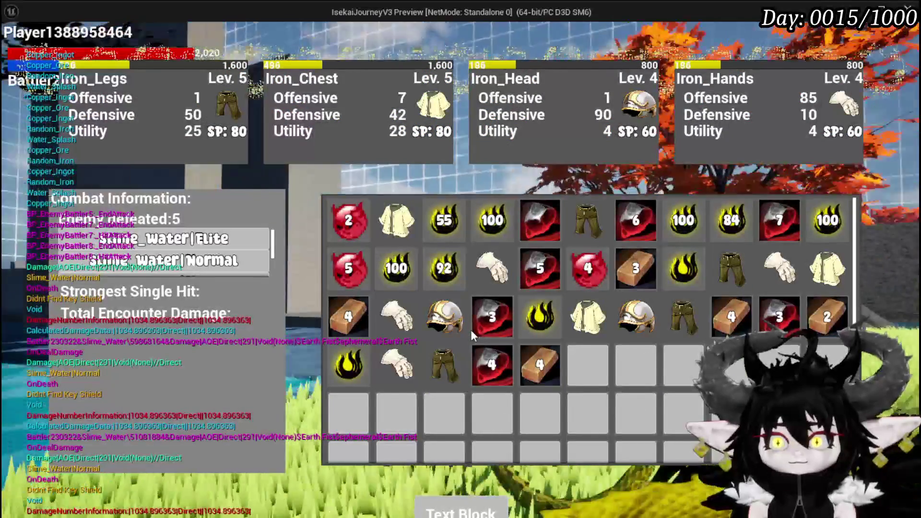
mouse_move(403, 209)
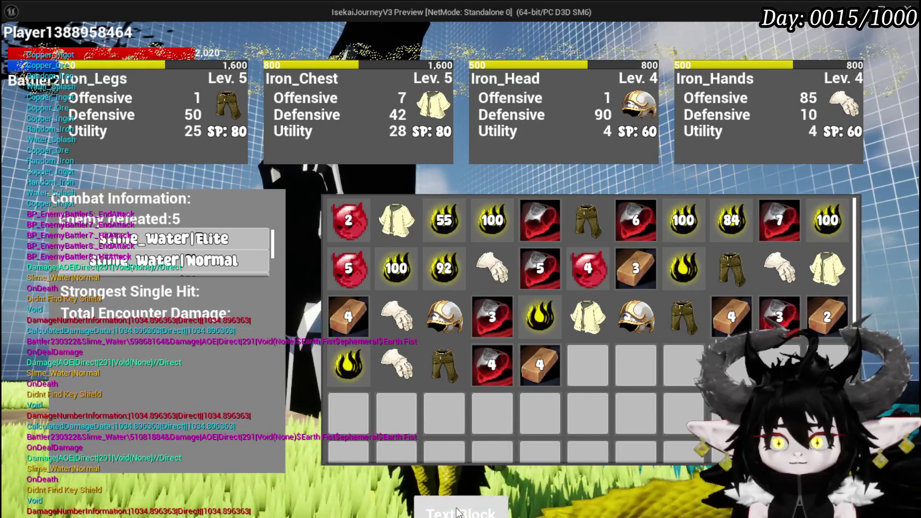
mouse_move(364, 348)
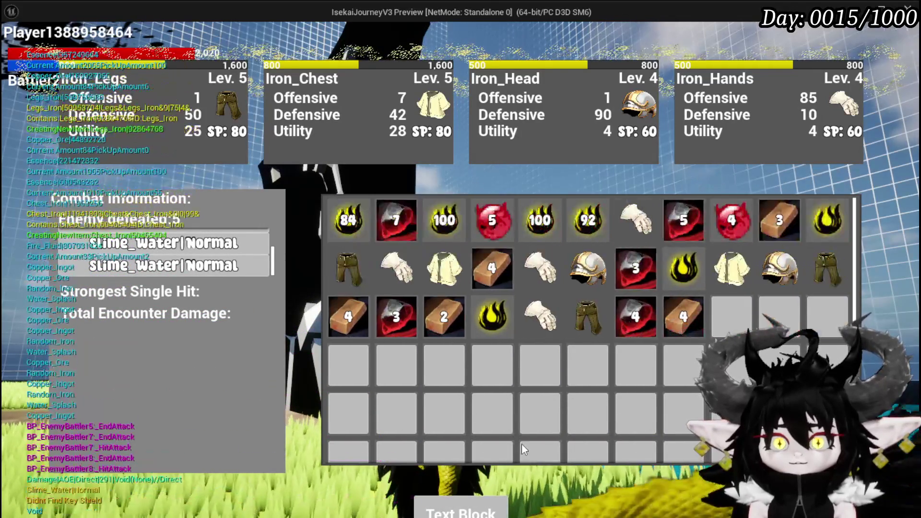
key("Escape")
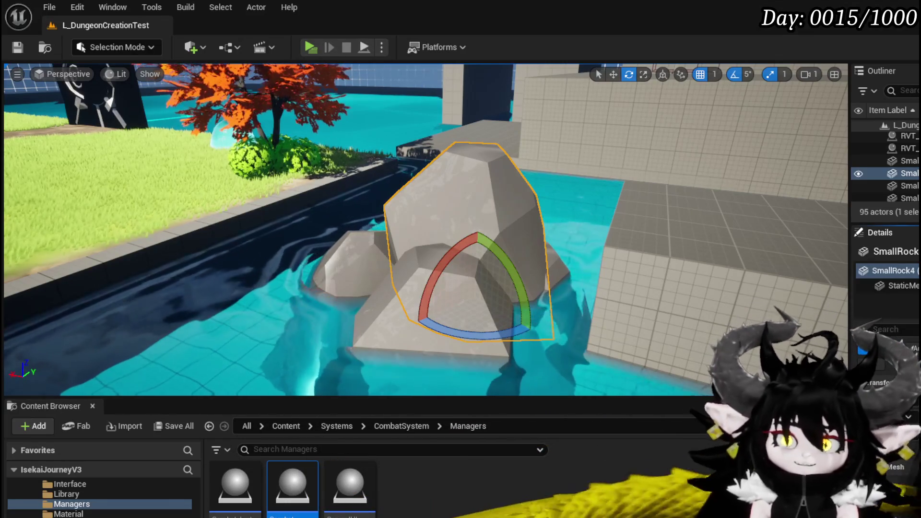
- Save all and move the Equipment Objects node beside Clear in the event graph
key("ctrl+s")
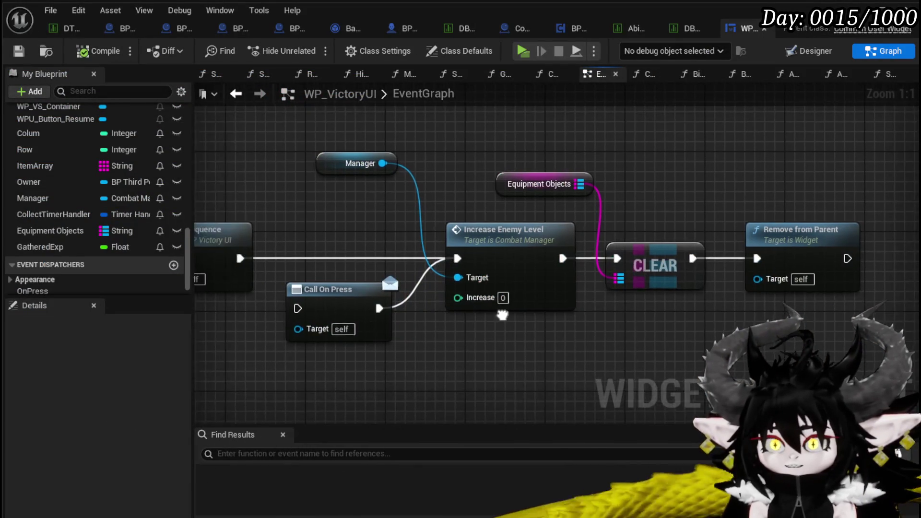
left_click_drag(502, 314, 446, 311)
left_click_drag(458, 183, 549, 213)
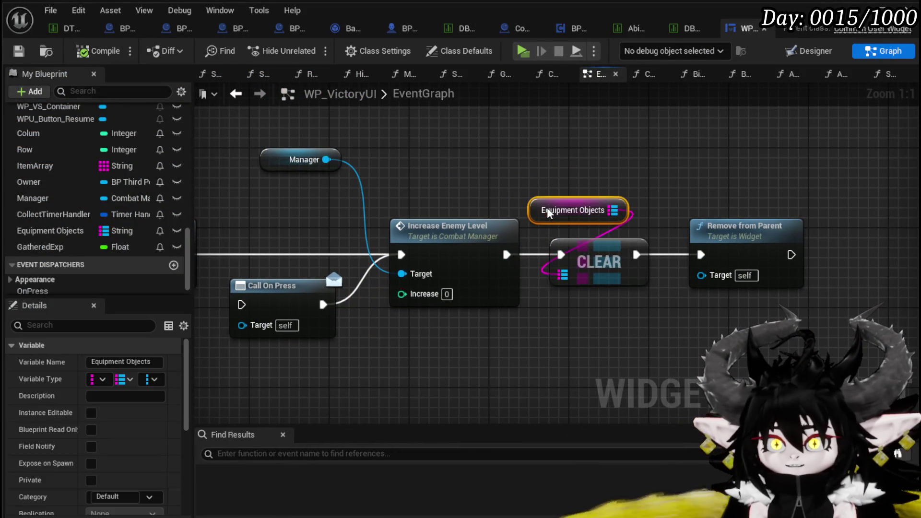
left_click(597, 294)
scroll(448, 229, "down", 4)
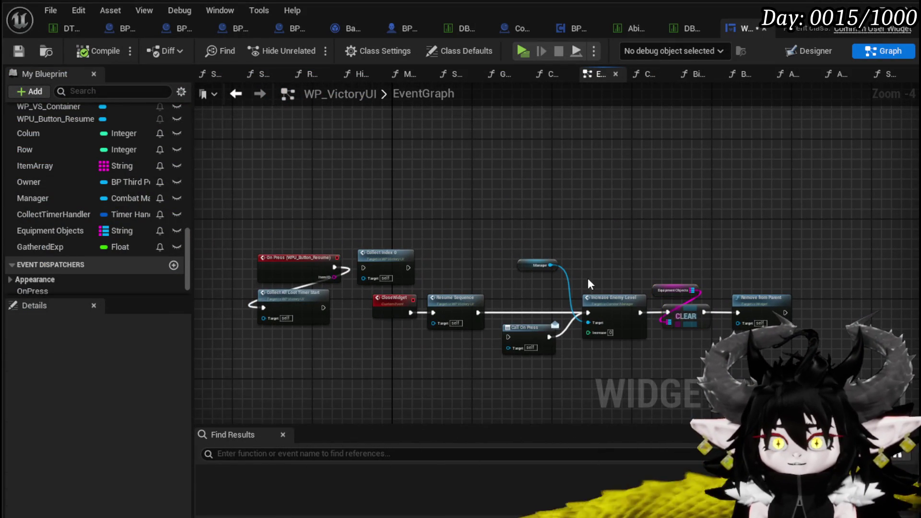
key("ctrl+s")
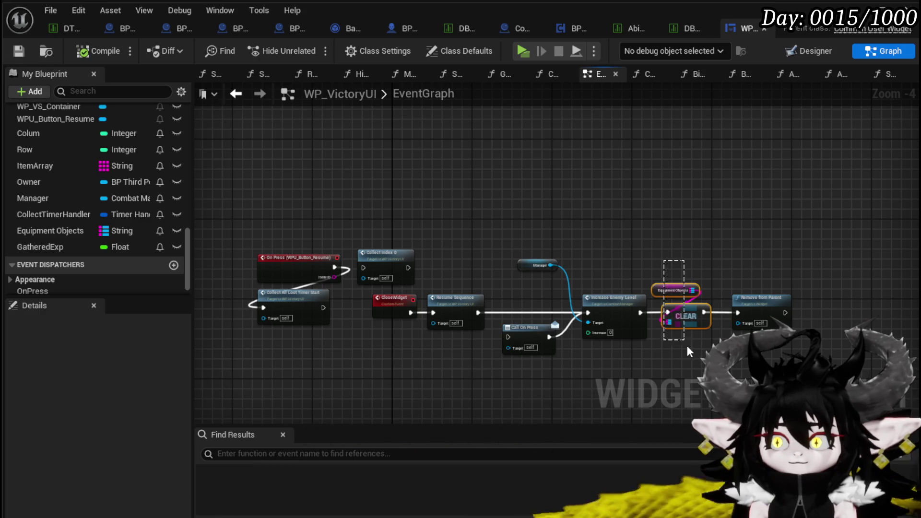
- Reroute the exec wire past Clear to Remove from Parent, delete Clear and Equipment Objects, and save
left_click_drag(686, 345, 686, 347)
left_click_drag(667, 313, 642, 311)
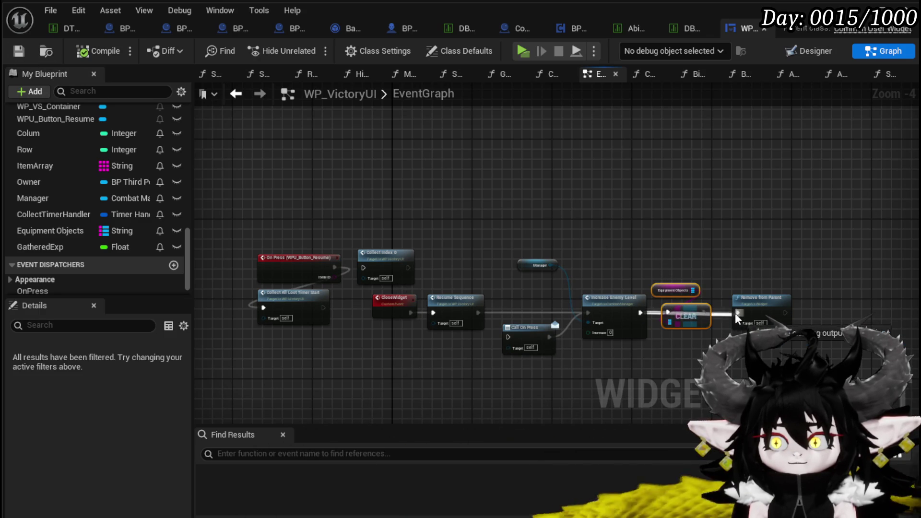
left_click_drag(659, 240, 695, 330)
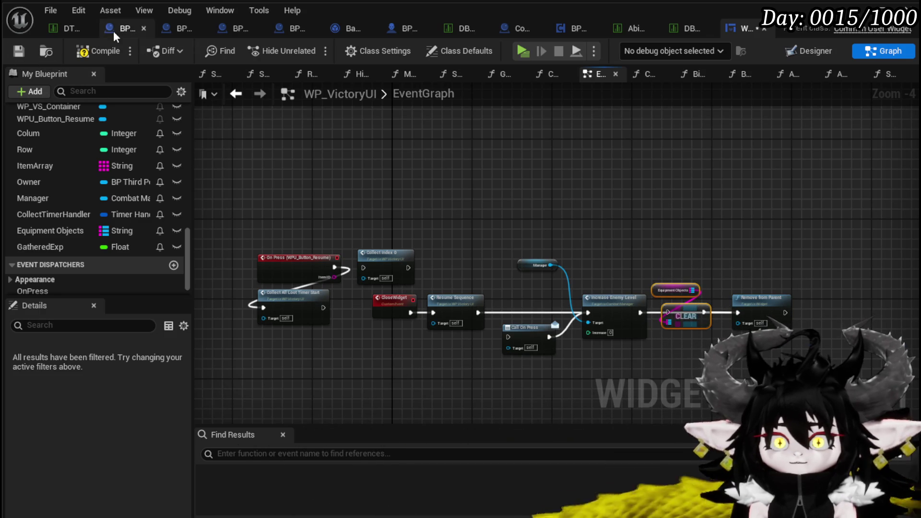
left_click(18, 51)
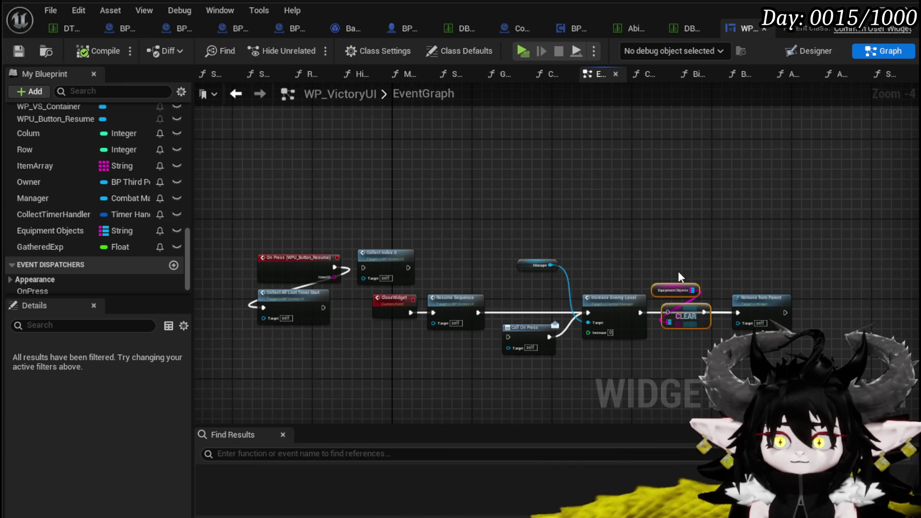
key("Delete")
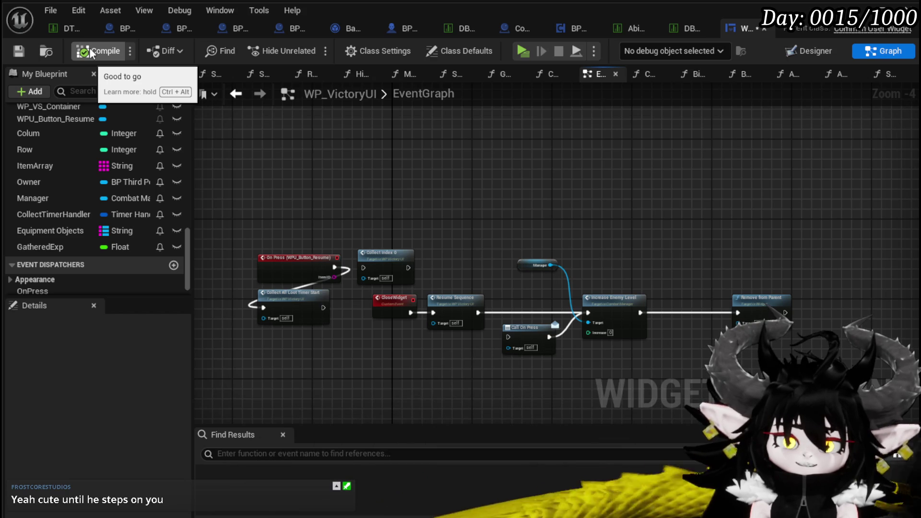
left_click(18, 52)
- Open WP_VictoryUI's BindEvent function and shift its entry and SET nodes left
scroll(73, 148, "up", 10)
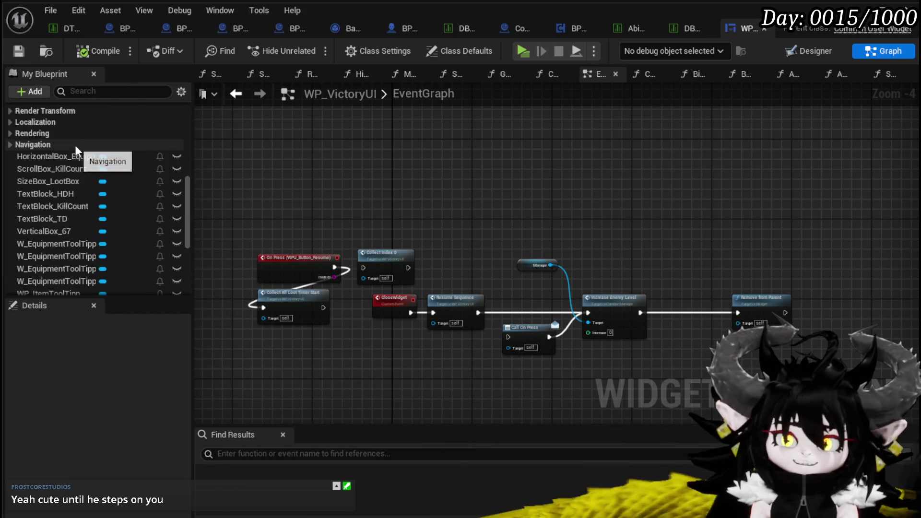
scroll(76, 150, "up", 3)
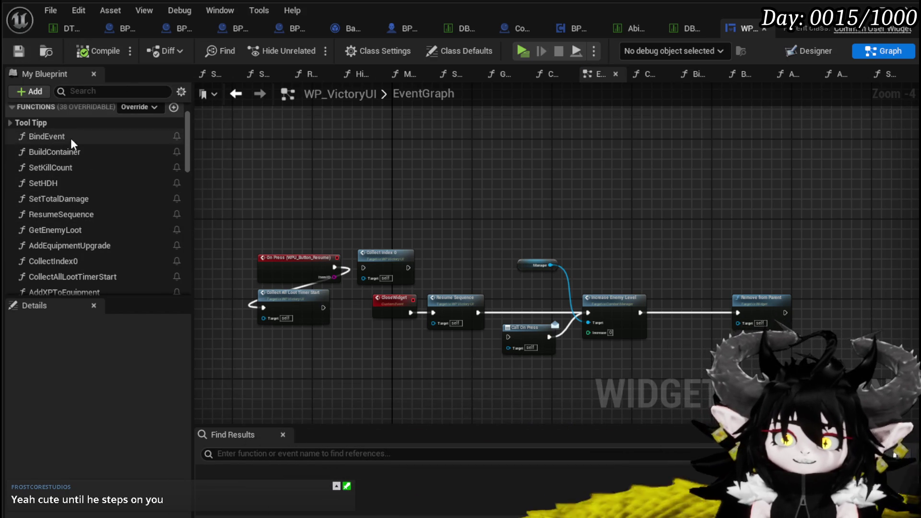
double_click(71, 137)
mouse_move(481, 249)
left_mouse_down()
mouse_move(327, 256)
mouse_move(606, 302)
left_mouse_up()
left_click_drag(332, 220, 405, 221)
mouse_move(547, 247)
left_mouse_down()
mouse_move(514, 227)
mouse_move(467, 227)
left_mouse_up()
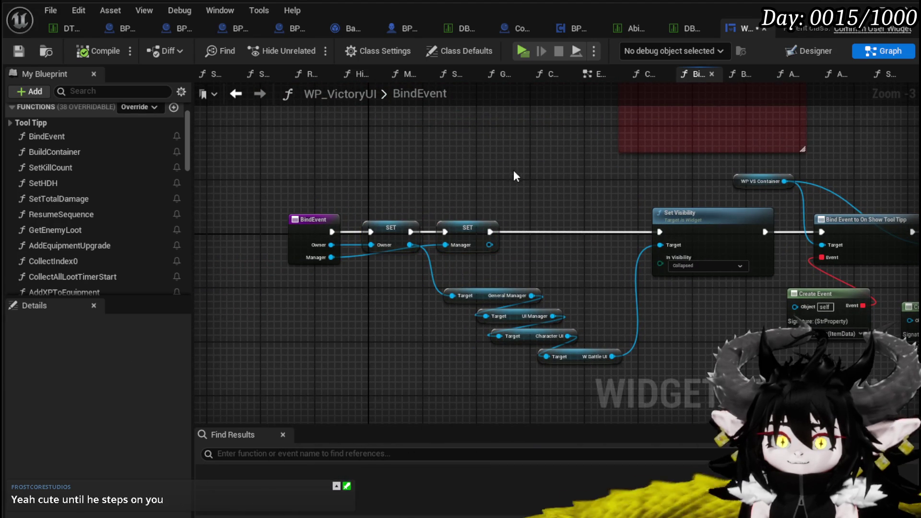
- Paste the Clear and Equipment Objects nodes and wire Clear between the Manager SET and Set Visibility
key("ctrl+v")
scroll(520, 236, "up", 3)
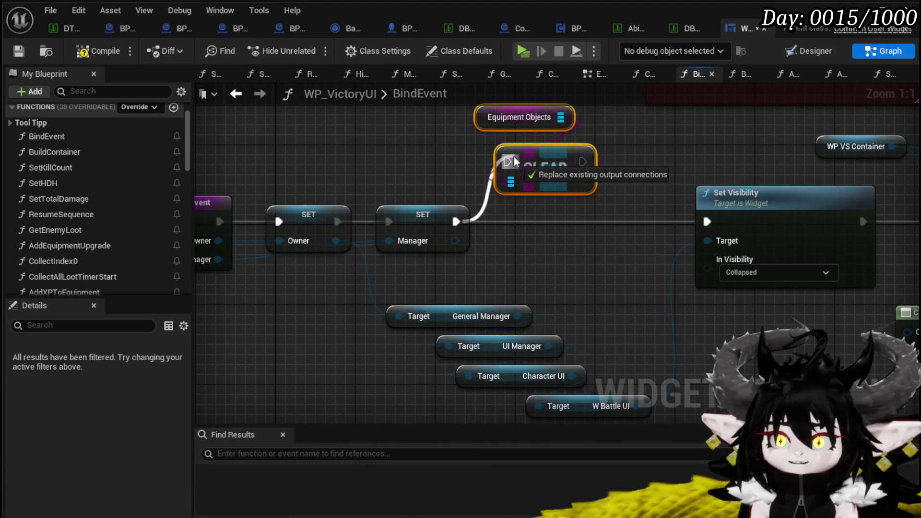
left_click_drag(582, 161, 707, 221)
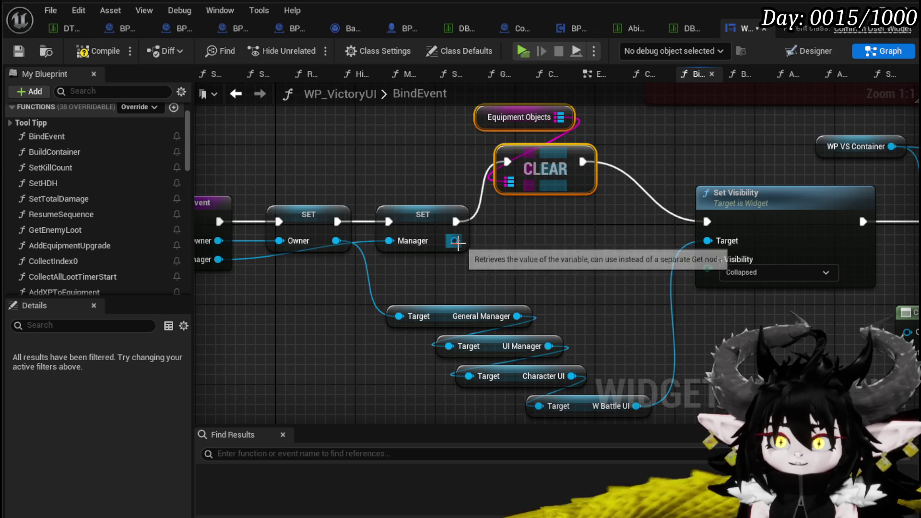
left_click_drag(463, 282, 529, 143)
left_click_drag(529, 209, 548, 269)
mouse_move(638, 217)
left_mouse_down()
mouse_move(604, 133)
mouse_move(521, 142)
left_mouse_up()
scroll(604, 132, "down", 1)
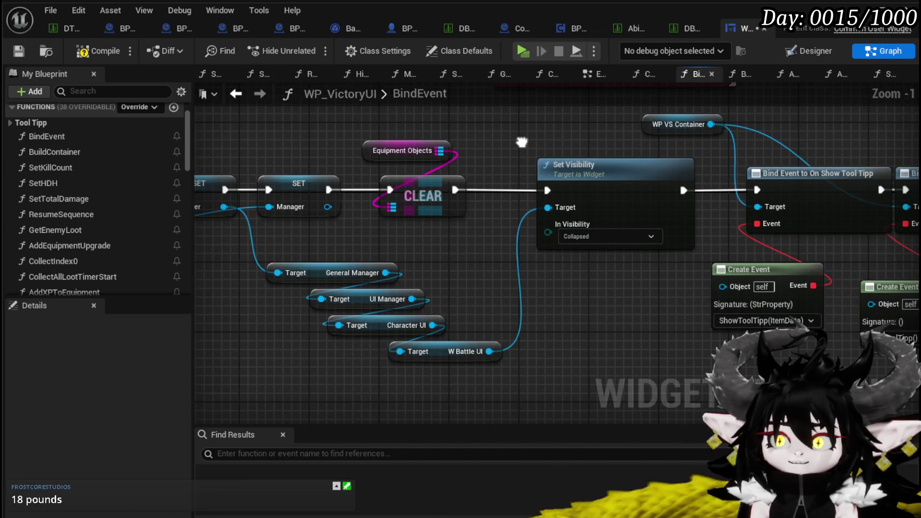
mouse_move(616, 284)
left_mouse_down()
mouse_move(409, 268)
mouse_move(644, 289)
left_mouse_up()
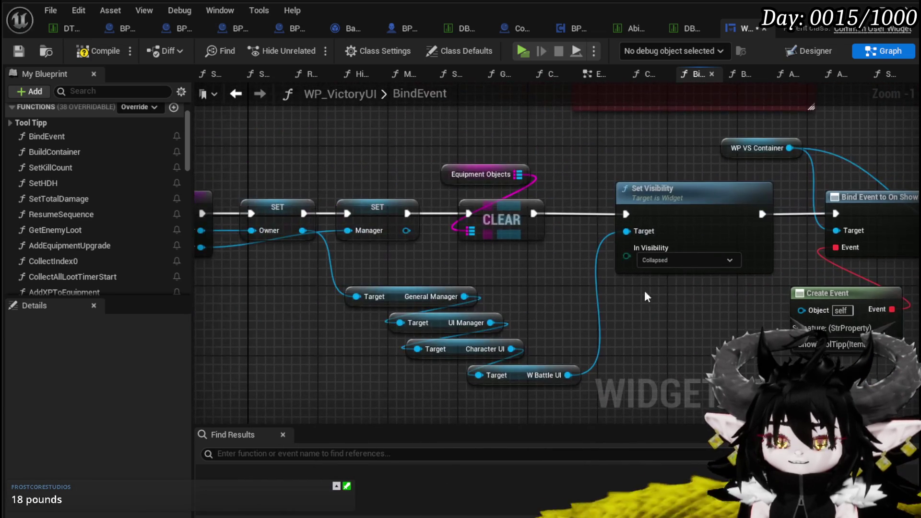
left_click_drag(527, 267, 689, 310)
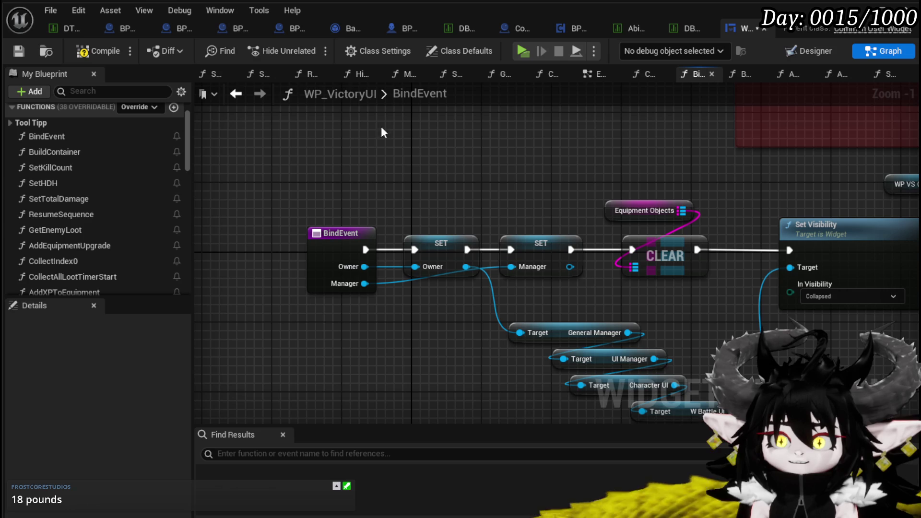
- Save WP_VictoryUI and open BuildContainer at its data table row lookup
left_click(17, 50)
double_click(54, 152)
mouse_move(465, 194)
left_mouse_down()
mouse_move(568, 258)
mouse_move(547, 321)
mouse_move(539, 263)
mouse_move(421, 319)
left_mouse_up()
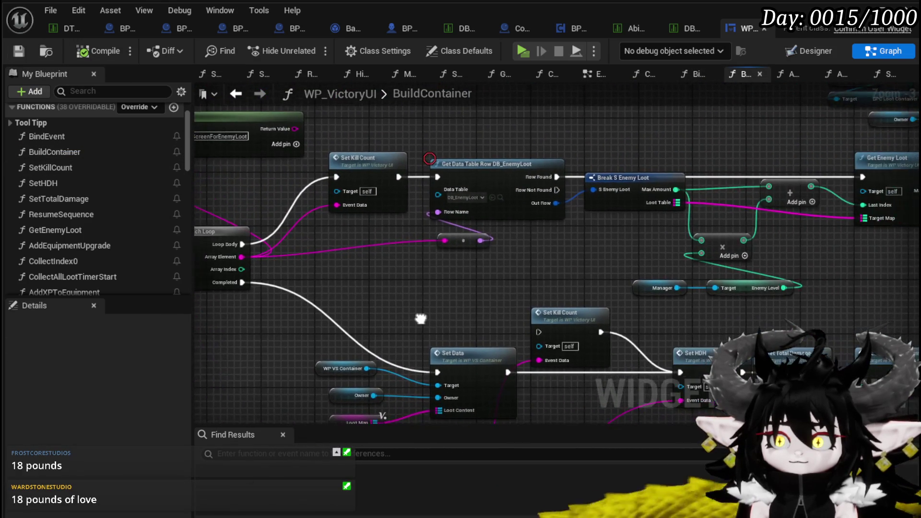
- Move the Manager, loot-container and Owner getter nodes further left in the BuildContainer graph
left_click_drag(428, 158, 30, 148)
mouse_move(187, 288)
left_mouse_down()
mouse_move(202, 305)
mouse_move(600, 182)
mouse_move(719, 113)
mouse_move(590, 123)
mouse_move(401, 155)
mouse_move(584, 249)
mouse_move(705, 295)
mouse_move(694, 199)
mouse_move(681, 292)
mouse_move(361, 275)
mouse_move(681, 307)
mouse_move(308, 276)
left_mouse_up()
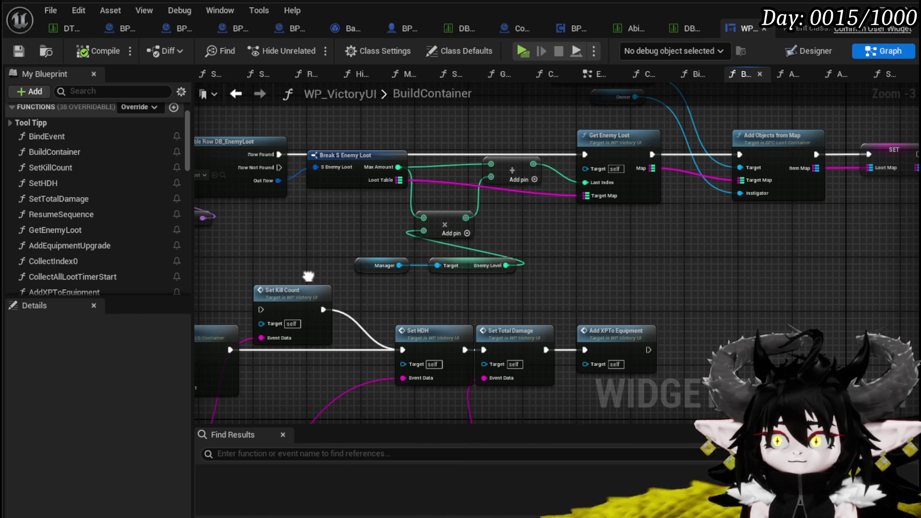
left_click_drag(308, 277, 288, 311)
left_click_drag(745, 262, 564, 238)
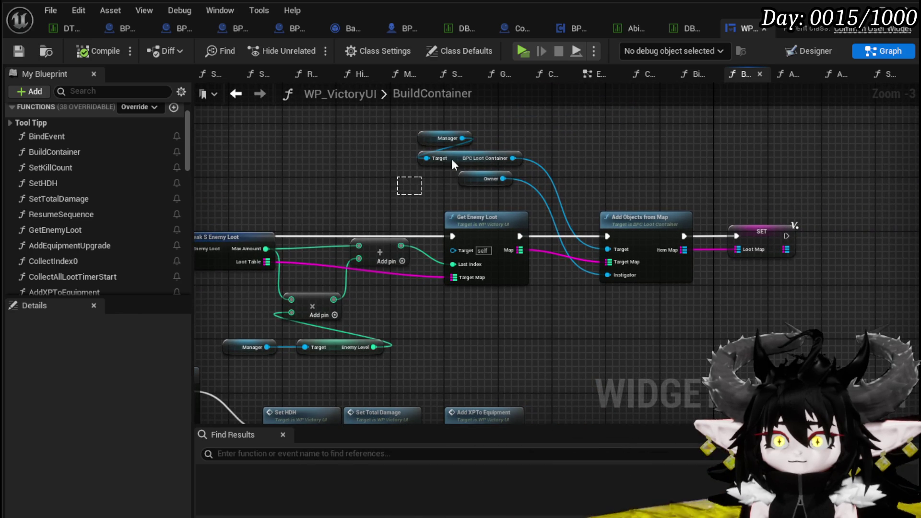
left_click(703, 184)
scroll(668, 181, "up", 3)
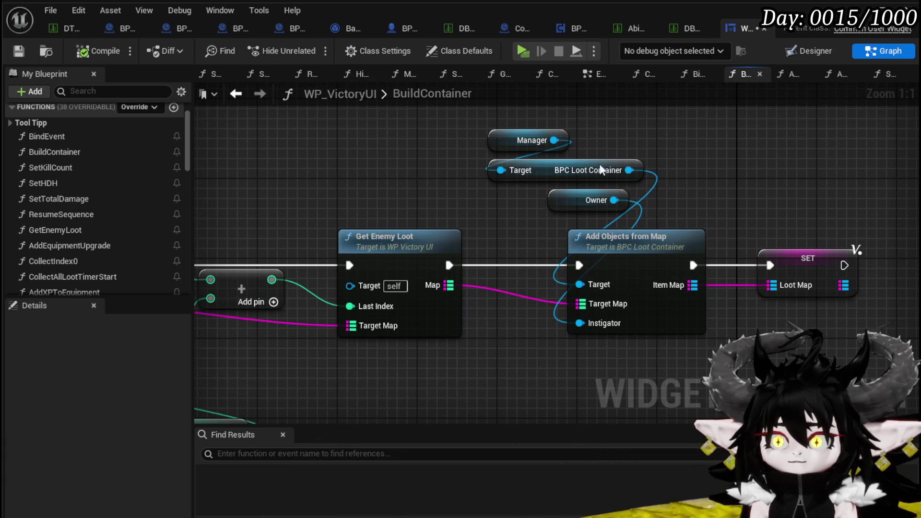
left_click_drag(579, 201, 467, 197)
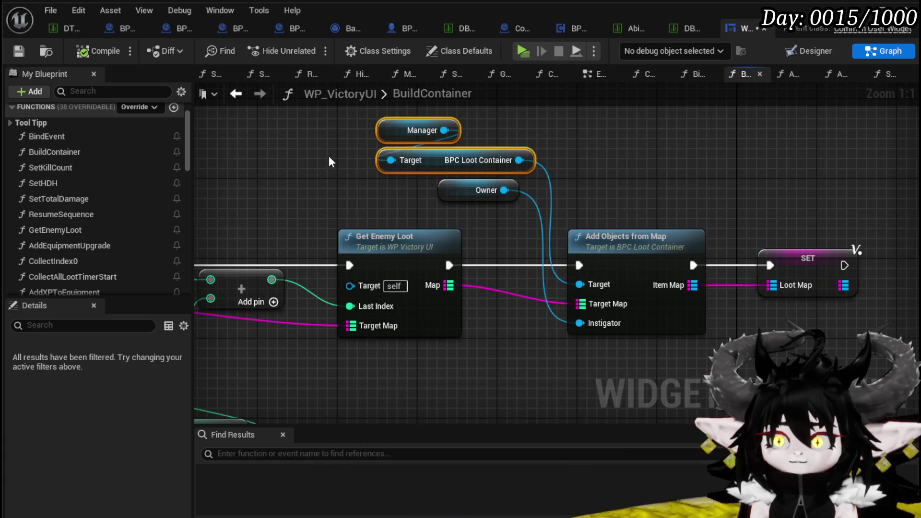
- Bring the data table row lookup back into view and open the AddXPToEquipment function graph
scroll(538, 189, "down", 3)
left_click_drag(555, 178, 620, 178)
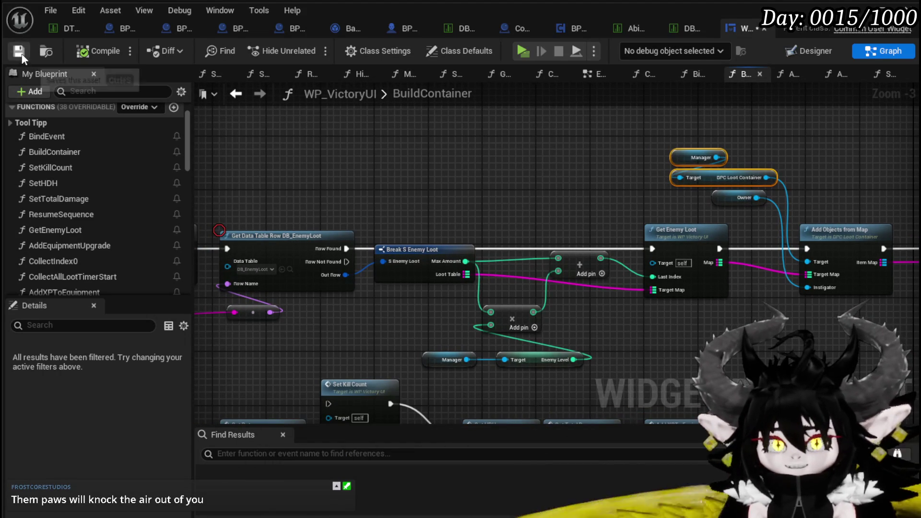
scroll(146, 191, "down", 8)
scroll(148, 191, "up", 5)
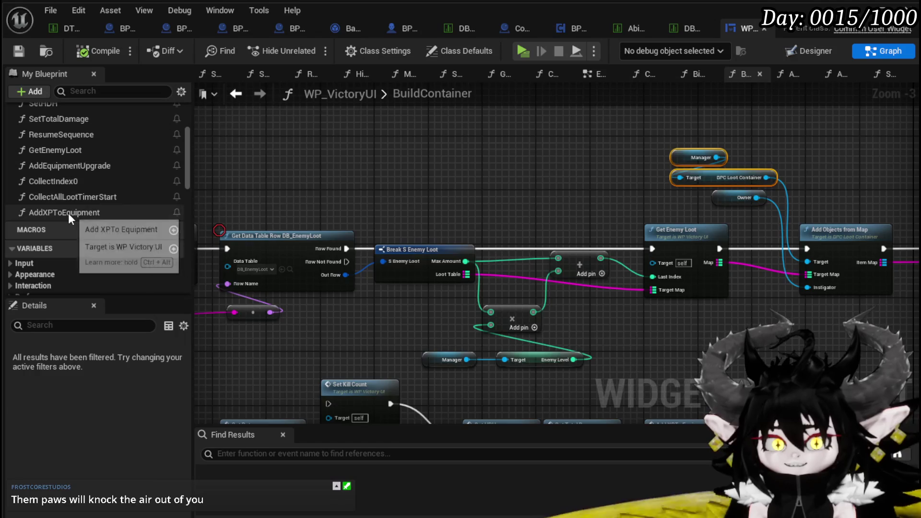
double_click(68, 213)
scroll(642, 259, "down", 2)
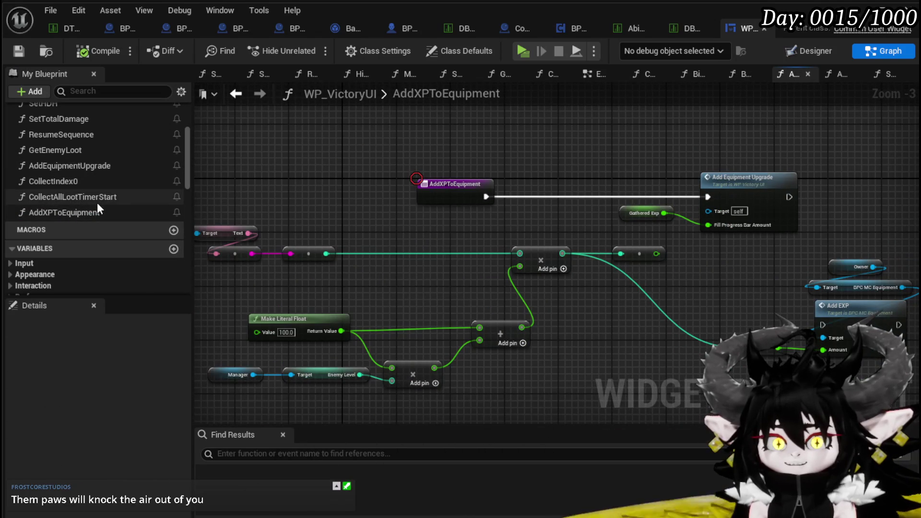
scroll(98, 206, "up", 3)
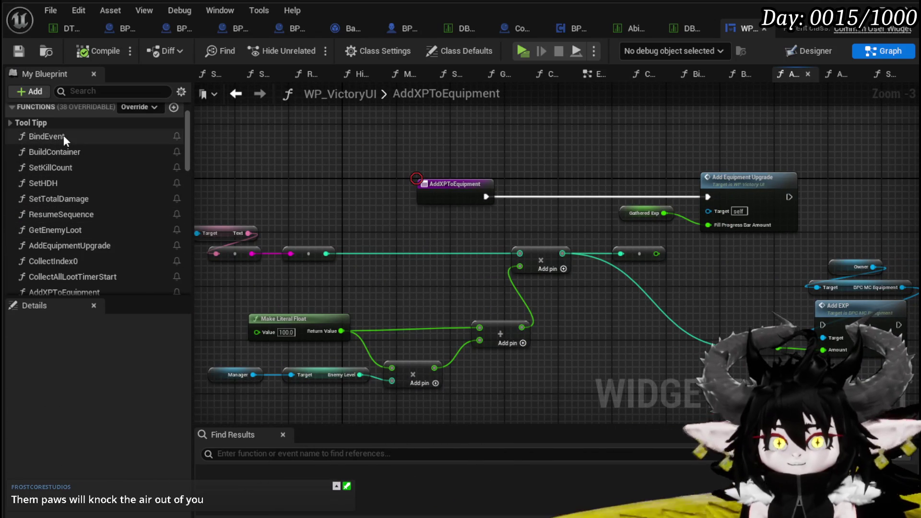
- Paste the Manager and loot-container getters into the EventGraph and search 'remove' from the container output
left_click(589, 74)
scroll(551, 144, "up", 5)
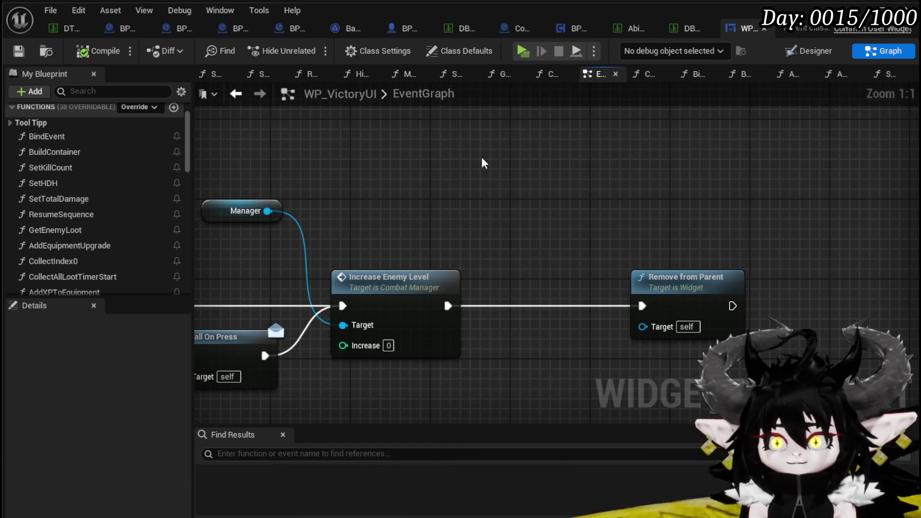
key("ctrl+v")
left_click_drag(523, 169, 412, 158)
mouse_move(467, 164)
left_mouse_down()
mouse_move(515, 187)
mouse_move(537, 184)
left_mouse_up()
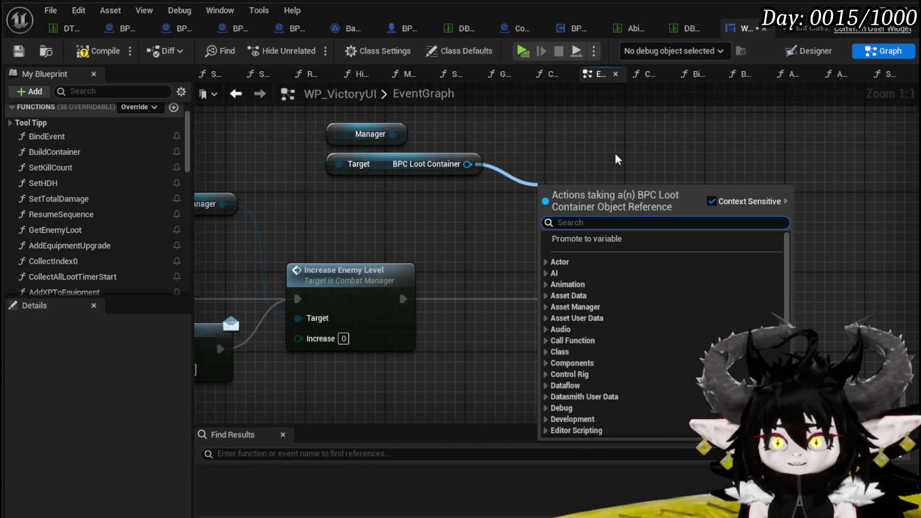
type("remove")
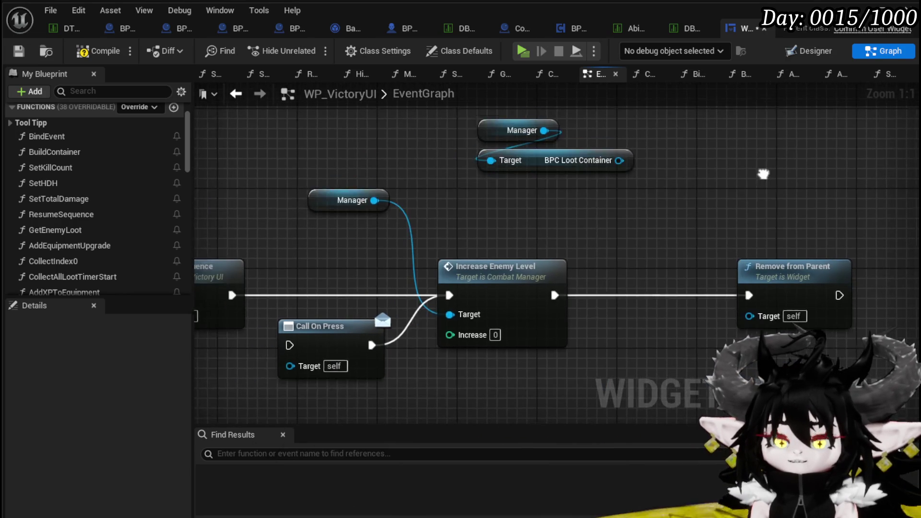
- Delete the trial getter nodes from the EventGraph and return to the BuildContainer function
left_click_drag(473, 224, 622, 149)
left_click(499, 211)
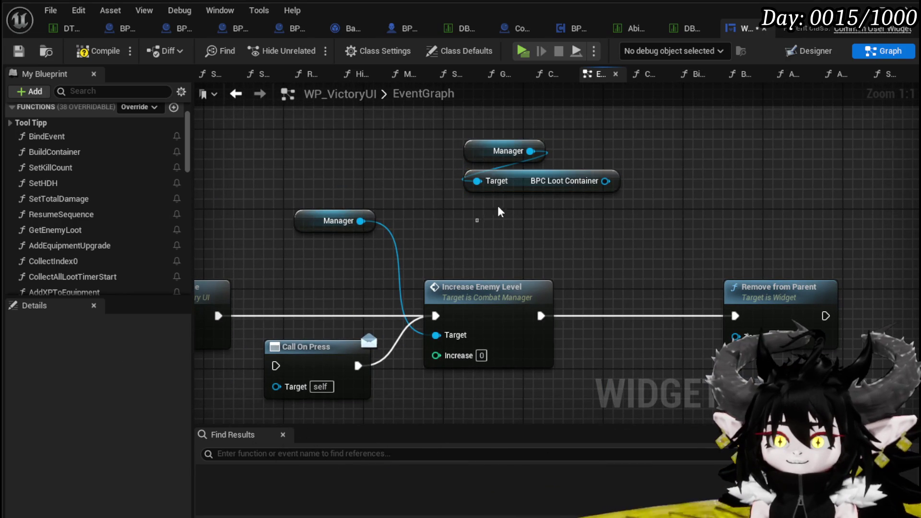
mouse_move(511, 168)
left_mouse_down()
mouse_move(539, 196)
mouse_move(626, 182)
left_mouse_up()
left_click(478, 179)
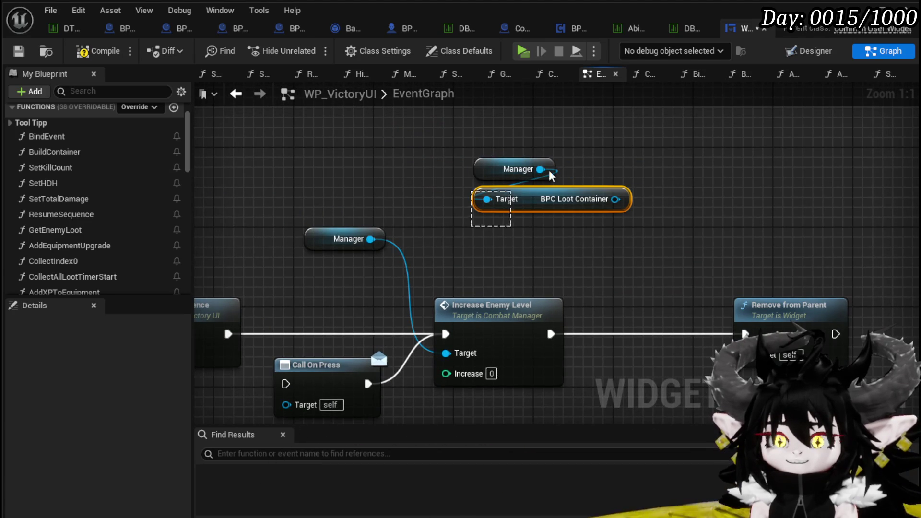
key("Delete")
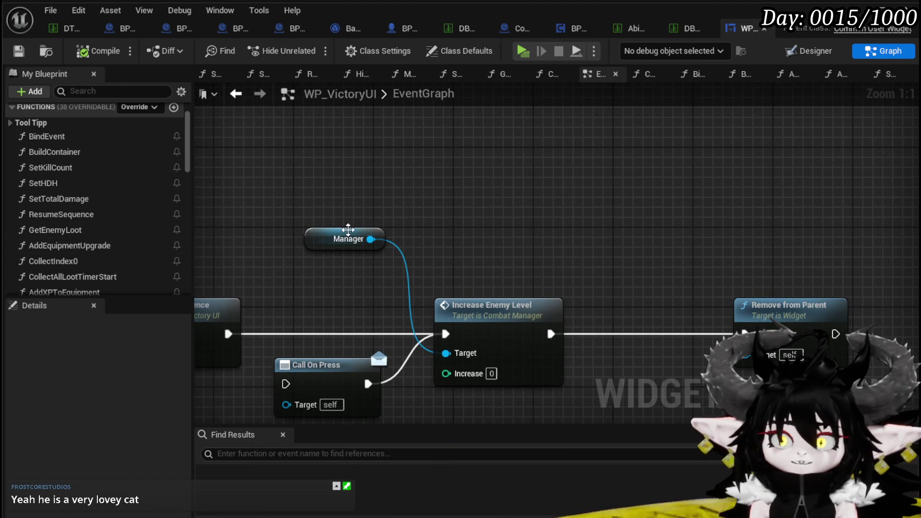
scroll(60, 234, "up", 1)
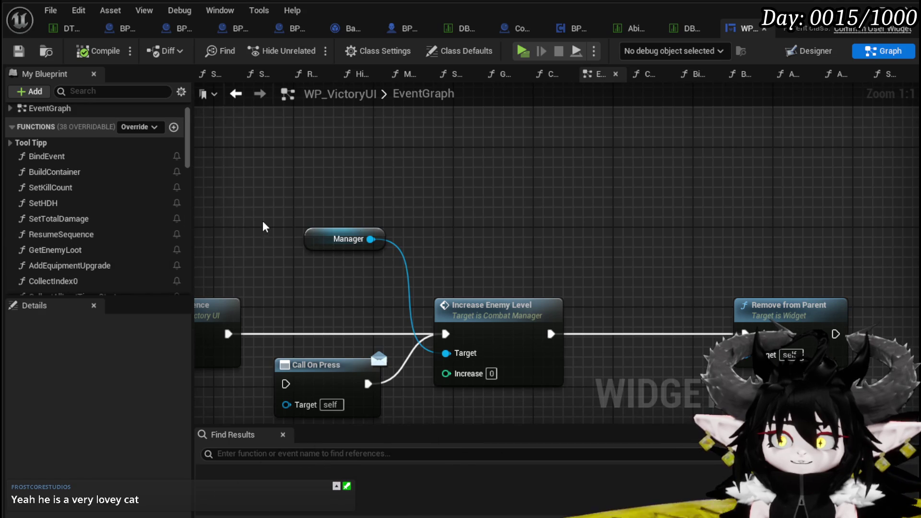
scroll(71, 201, "down", 2)
double_click(84, 132)
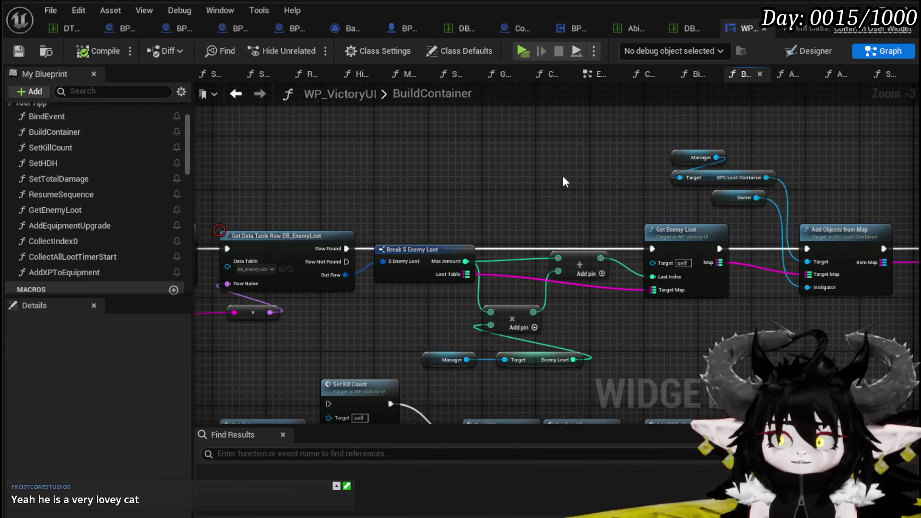
- Review AddObjectsFromMap's Item Map, ADD, Construct Object and Append nodes, then view the container's EventGraph
scroll(657, 241, "up", 3)
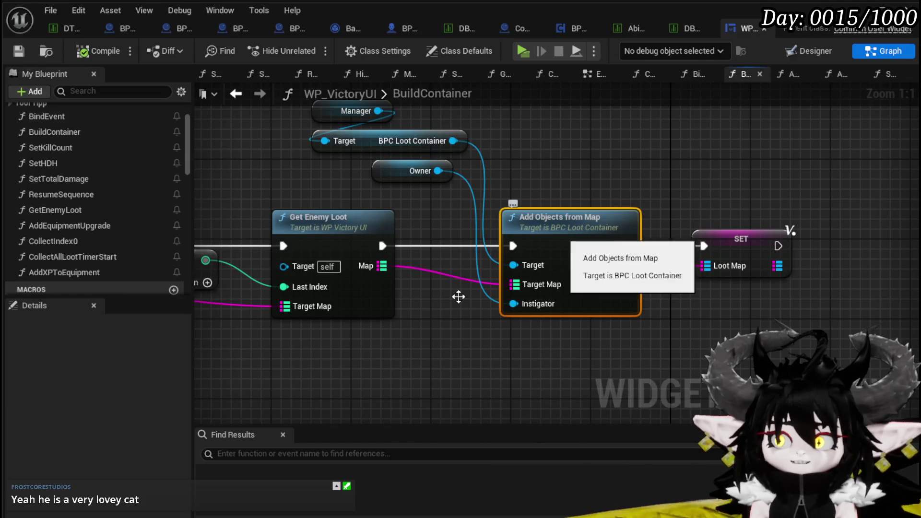
double_click(555, 232)
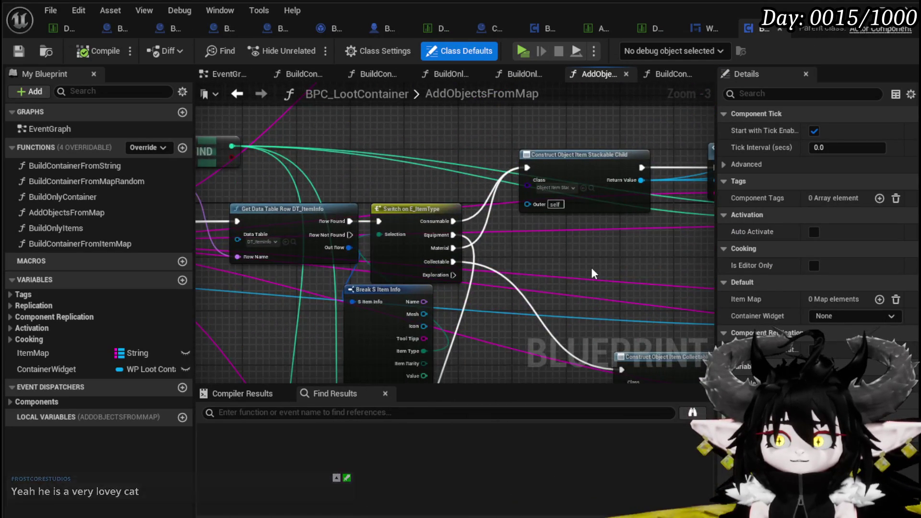
scroll(315, 255, "down", 1)
scroll(492, 263, "up", 3)
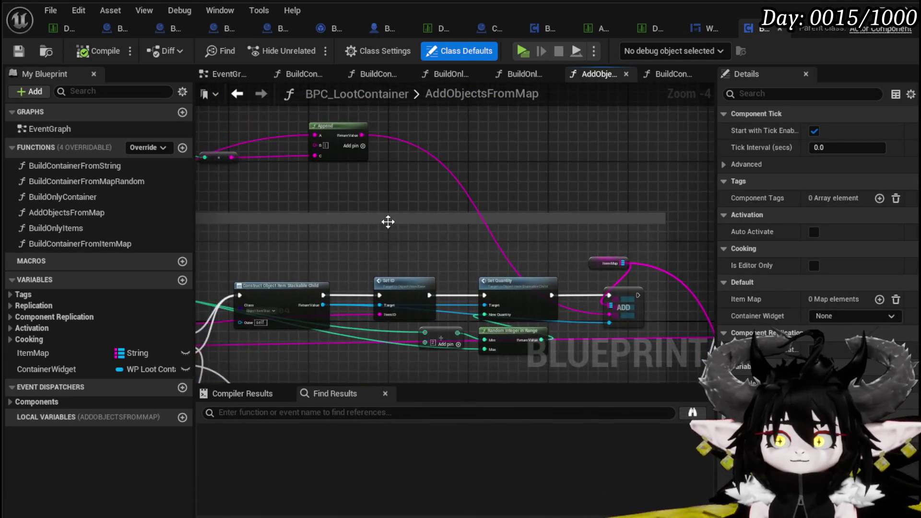
left_click_drag(487, 197, 483, 265)
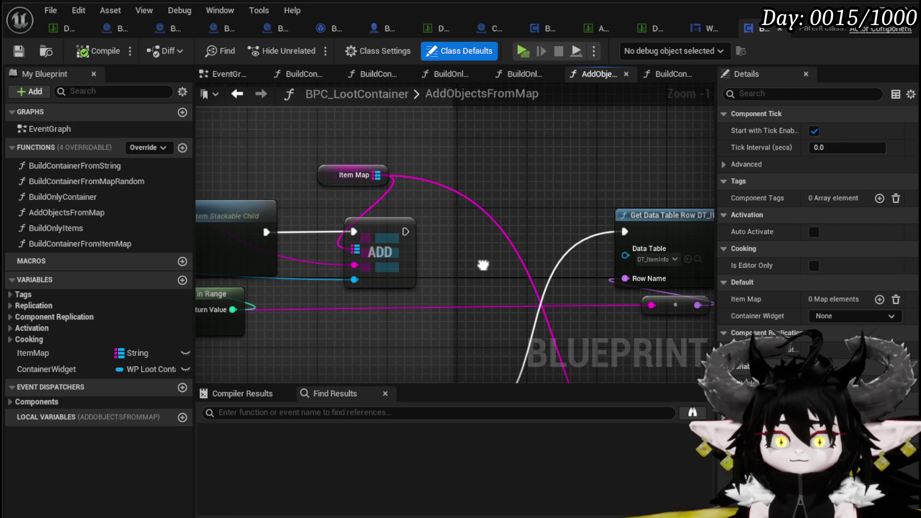
mouse_move(528, 288)
left_mouse_down()
mouse_move(336, 192)
mouse_move(647, 240)
mouse_move(669, 326)
left_mouse_up()
scroll(335, 201, "down", 5)
scroll(336, 201, "up", 4)
scroll(669, 326, "down", 3)
left_click_drag(460, 149, 497, 177)
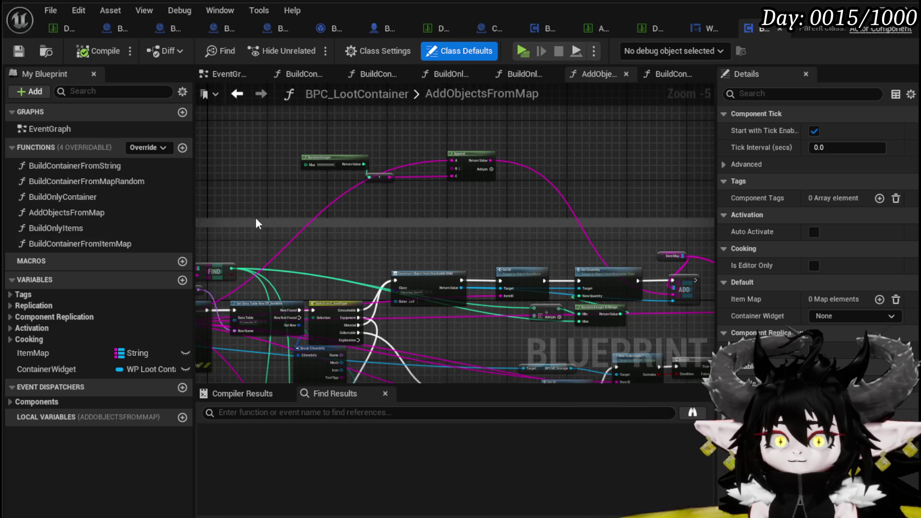
left_click(211, 74)
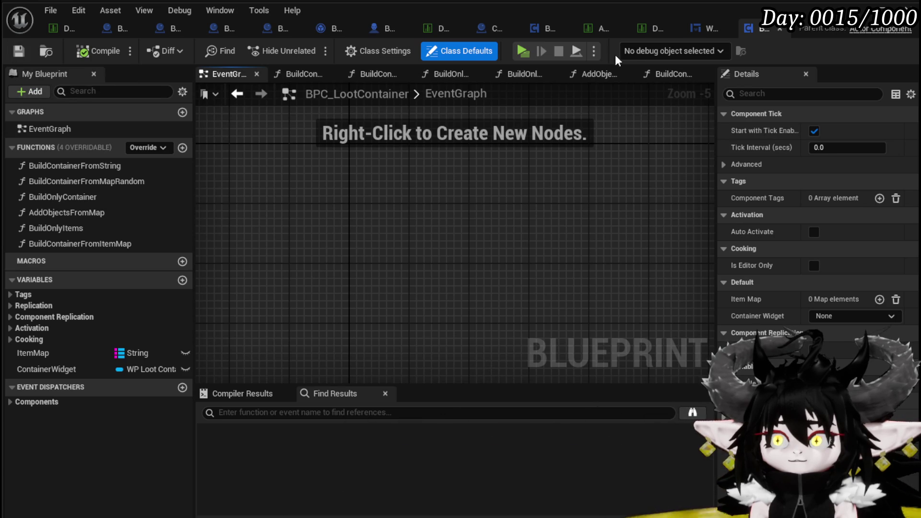
- In WP_VictoryUI's BuildContainer, add a Get Item Map node from the BPC Loot Container pin
left_click(710, 30)
left_click_drag(548, 201, 766, 163)
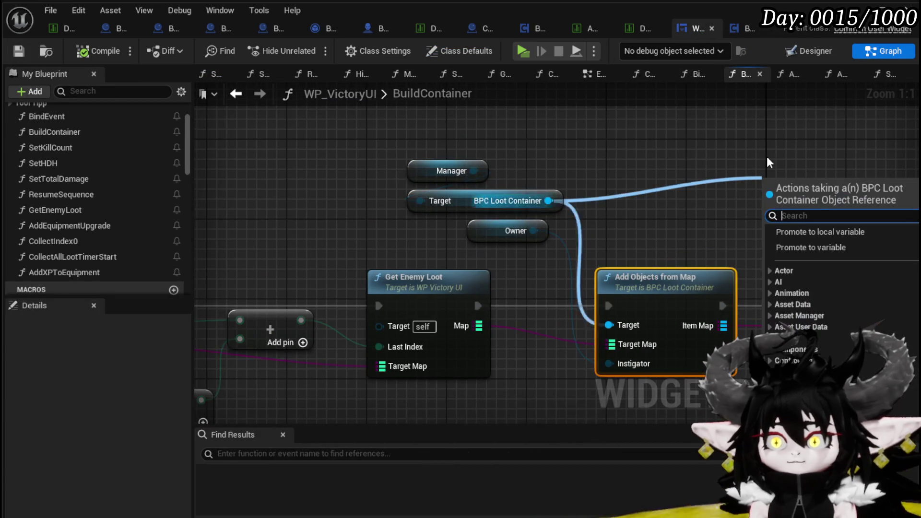
type("Item")
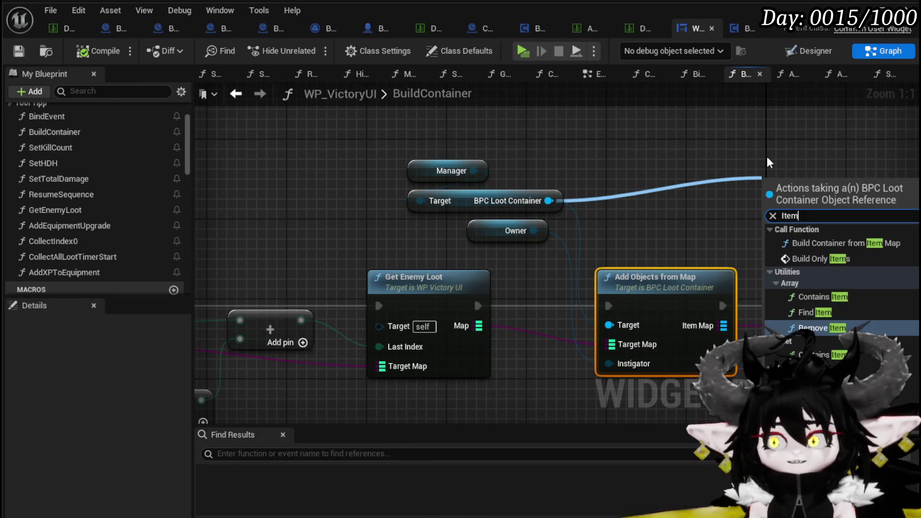
type(" Map")
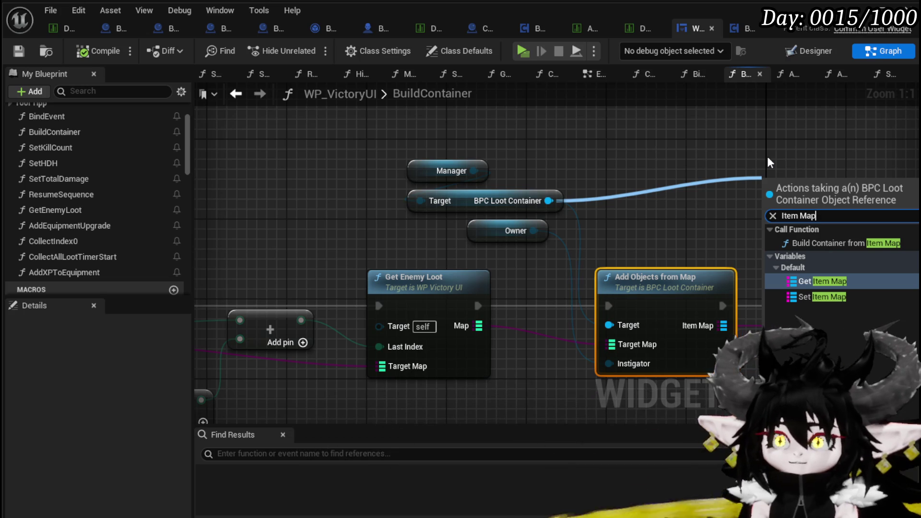
left_click(833, 282)
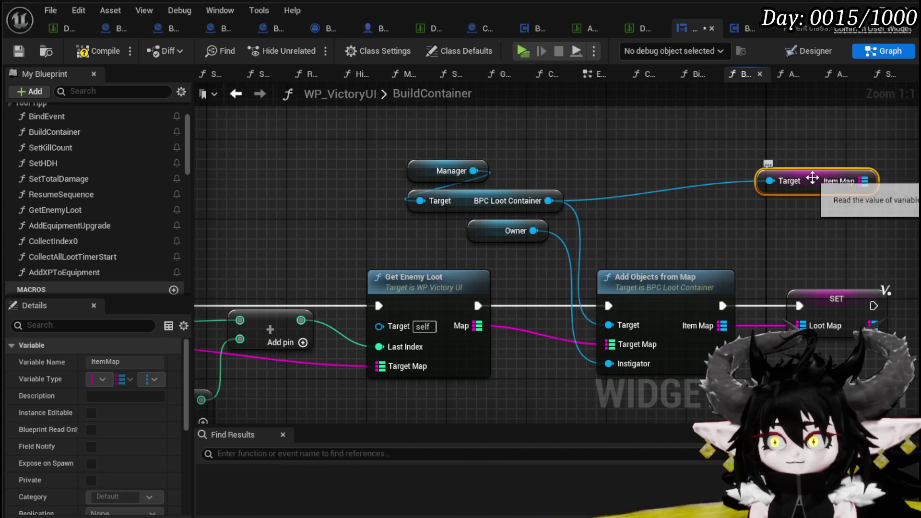
left_click_drag(556, 204, 558, 203)
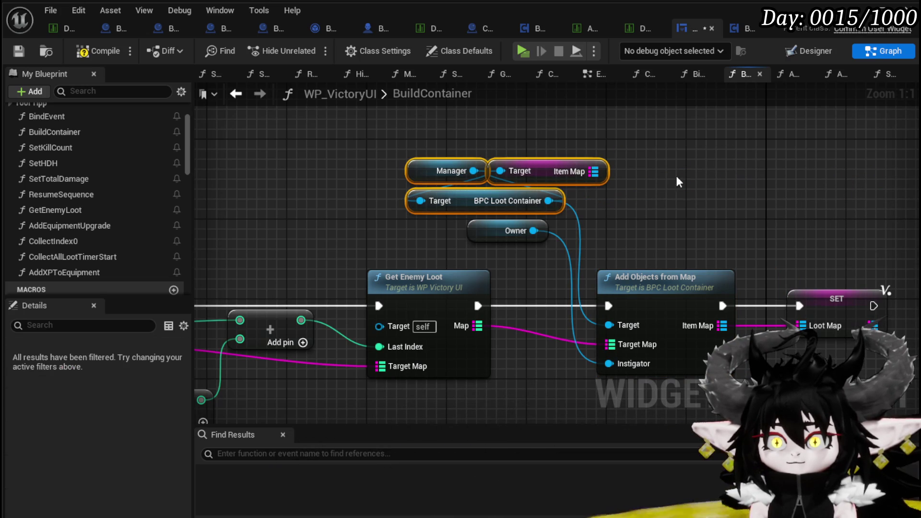
left_click(547, 171)
- Review the whole BuildContainer graph and open the BindEvent function
scroll(544, 159, "down", 2)
mouse_move(544, 158)
left_mouse_down()
mouse_move(534, 175)
mouse_move(660, 181)
left_mouse_up()
scroll(659, 181, "down", 3)
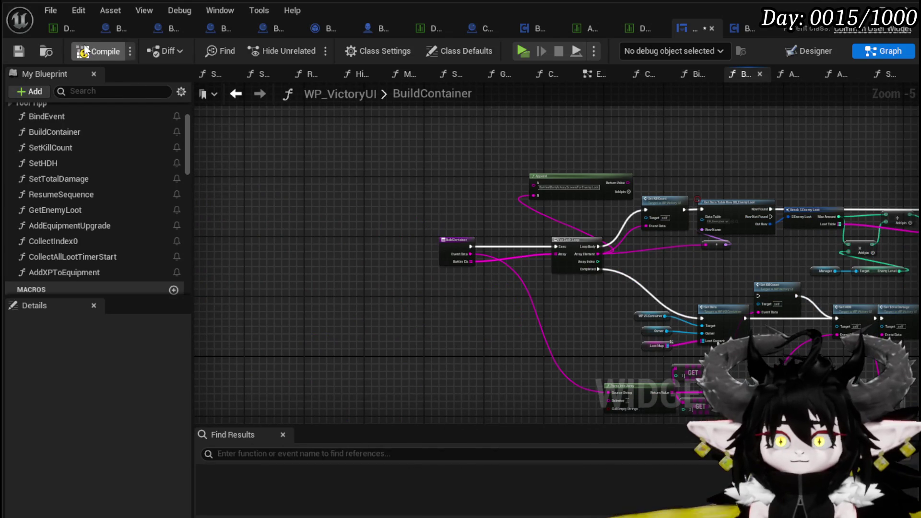
scroll(52, 145, "up", 2)
double_click(61, 155)
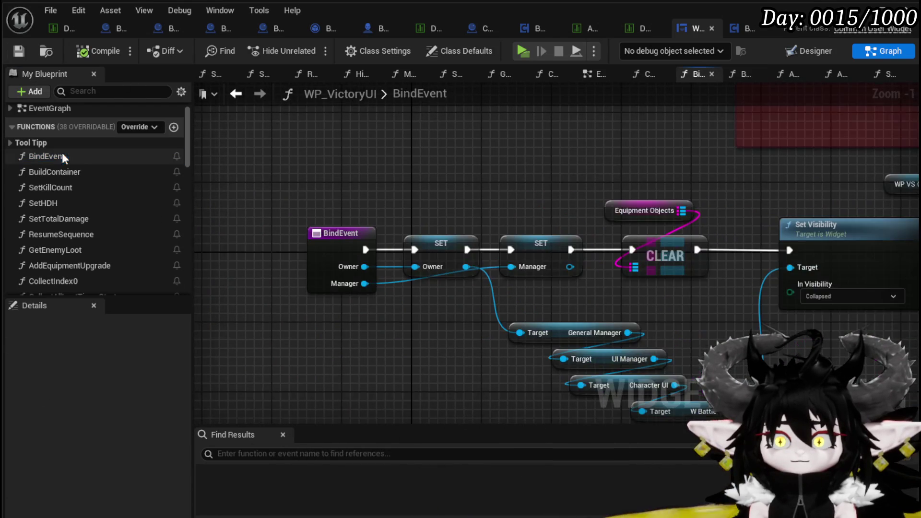
- Remove the CLEAR Equipment Objects nodes from BindEvent, wiring SET Manager straight into Set Visibility
left_click_drag(674, 206, 581, 203)
left_click_drag(637, 234, 634, 234)
left_click_drag(501, 151, 534, 256)
key("Delete")
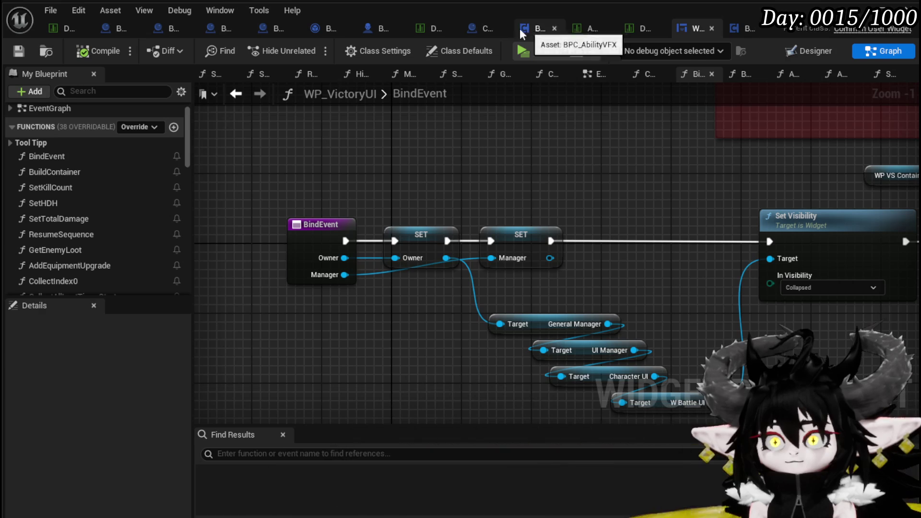
- In Combat_Manager's BuildVictoryScreen, paste the getters and add a Clear node on the Item Map
left_click(465, 28)
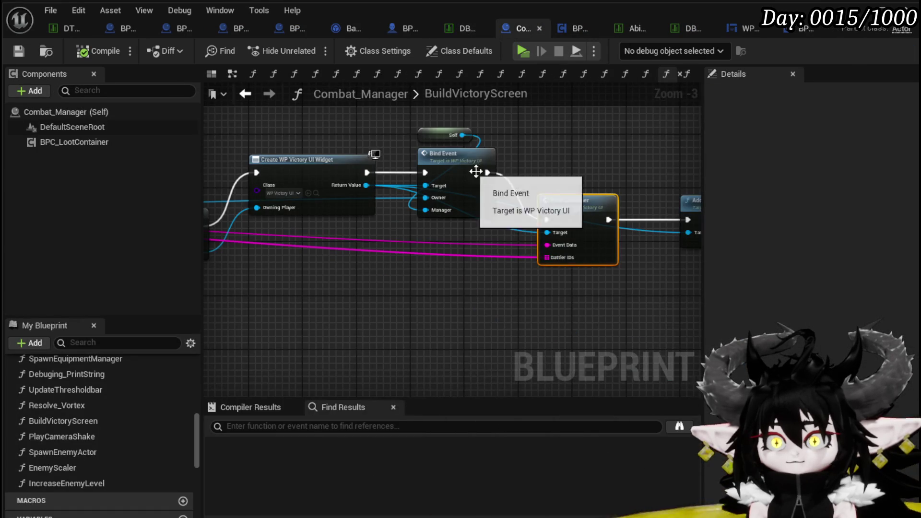
scroll(478, 171, "down", 3)
scroll(651, 181, "up", 4)
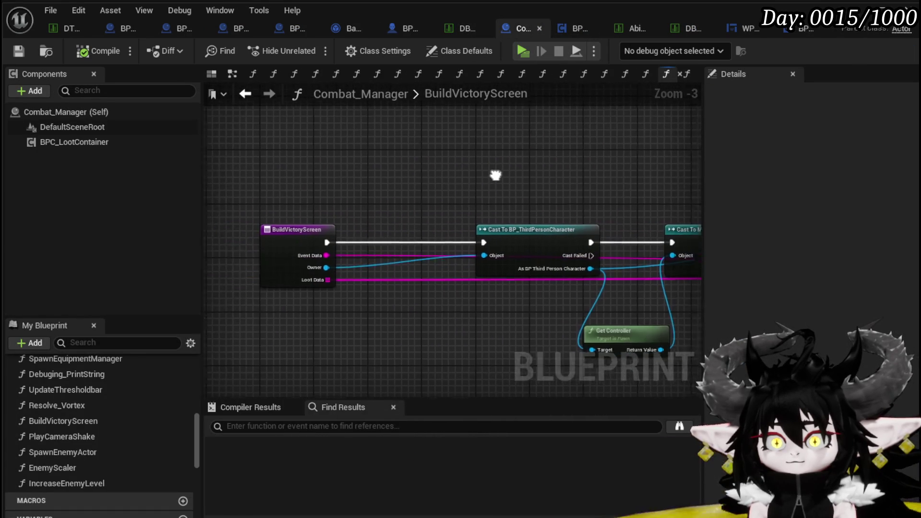
key("ctrl+v")
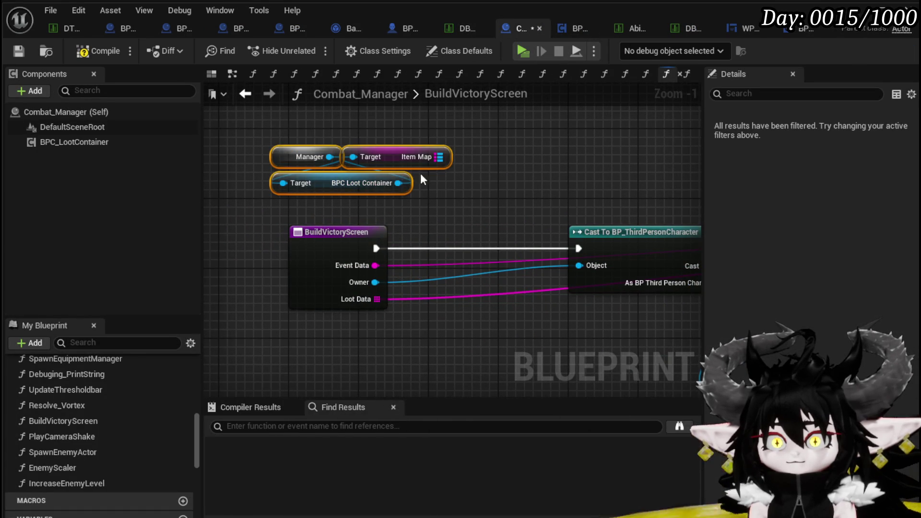
left_click_drag(472, 162, 509, 163)
type("cle")
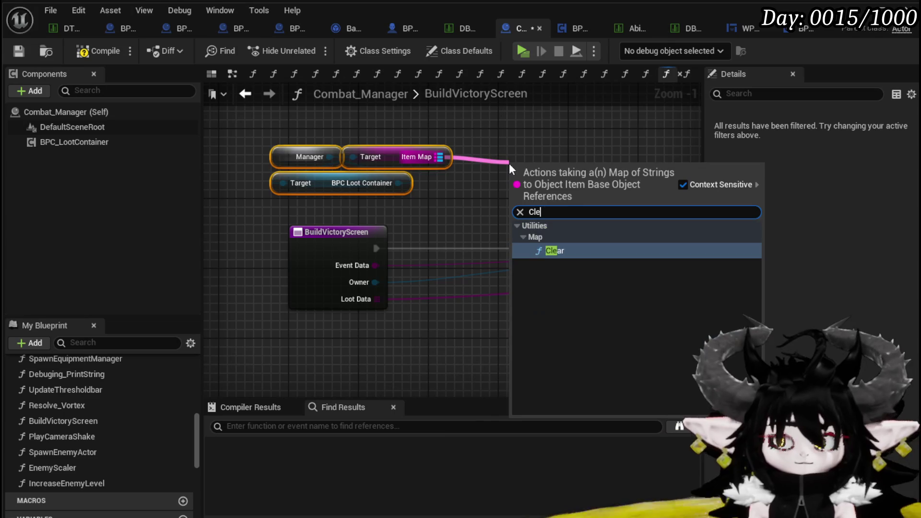
key("Return")
- Target the Clear at BPC_LootContainer, put it on the execution line, save, and launch Play
mouse_move(97, 143)
left_mouse_down()
mouse_move(271, 223)
mouse_move(367, 159)
left_mouse_up()
left_click_drag(306, 133, 311, 175)
key("Delete")
left_click_drag(512, 219, 469, 245)
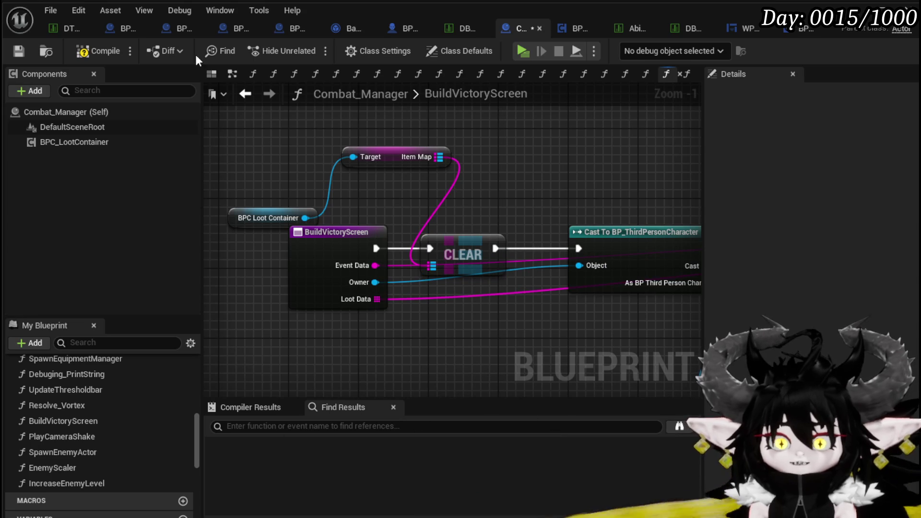
left_click(21, 51)
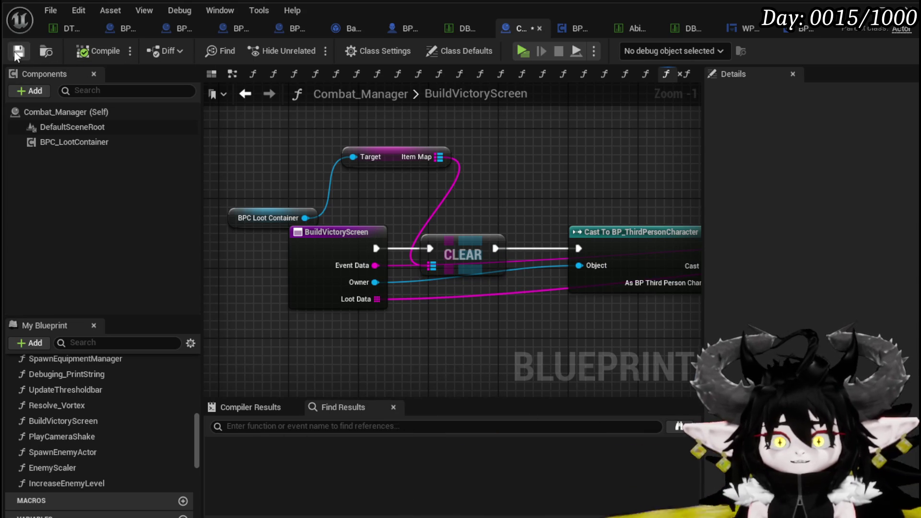
key("alt+p")
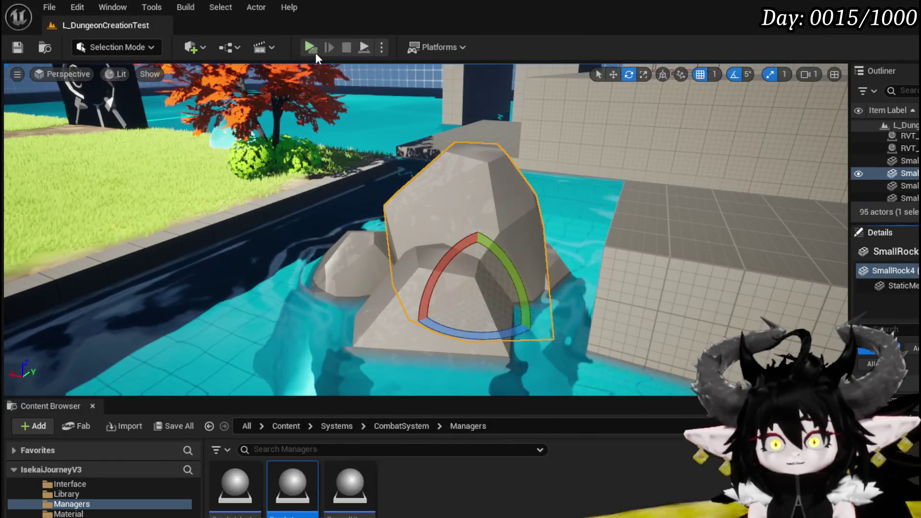
- Run into the fire slimes and cast Earth Fist on them until the victory screen shows
key("w")
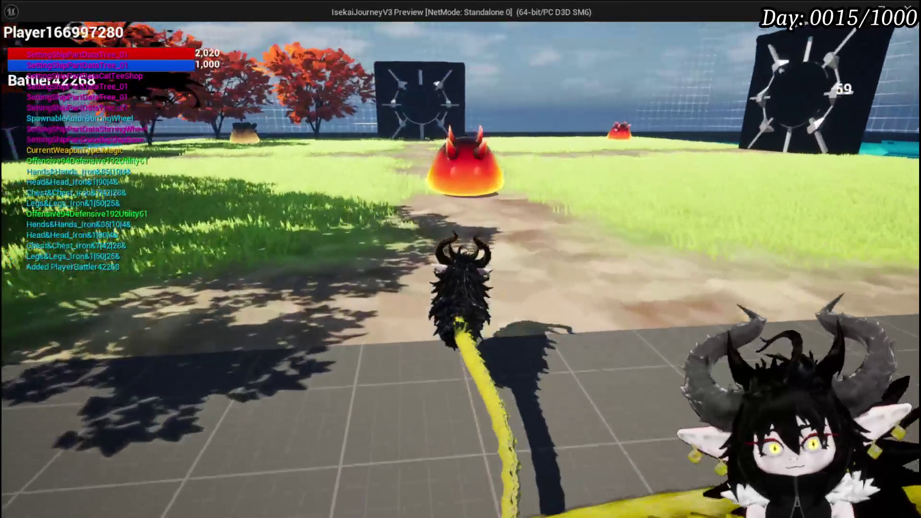
key("w")
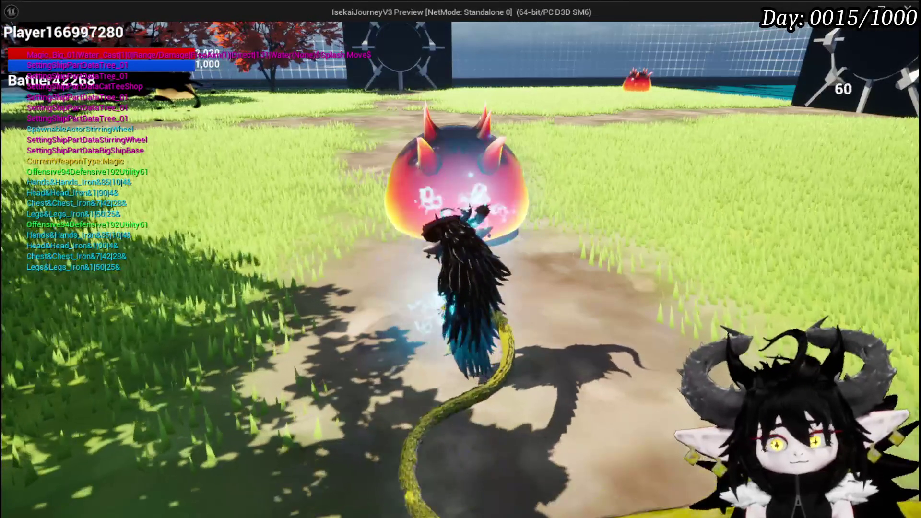
key("w")
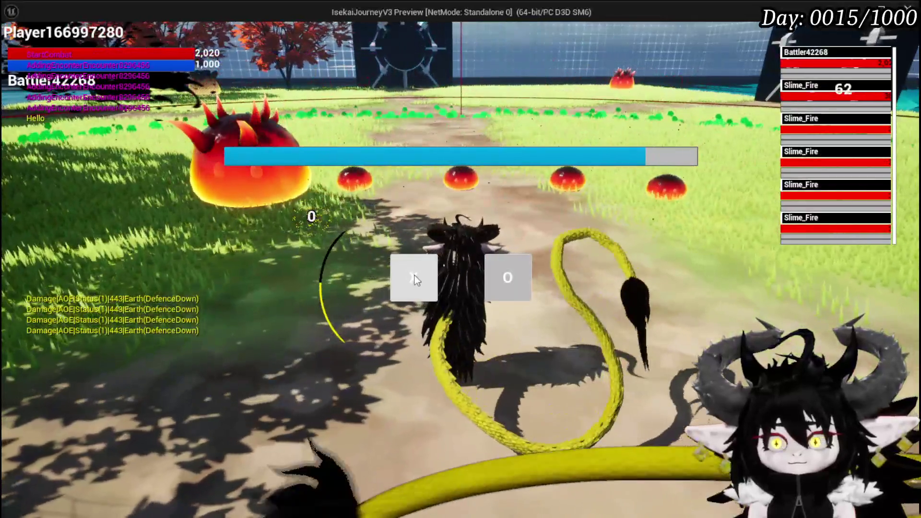
left_click(414, 275)
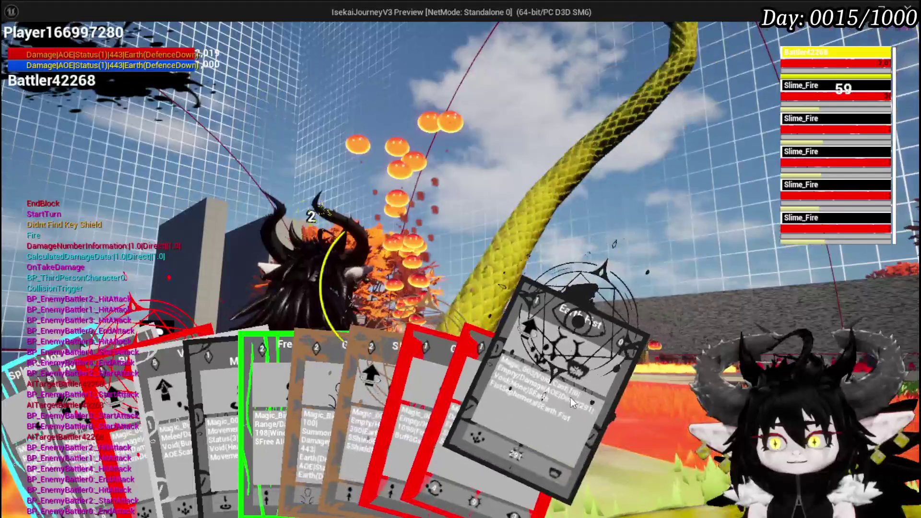
left_click(571, 397)
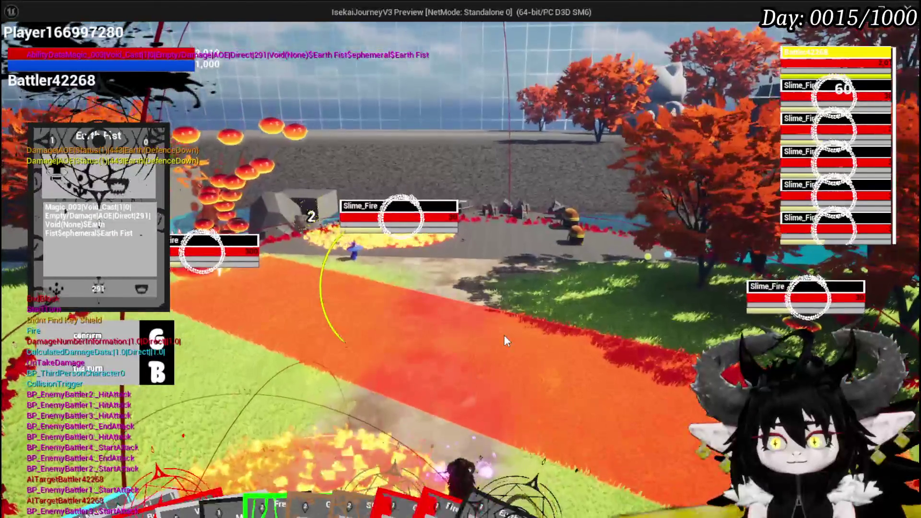
left_click(504, 336)
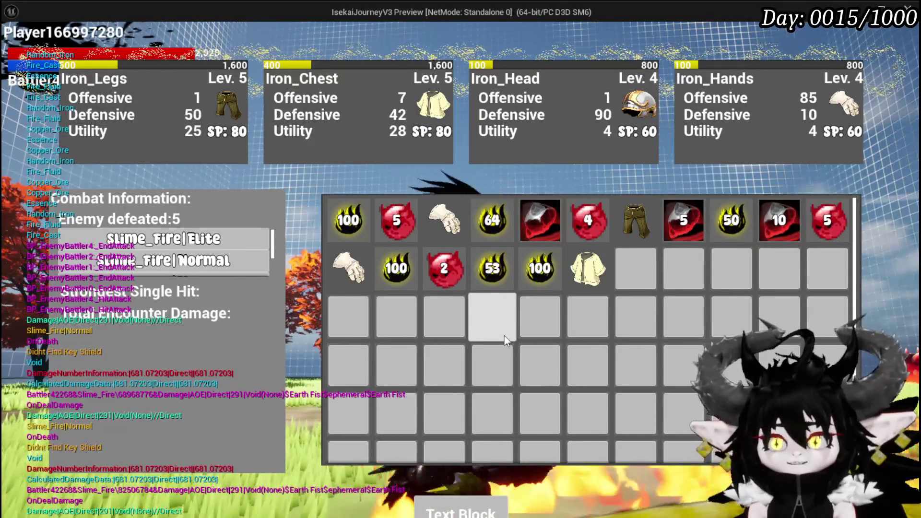
- Close the victory loot panel and start a battle against the five water slimes
mouse_move(442, 207)
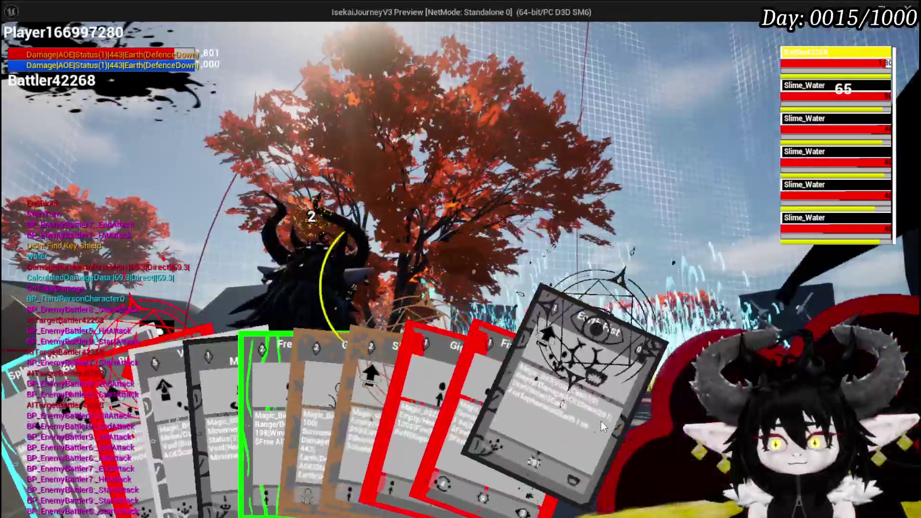
- Defeat the water slimes with Earth Fist, collect their loot, and exit the preview with Esc
left_click(600, 420)
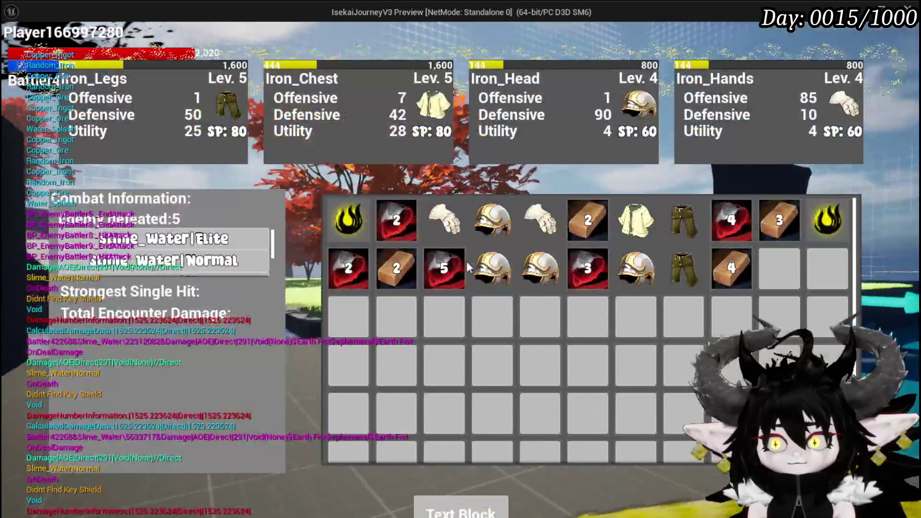
mouse_move(440, 224)
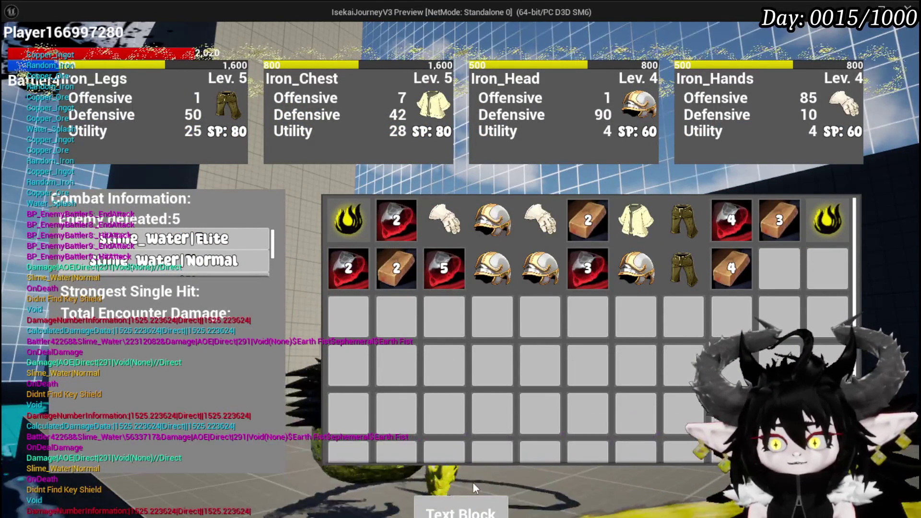
left_click(428, 513)
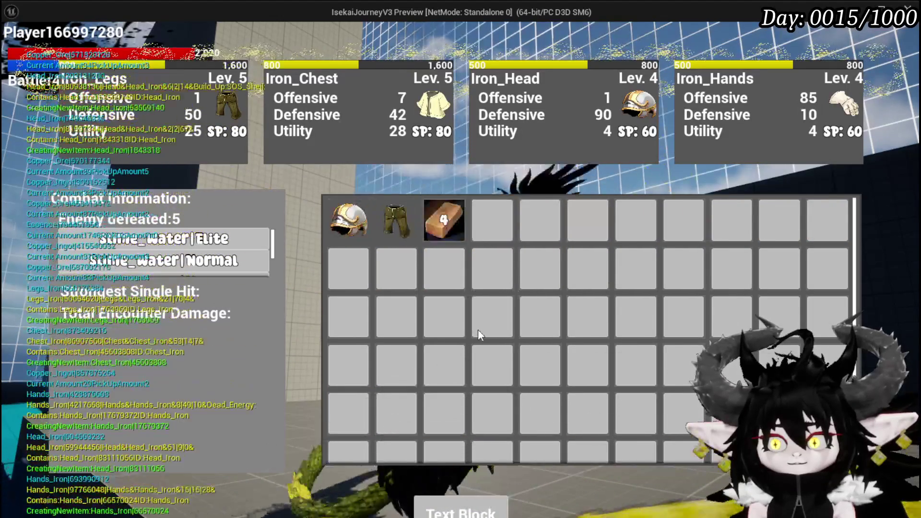
key("w")
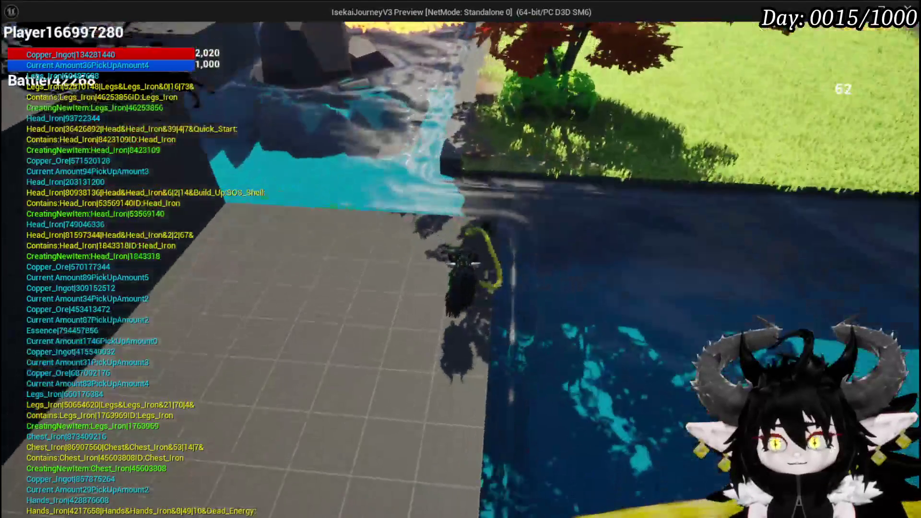
key("w")
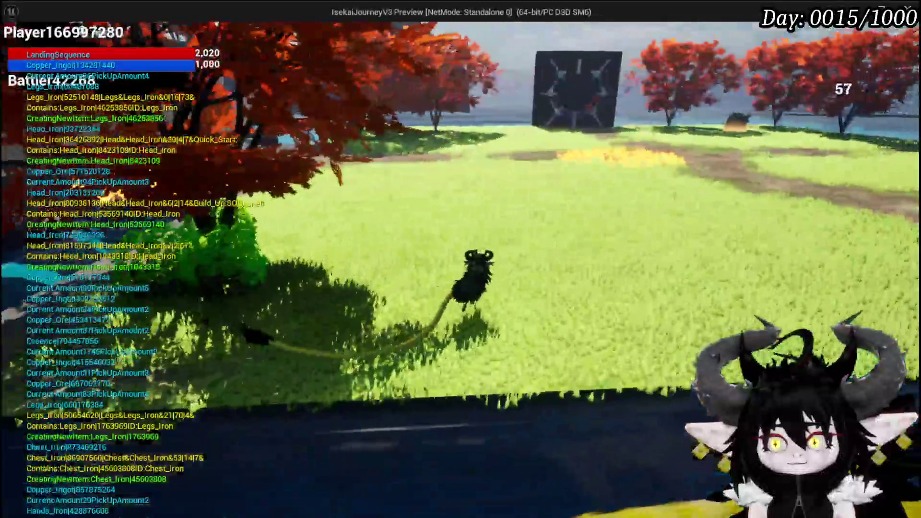
key("Escape")
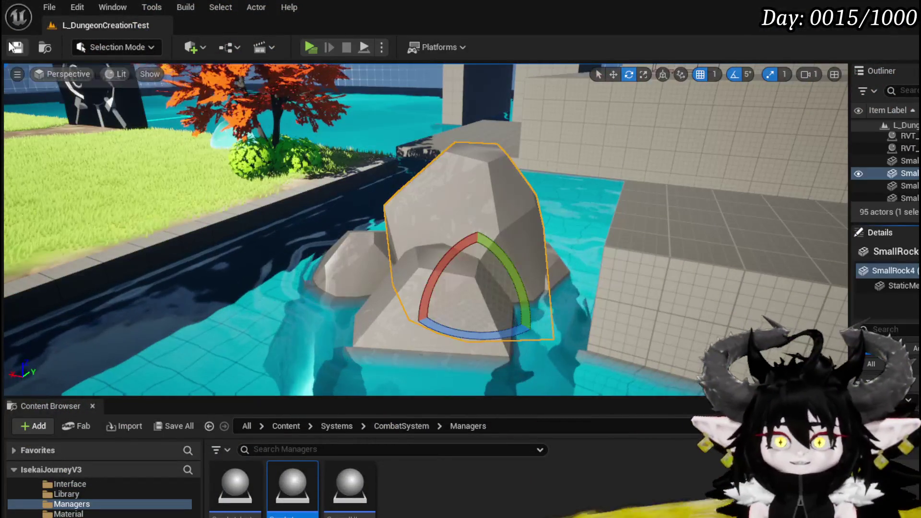
- Set Fire_WallBurst's Hit to NS_FireWallBurst, Attack to NS_FireMagic_Cast and Timer to 0.7, then save
key("ctrl+s")
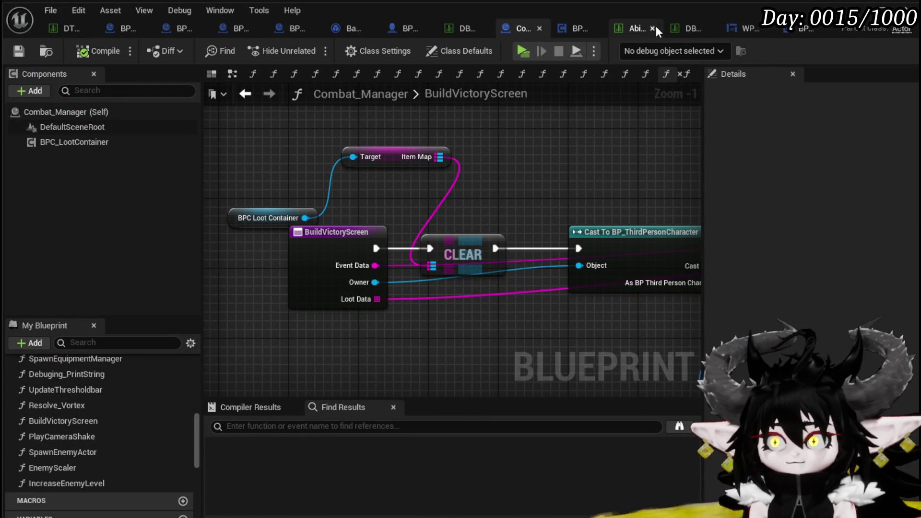
left_click(643, 26)
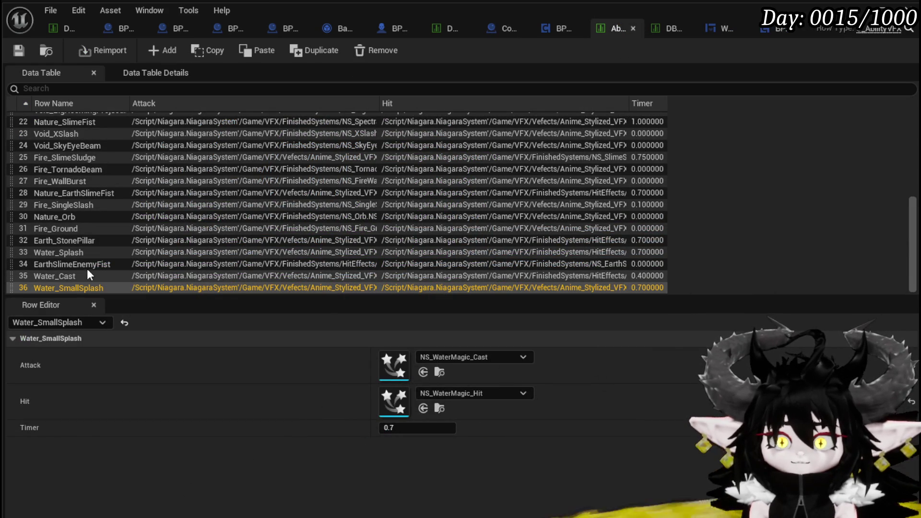
left_click(78, 182)
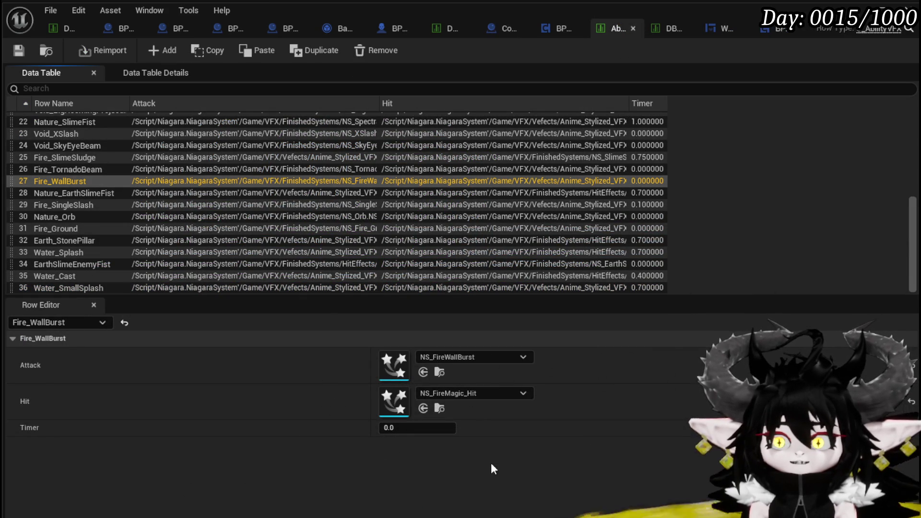
left_click(443, 394)
type("FireWall")
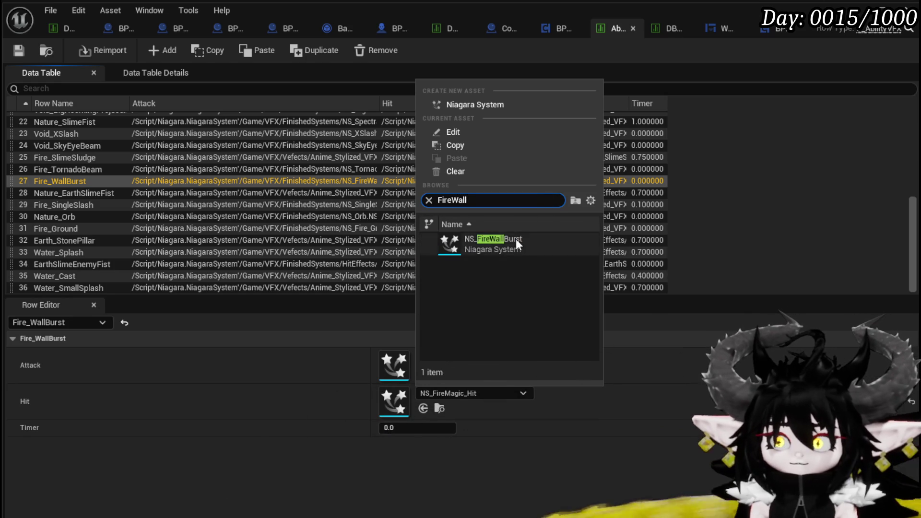
left_click(516, 239)
left_click(468, 360)
type("F")
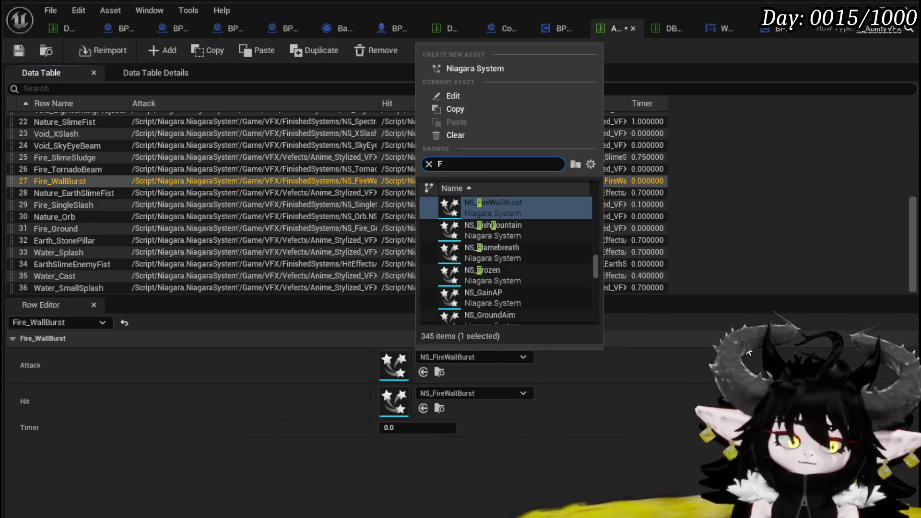
type("ire m")
type("agic")
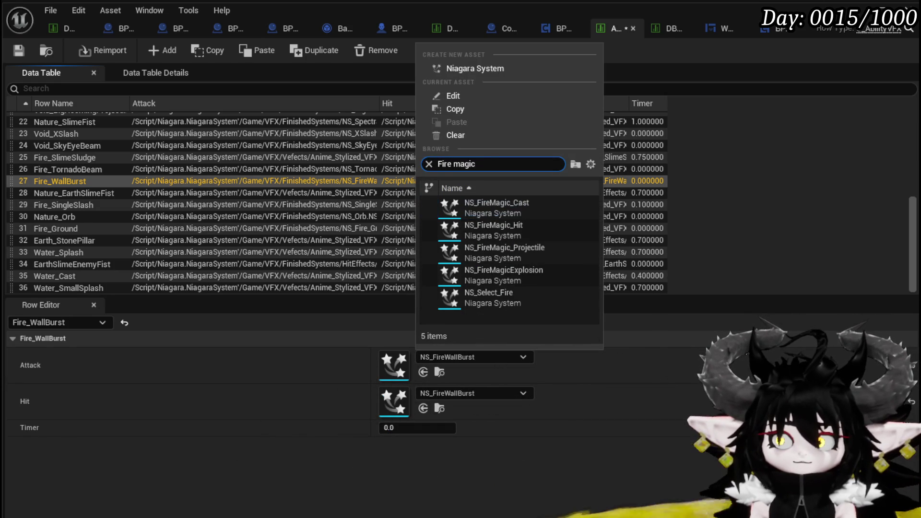
type("t")
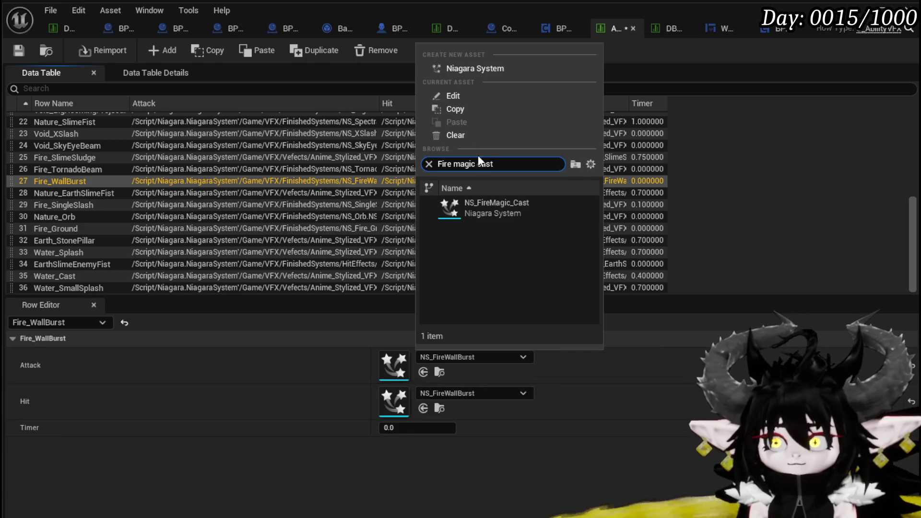
left_click(494, 207)
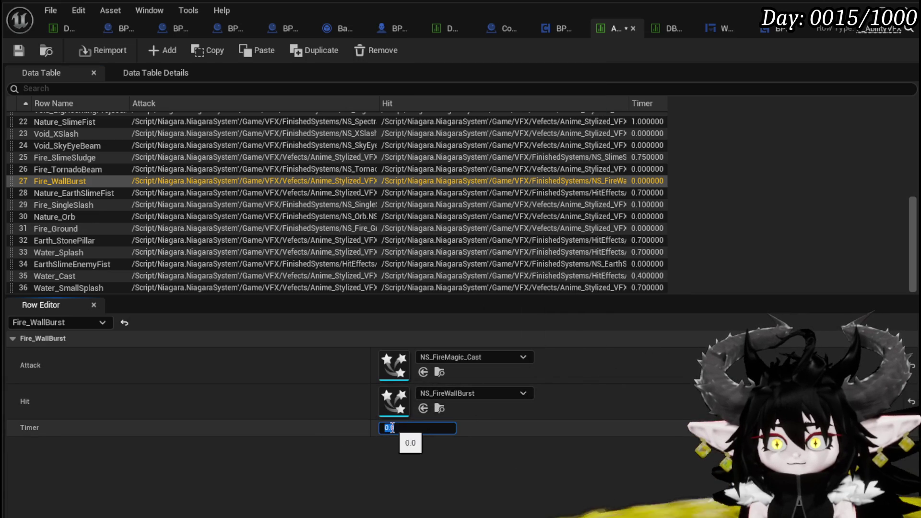
left_click(407, 426)
type("0.7")
key("Return")
left_click(20, 50)
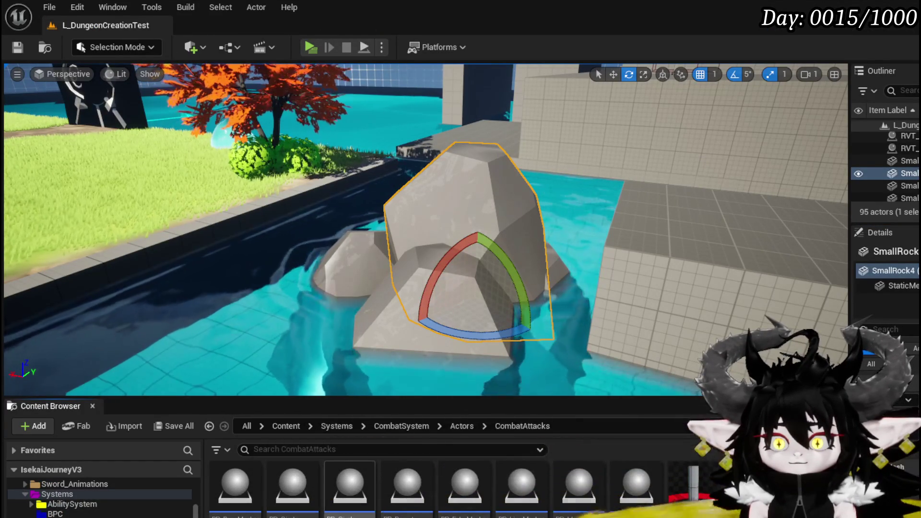
- Open BP_CircleMarker_Lingering and check its Class Settings and Class Defaults (Life Span 10.0, Timer 1.0)
double_click(350, 484)
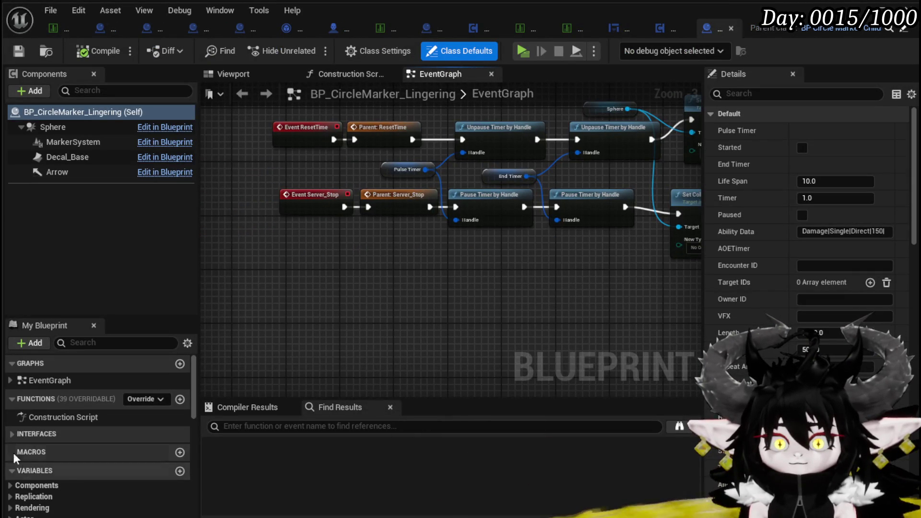
scroll(397, 246, "down", 3)
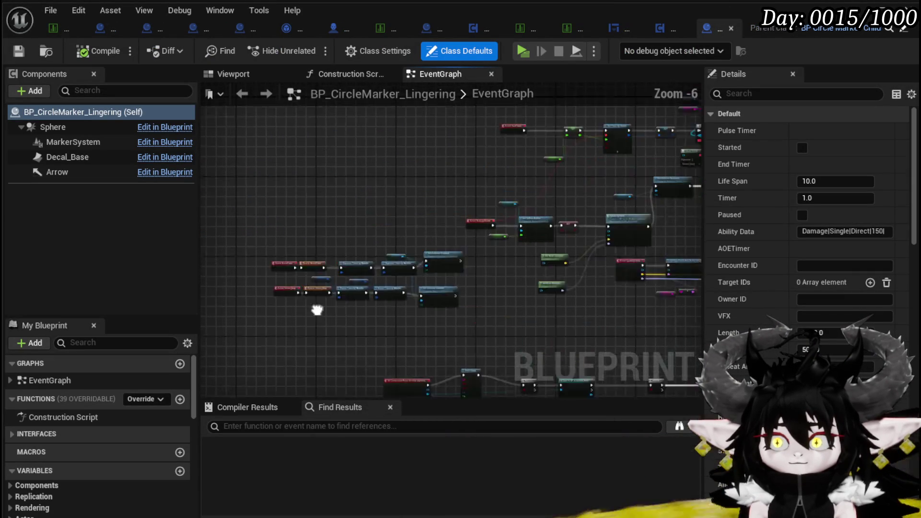
mouse_move(245, 331)
left_mouse_down()
mouse_move(438, 220)
mouse_move(494, 225)
left_mouse_up()
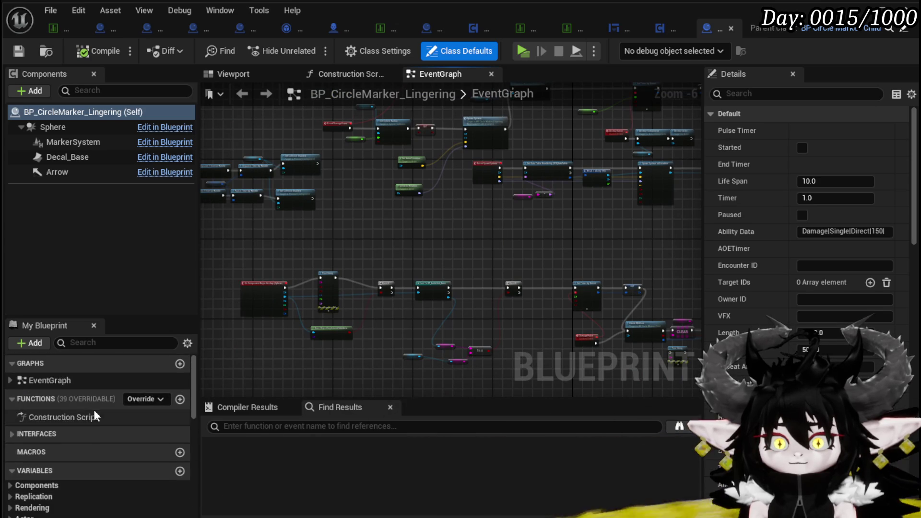
left_click(368, 55)
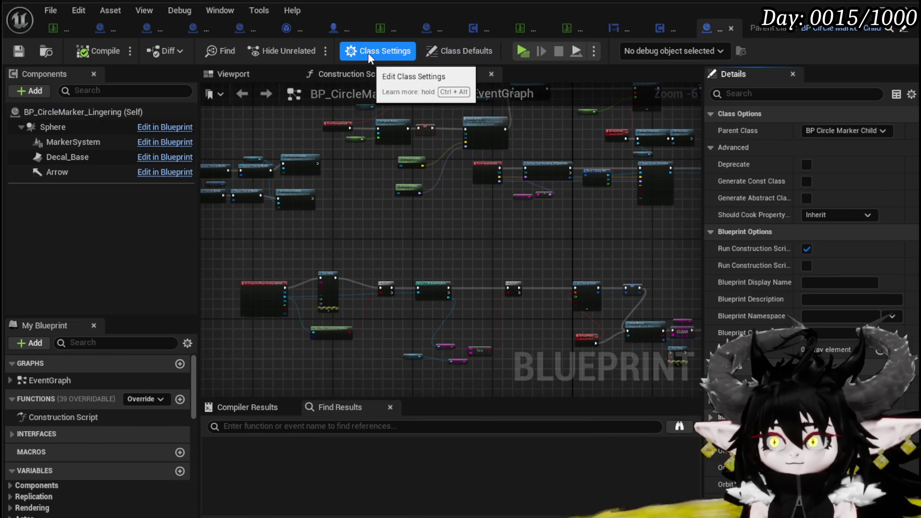
left_click(454, 50)
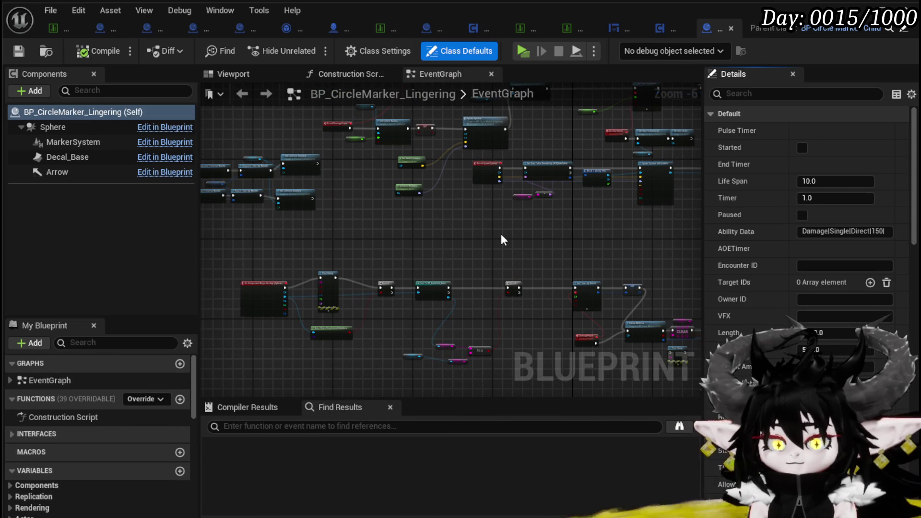
- Glance at the Interfaces list, then show the dropdown of overridable functions
left_click(17, 439)
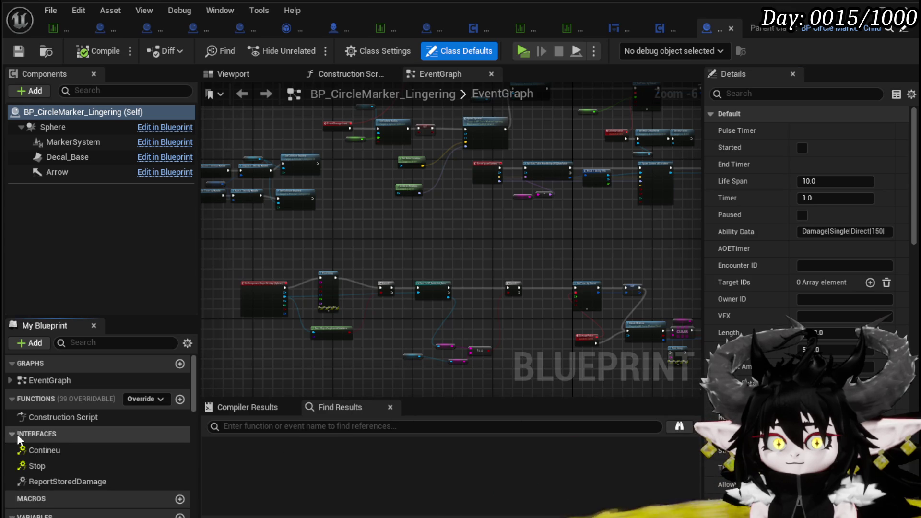
left_click(18, 438)
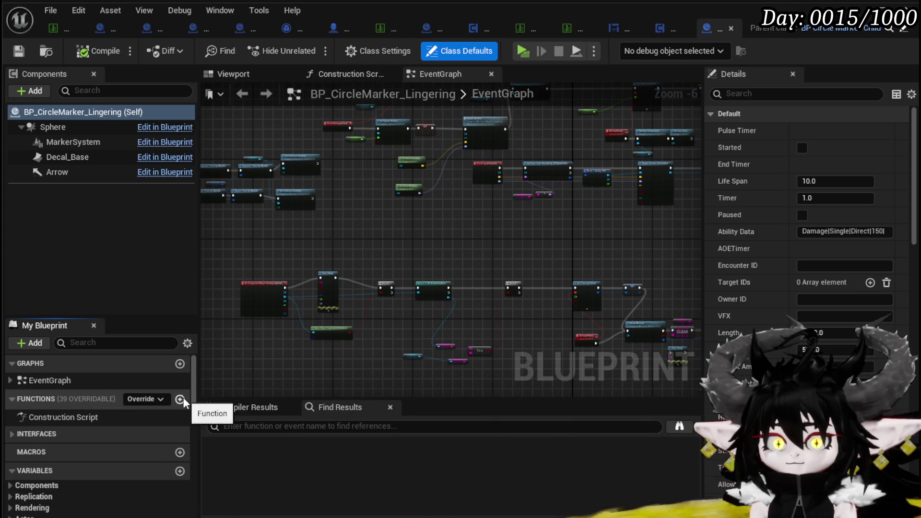
left_click(157, 401)
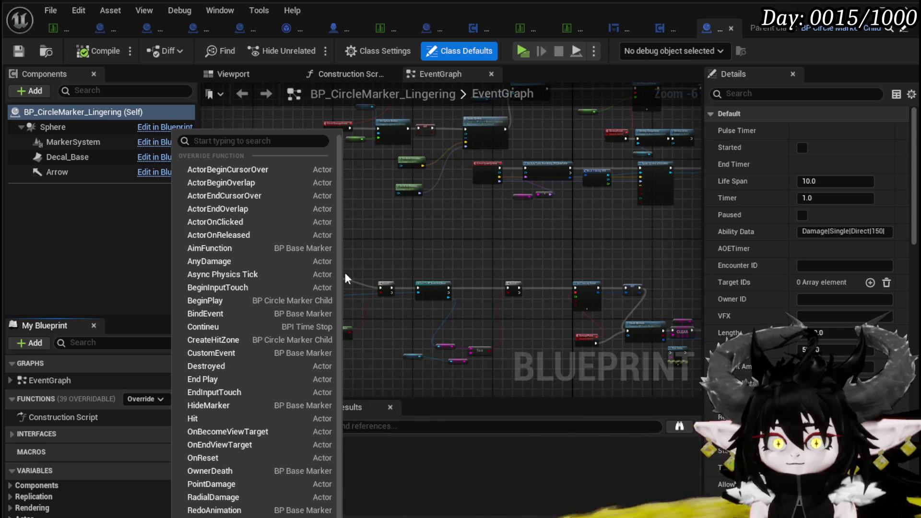
scroll(309, 273, "down", 2)
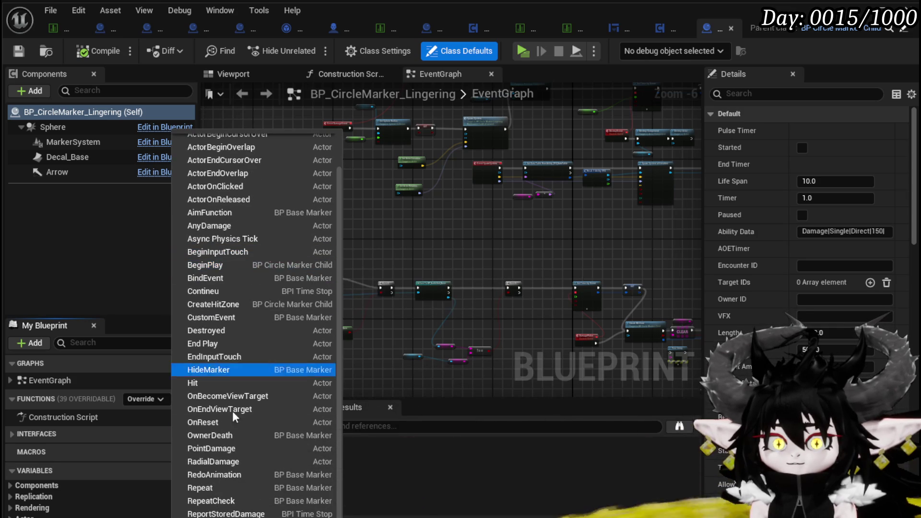
- Add an OwnerDeath override that calls Parent: OwnerDeath, and compile the blueprint
left_click(228, 436)
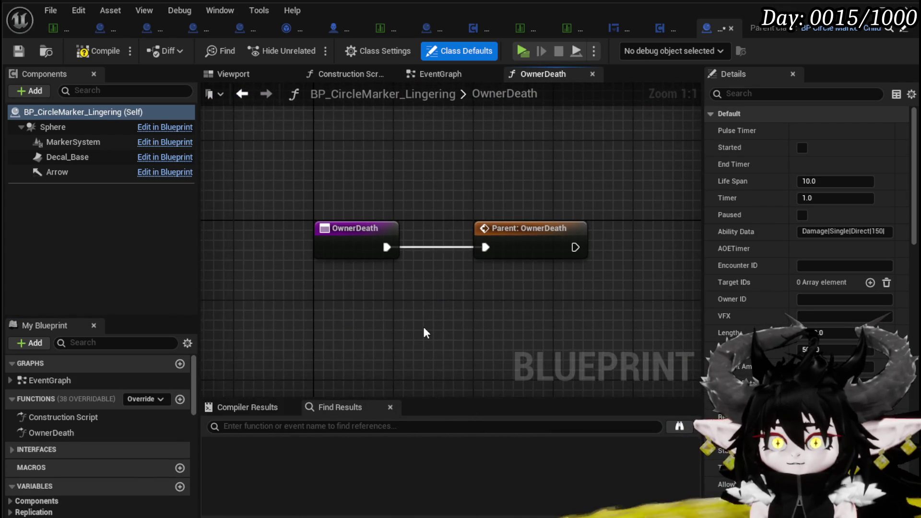
scroll(134, 444, "down", 10)
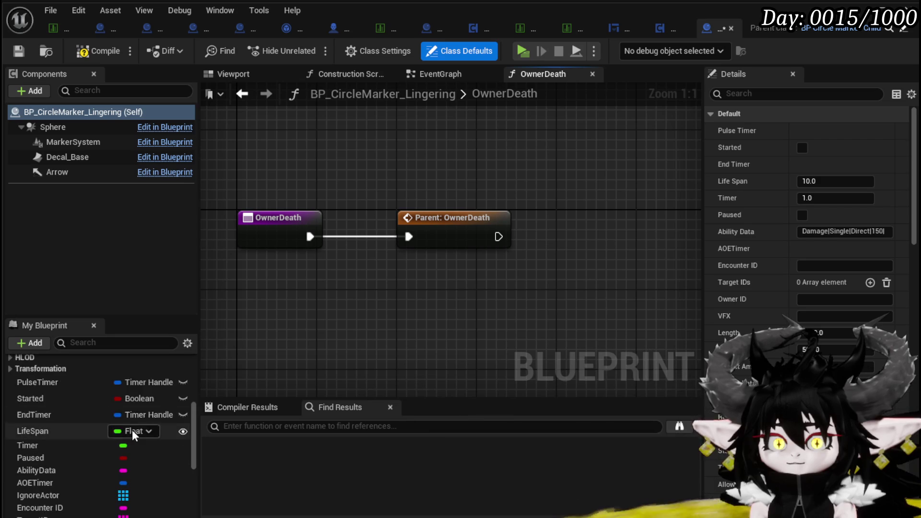
scroll(130, 425, "down", 5)
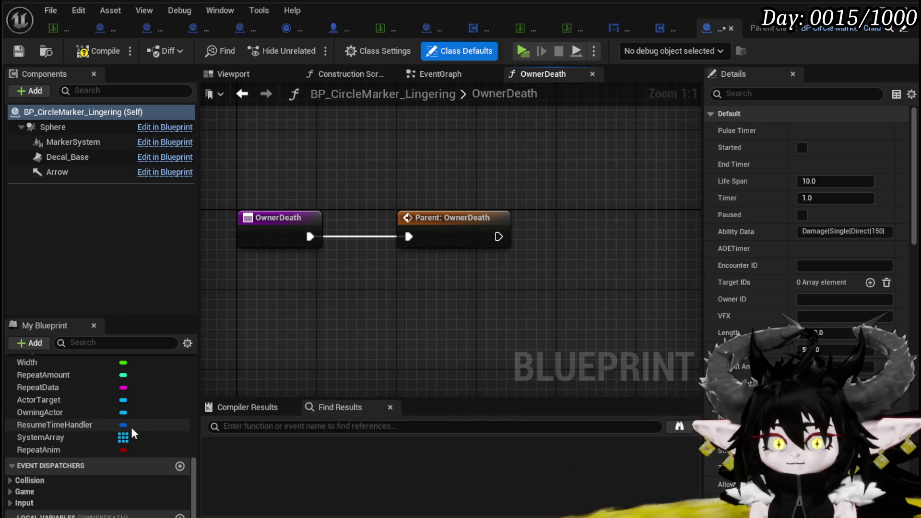
scroll(73, 434, "up", 5)
scroll(73, 434, "up", 3)
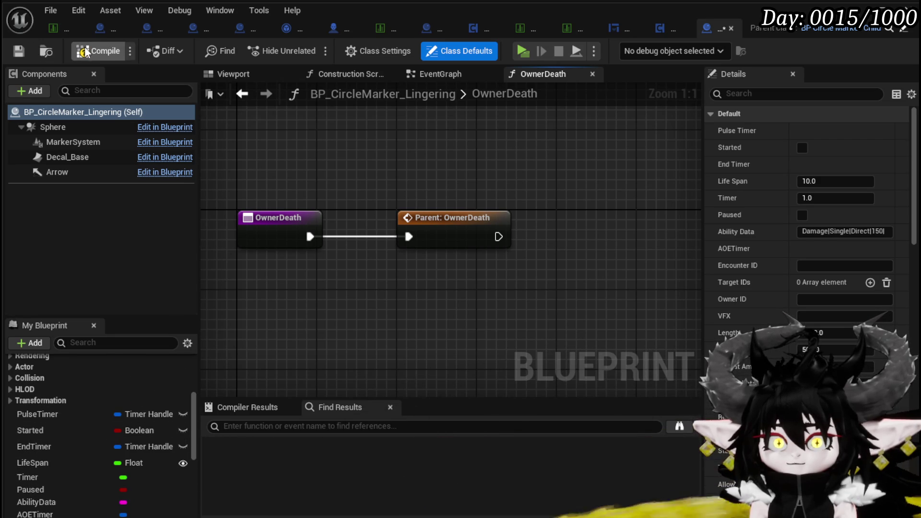
left_click(19, 54)
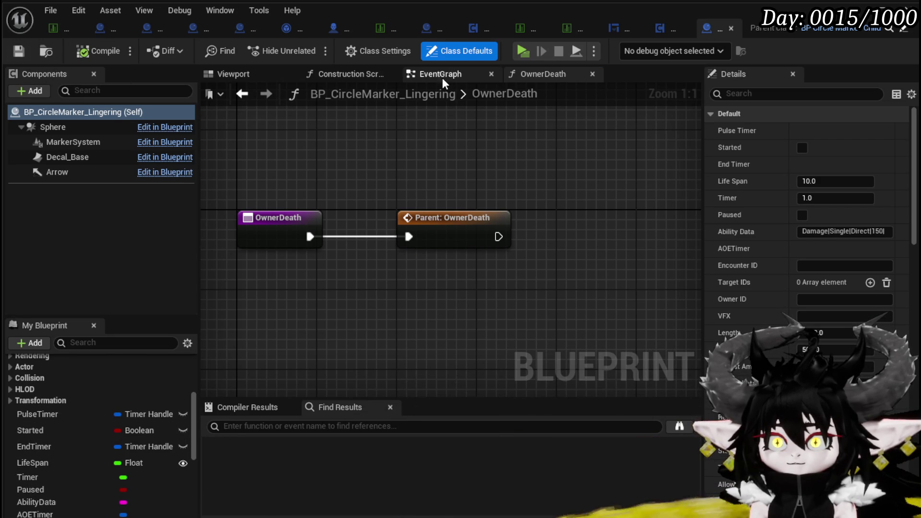
- Back in the EventGraph, bring the Set Timer by Event and DamagePulse nodes into view
left_click(442, 76)
scroll(507, 189, "up", 5)
scroll(507, 189, "down", 3)
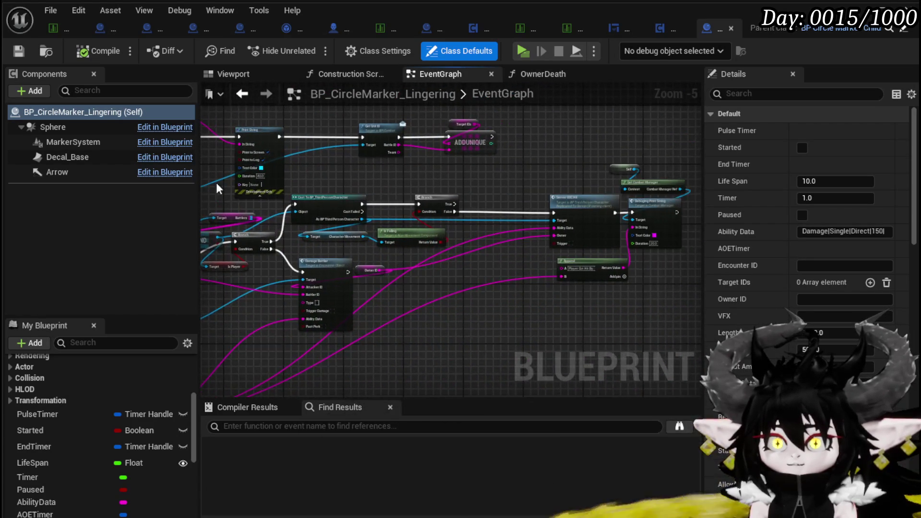
scroll(527, 182, "up", 3)
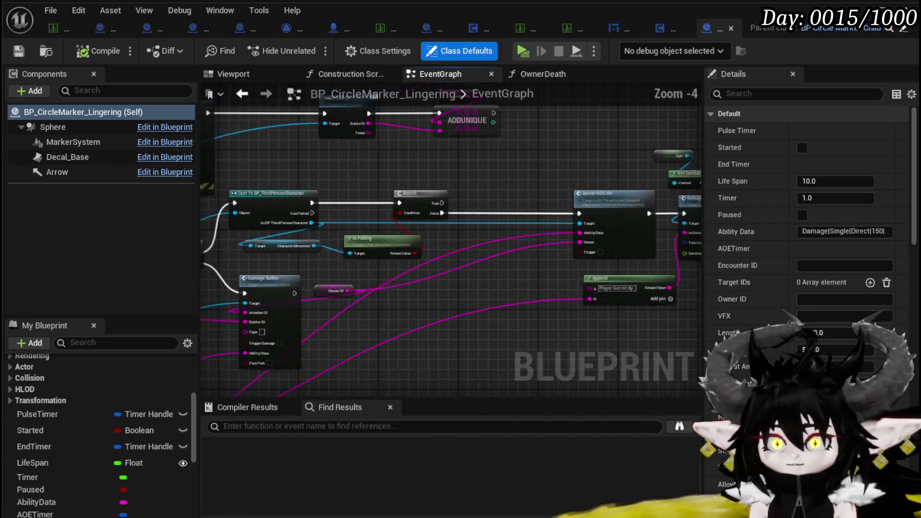
scroll(373, 219, "down", 2)
mouse_move(373, 220)
left_mouse_down()
mouse_move(559, 168)
mouse_move(551, 177)
mouse_move(704, 214)
left_mouse_up()
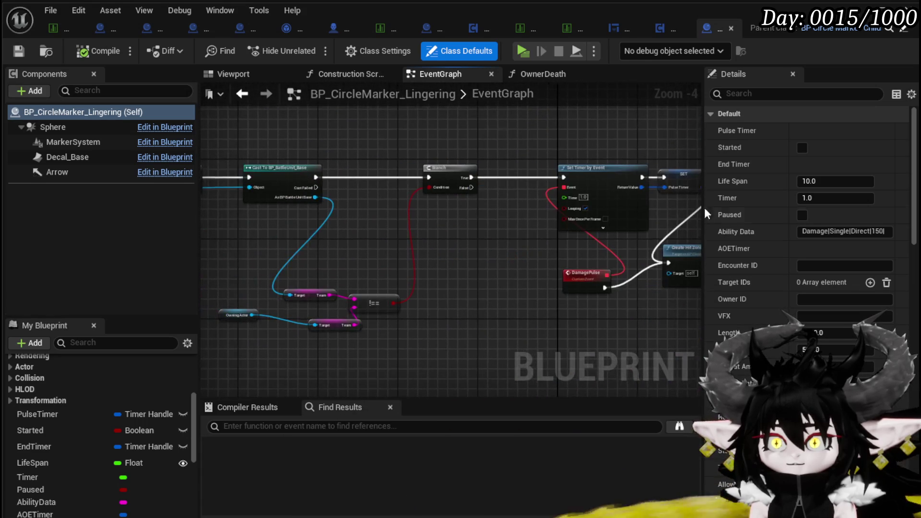
mouse_move(405, 225)
left_mouse_down()
mouse_move(627, 247)
mouse_move(422, 250)
left_mouse_up()
scroll(421, 250, "down", 2)
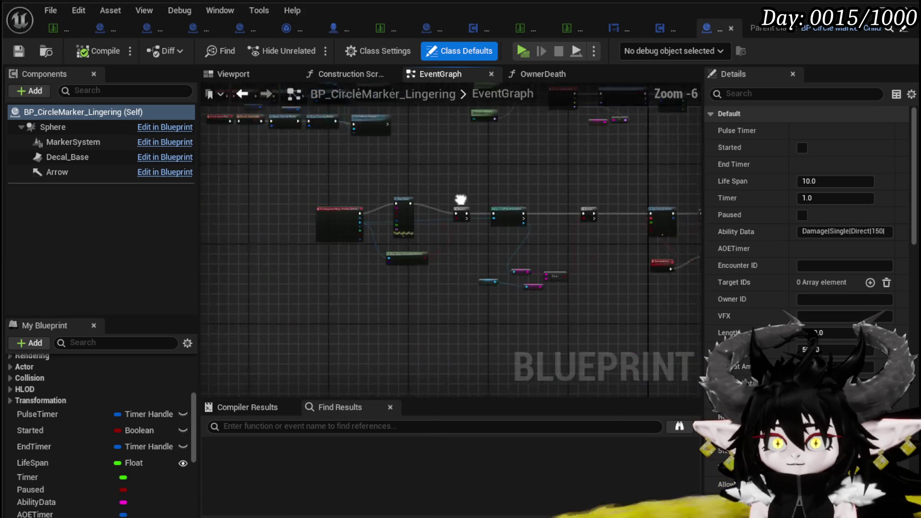
- Pan across Get Data Table Row, Set Niagara Variable and Spawn System nodes to reach Event SpawnSystem
scroll(421, 249, "up", 3)
mouse_move(248, 256)
left_mouse_down()
mouse_move(369, 259)
mouse_move(242, 258)
left_mouse_up()
mouse_move(455, 266)
left_mouse_down()
mouse_move(502, 272)
mouse_move(271, 258)
mouse_move(502, 270)
left_mouse_up()
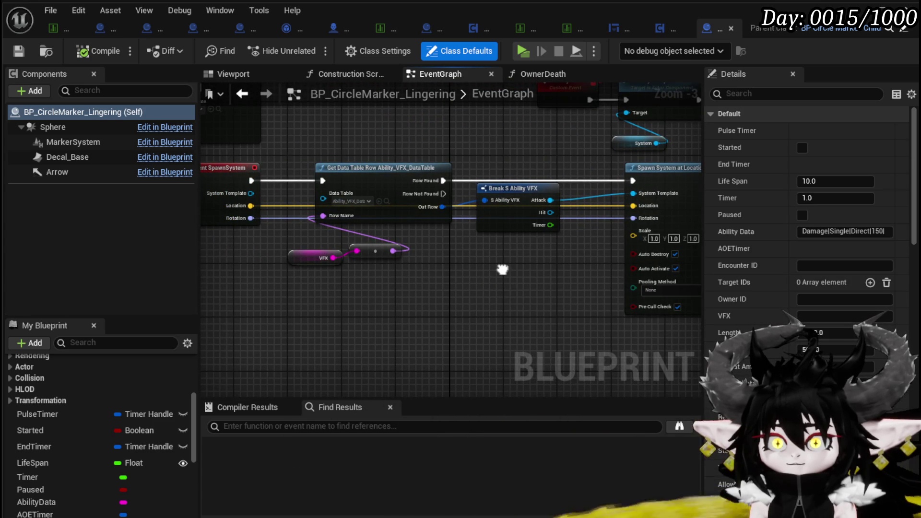
left_click_drag(502, 270, 282, 269)
mouse_move(466, 268)
left_mouse_down()
mouse_move(282, 268)
mouse_move(338, 265)
left_mouse_up()
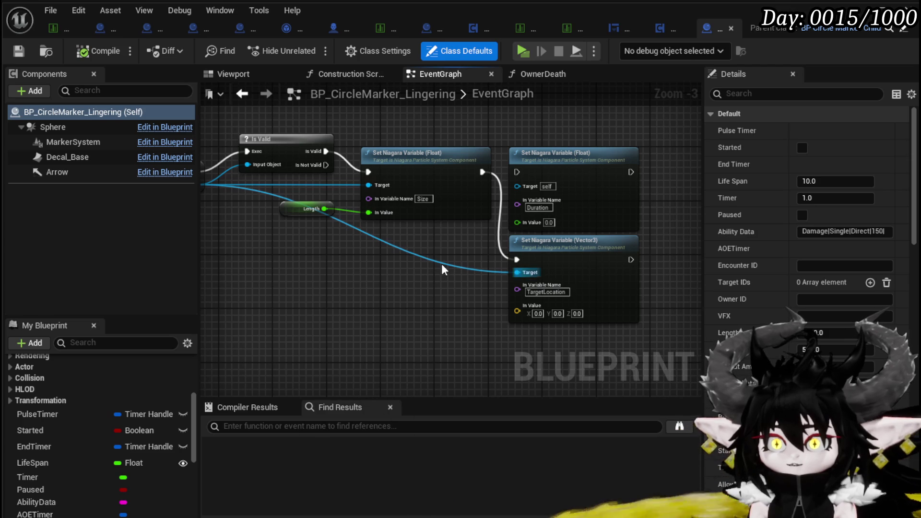
mouse_move(393, 262)
left_mouse_down()
mouse_move(600, 252)
mouse_move(628, 264)
left_mouse_up()
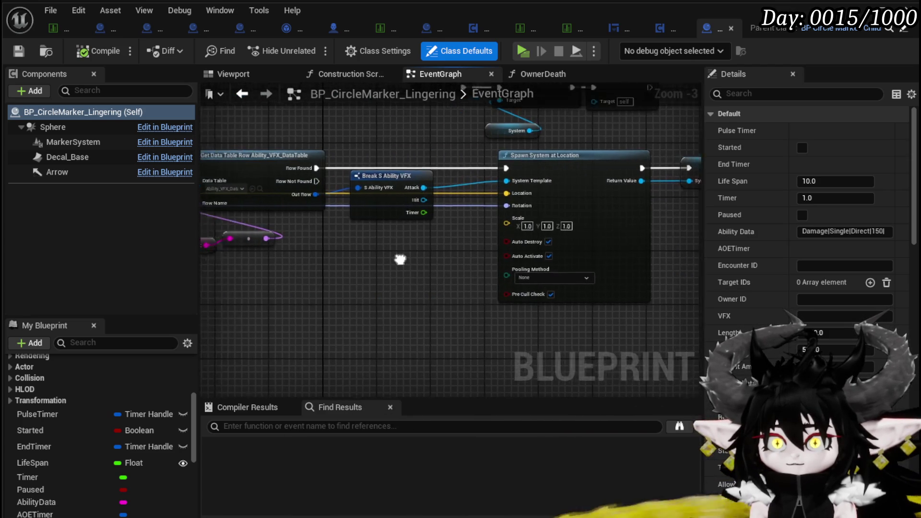
left_click_drag(401, 261, 648, 271)
mouse_move(342, 176)
left_mouse_down()
mouse_move(342, 304)
mouse_move(197, 271)
mouse_move(347, 264)
left_mouse_up()
- Delete the Event SpawnSystem node from the EventGraph
right_click(334, 261)
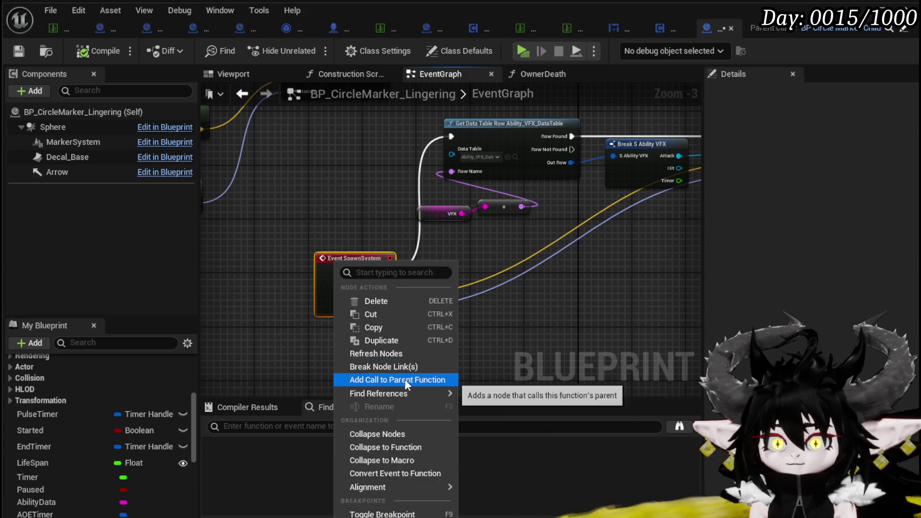
left_click(311, 215)
scroll(359, 226, "down", 3)
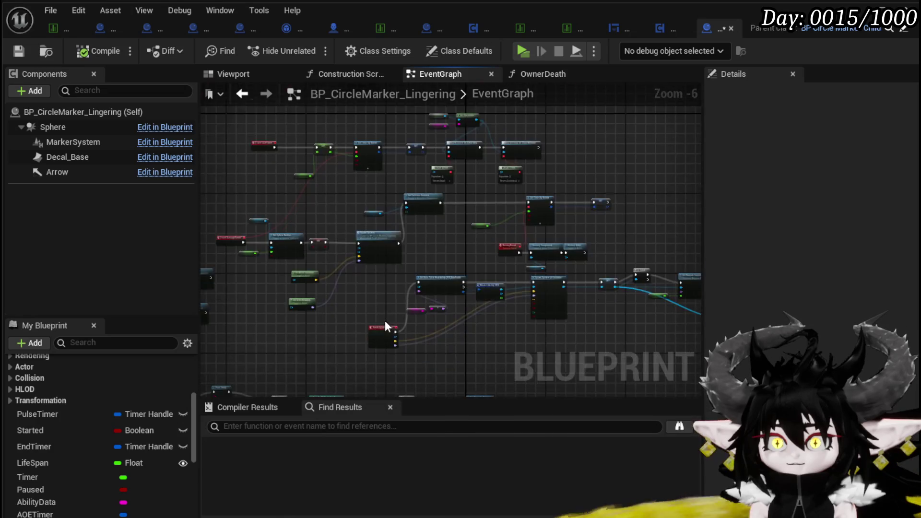
scroll(389, 378, "up", 3)
left_click_drag(430, 283, 656, 353)
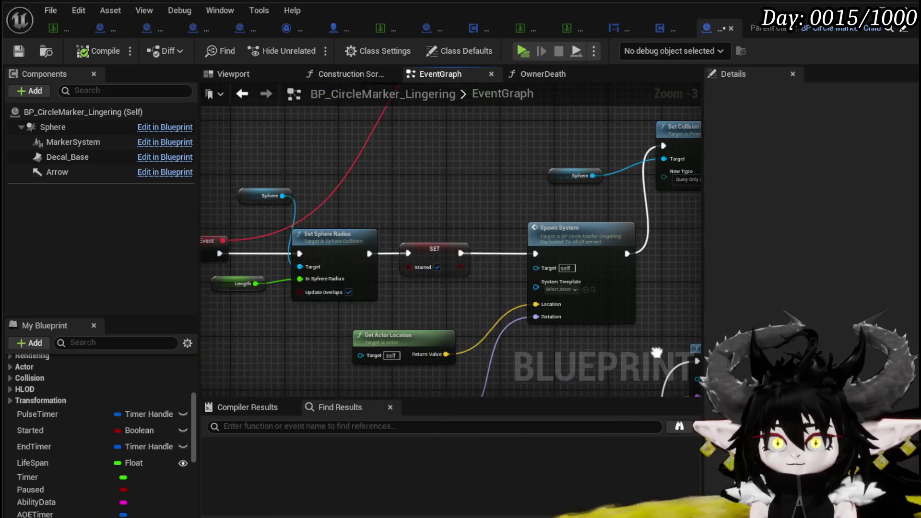
scroll(426, 186, "down", 1)
scroll(427, 186, "up", 1)
mouse_move(427, 186)
left_mouse_down()
mouse_move(365, 204)
mouse_move(493, 114)
left_mouse_up()
left_click(367, 283)
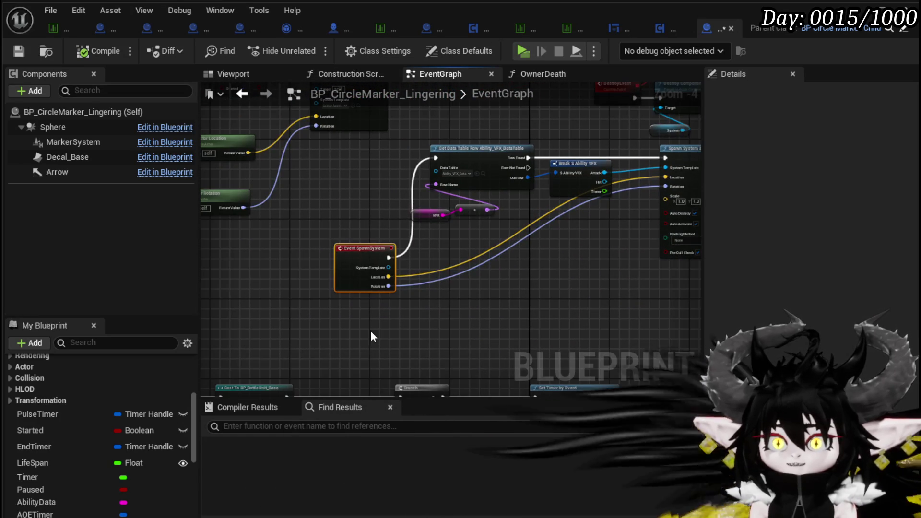
key("Delete")
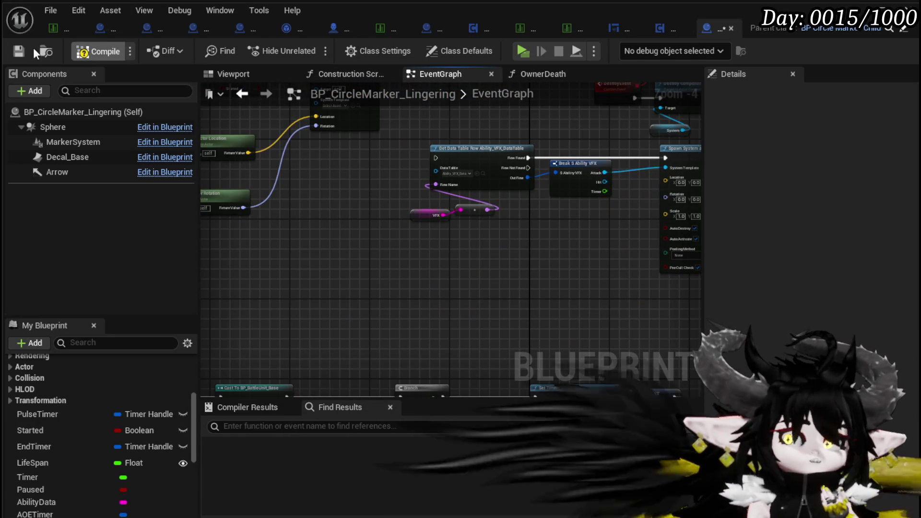
- Save the blueprint and open the Ability_VFX data table to review its rows
left_click(24, 49)
scroll(318, 211, "up", 4)
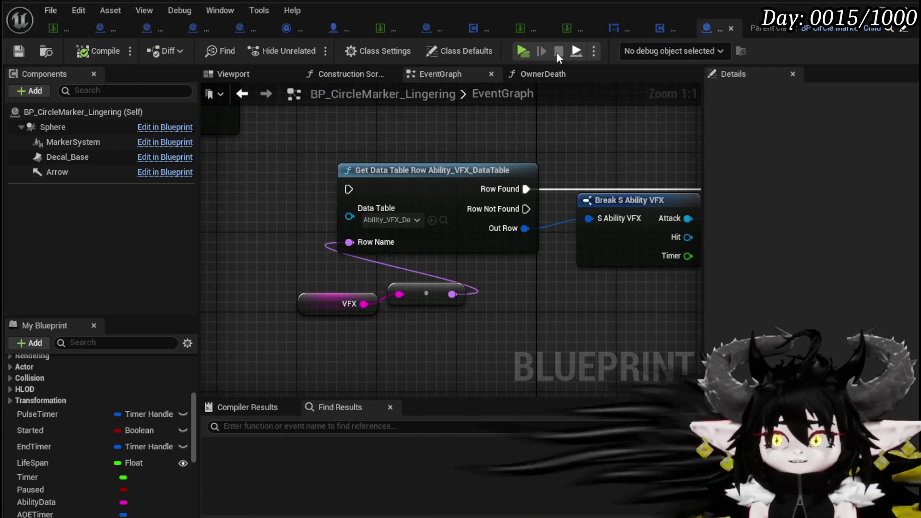
left_click(527, 34)
scroll(86, 193, "up", 5)
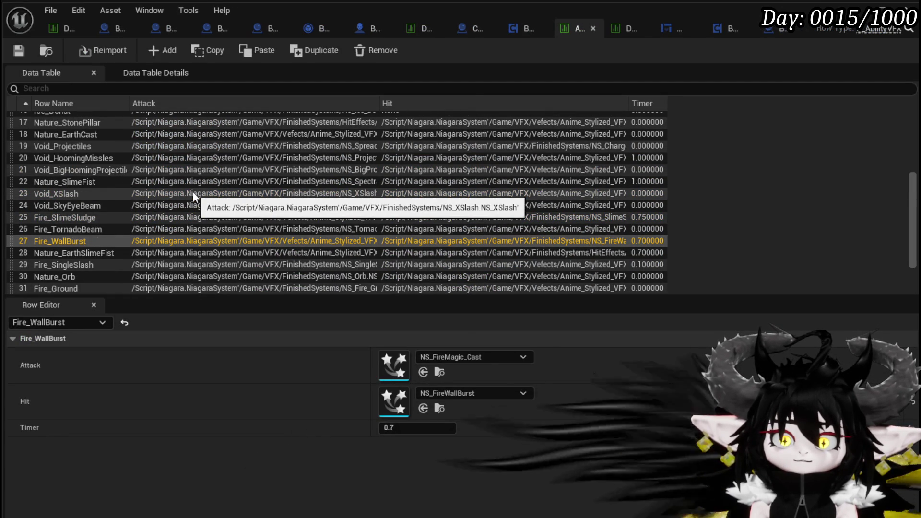
scroll(191, 191, "up", 2)
scroll(191, 191, "down", 5)
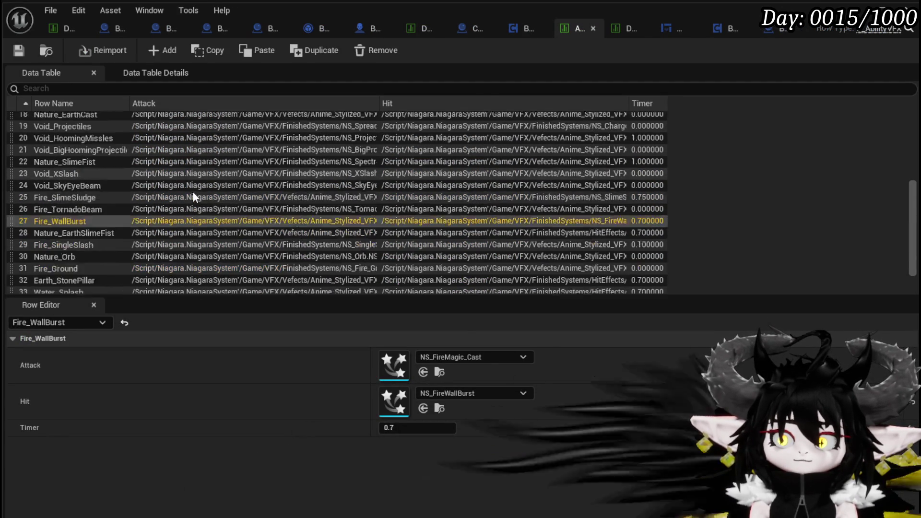
scroll(192, 191, "down", 2)
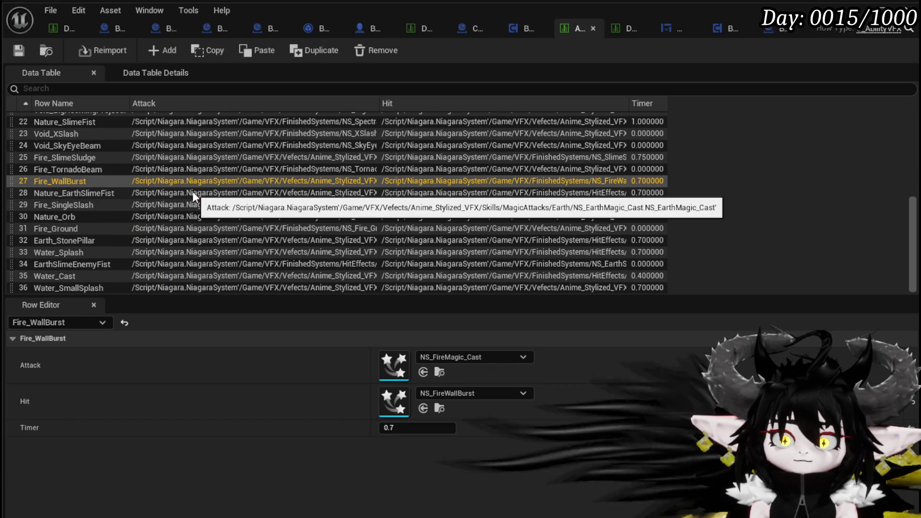
scroll(192, 193, "up", 7)
scroll(192, 192, "up", 5)
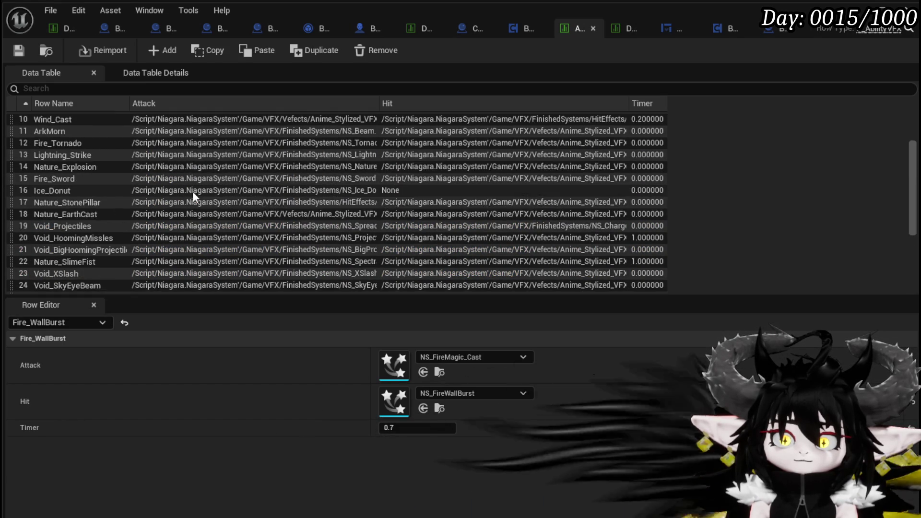
scroll(191, 192, "up", 3)
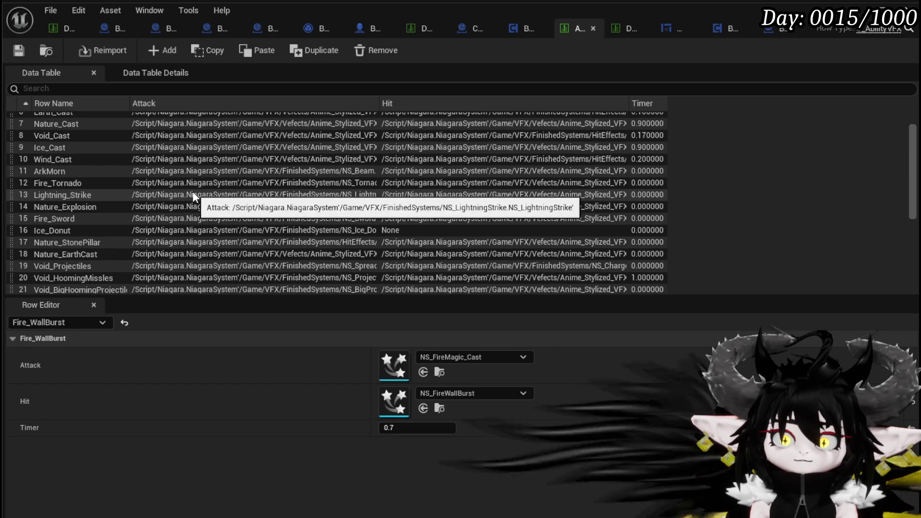
scroll(193, 197, "up", 5)
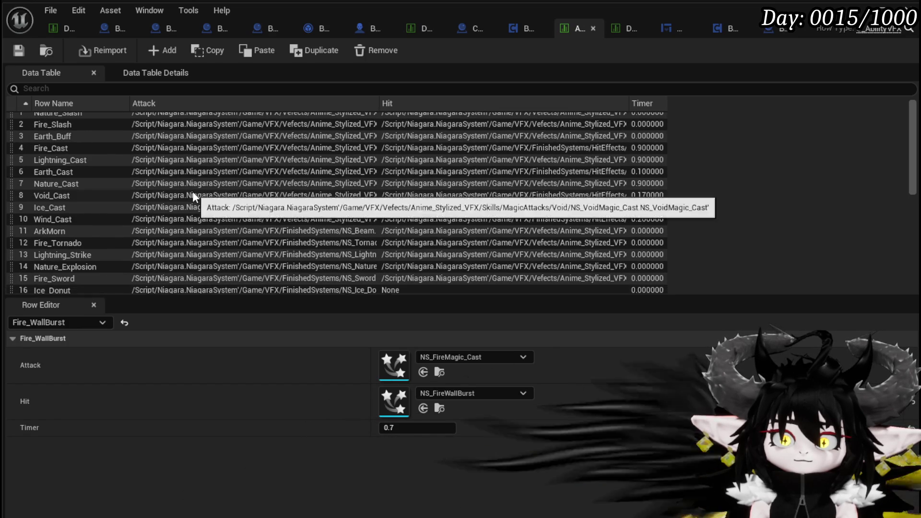
scroll(192, 191, "down", 5)
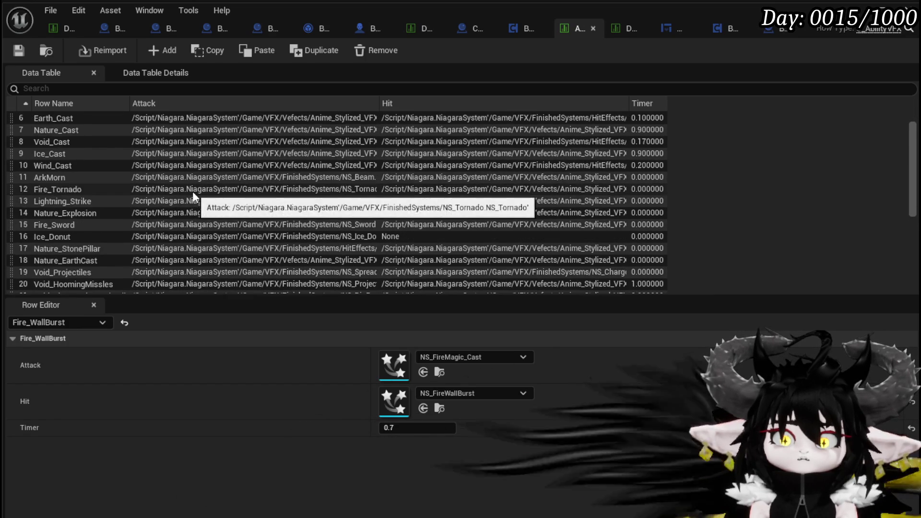
scroll(191, 191, "down", 5)
scroll(192, 193, "down", 2)
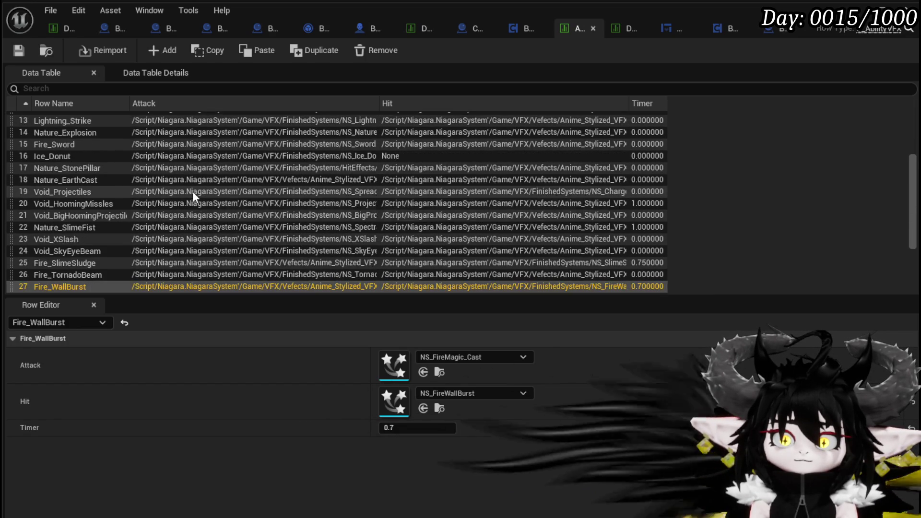
scroll(192, 192, "down", 3)
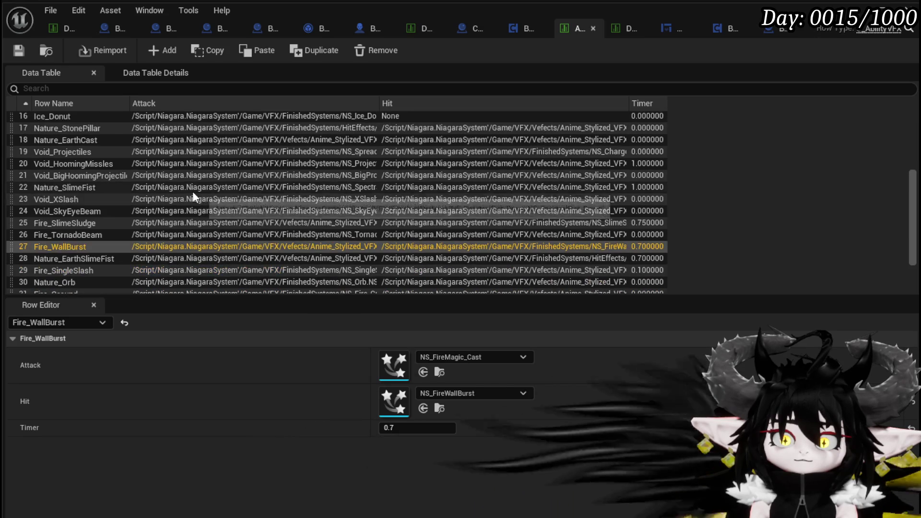
scroll(188, 221, "down", 2)
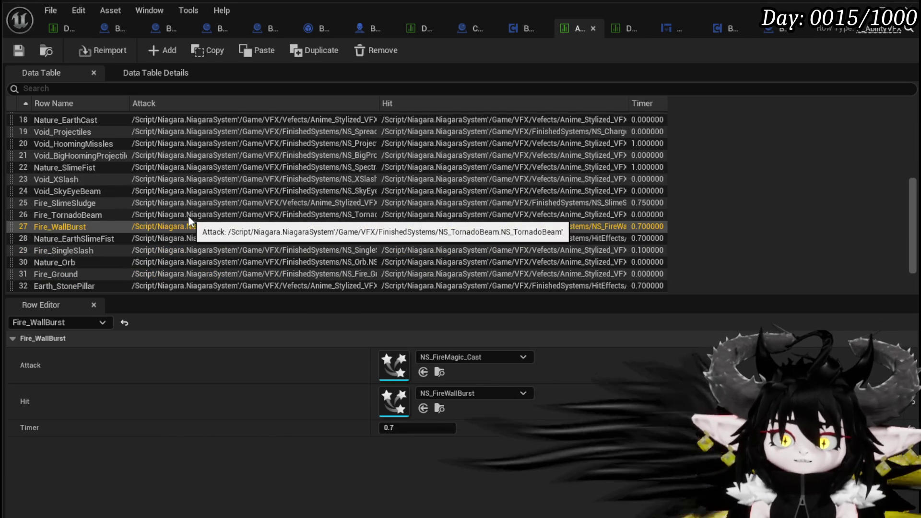
scroll(188, 221, "down", 1)
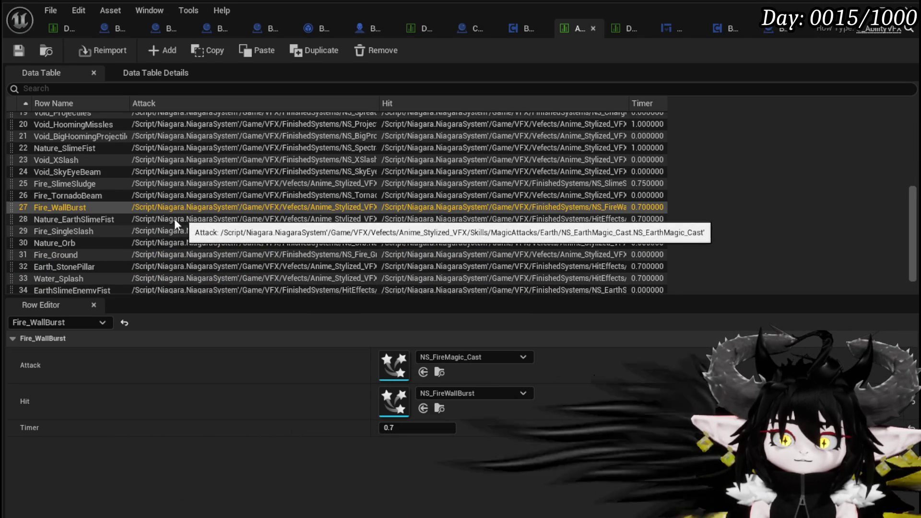
left_click(100, 258)
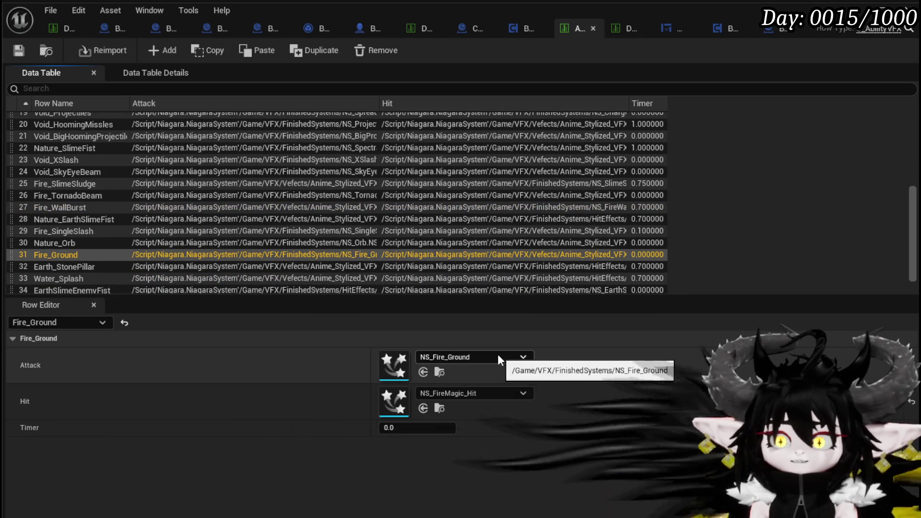
- Try NS_FireMagic_Cast as Fire_Ground's Attack effect, then undo back to NS_Fire_Ground
left_click(498, 356)
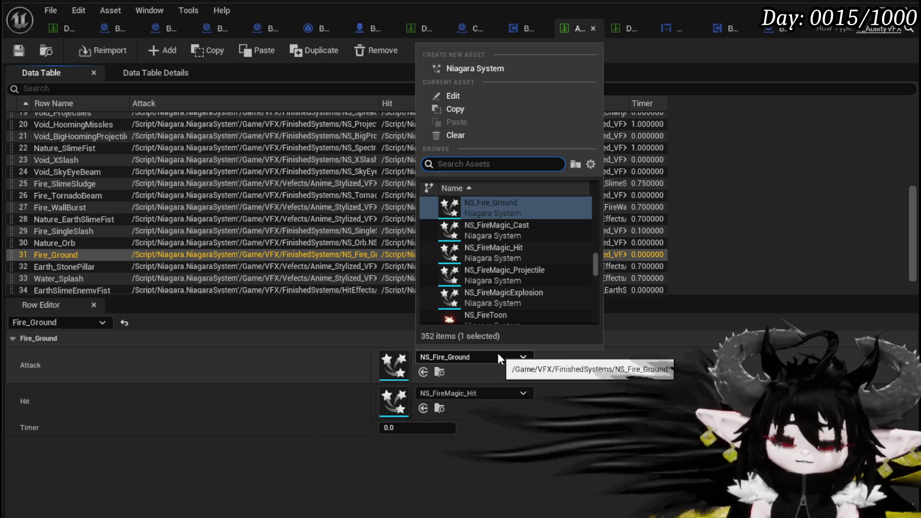
type("Fire")
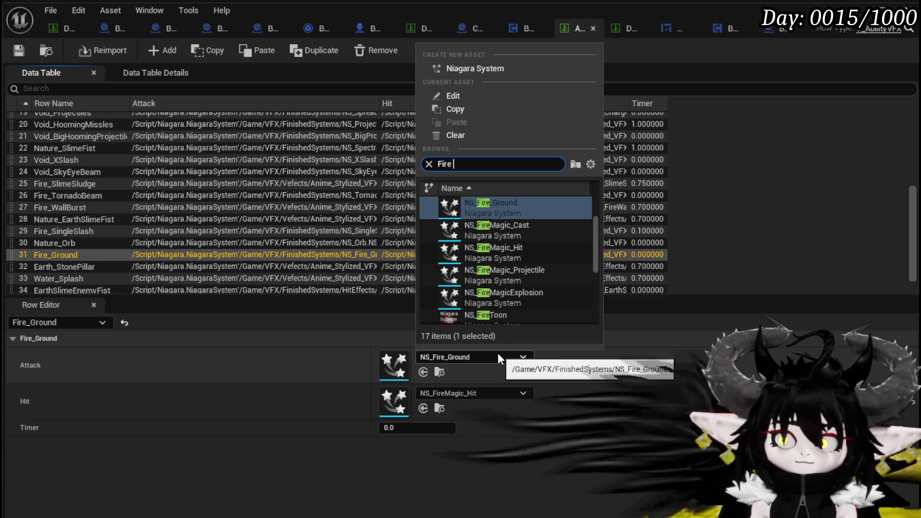
type(" magic cast")
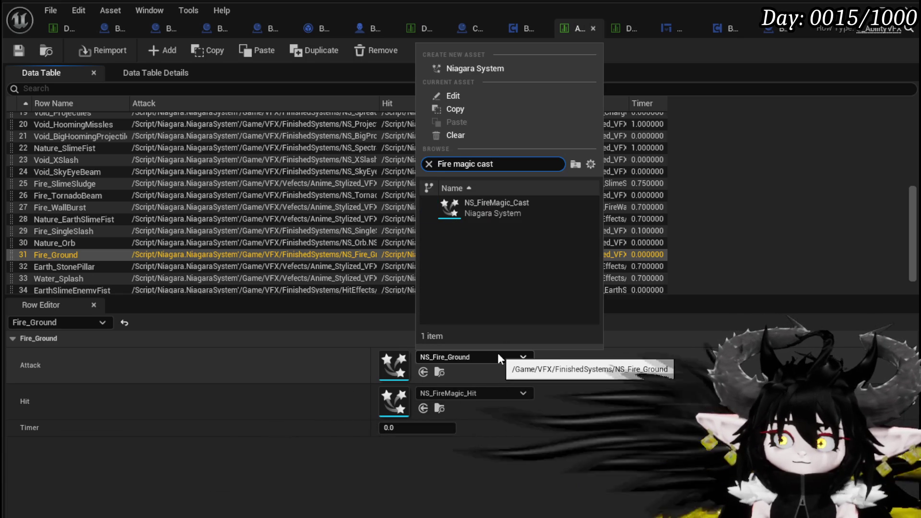
left_click(493, 207)
left_click(467, 393)
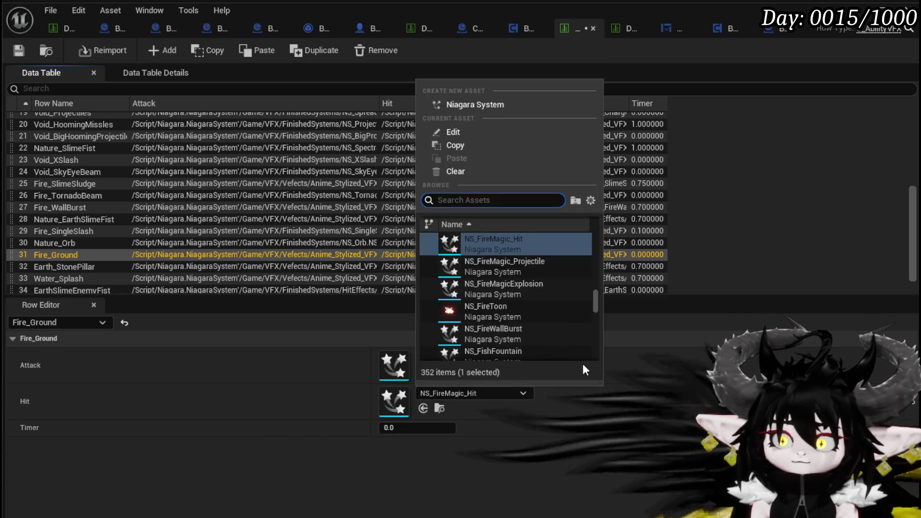
left_click(672, 354)
key("ctrl+z")
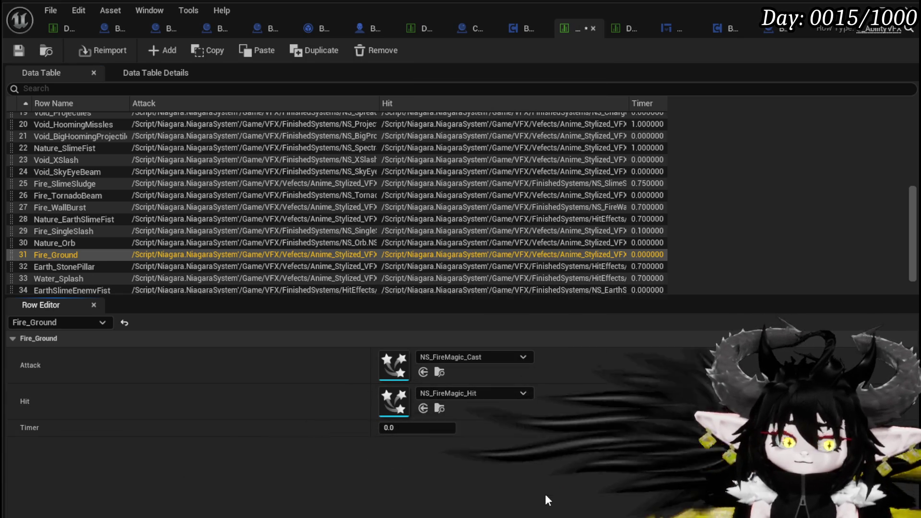
- Copy NS_Fire_Ground from the Attack field and paste it into the Hit effect
right_click(410, 384)
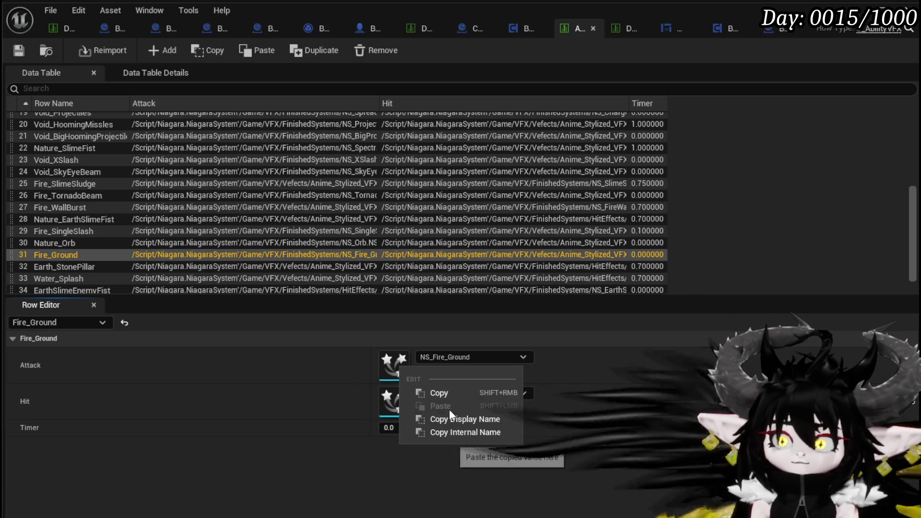
left_click(438, 390)
right_click(398, 410)
left_click(434, 434)
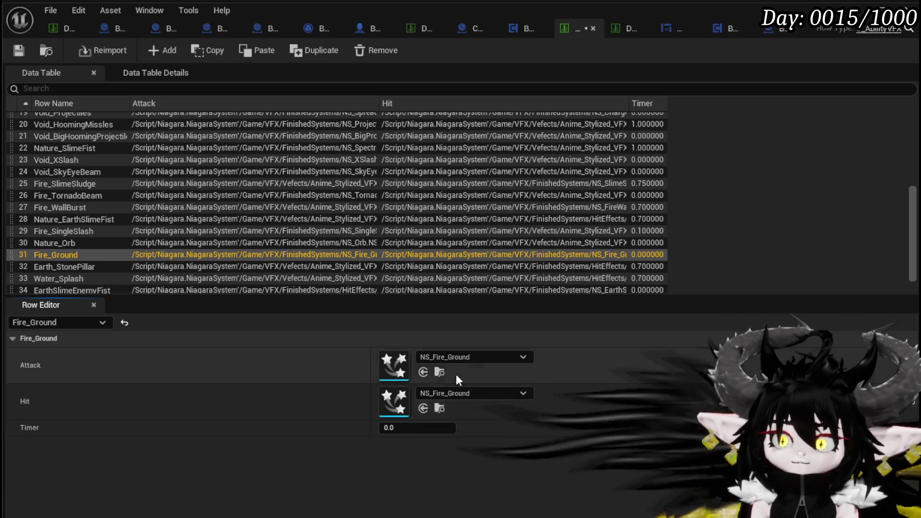
left_click(473, 357)
type("Fire")
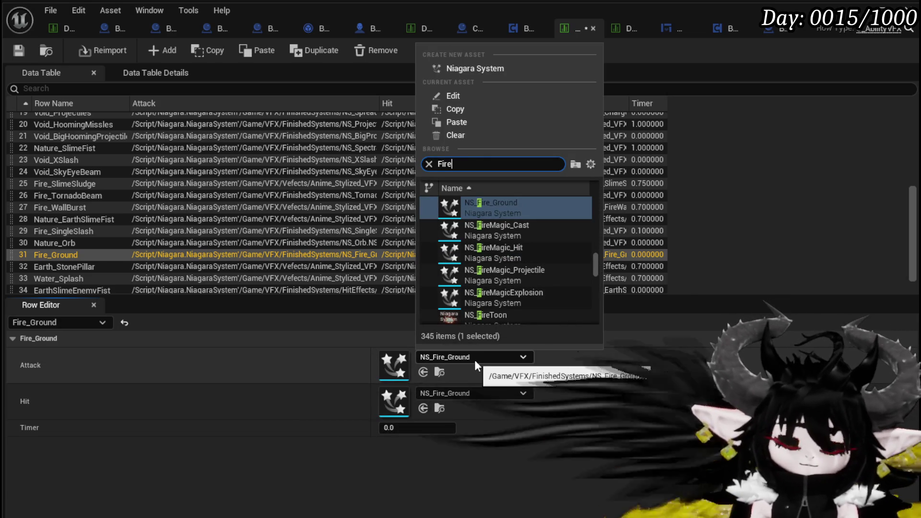
type(" magic hit")
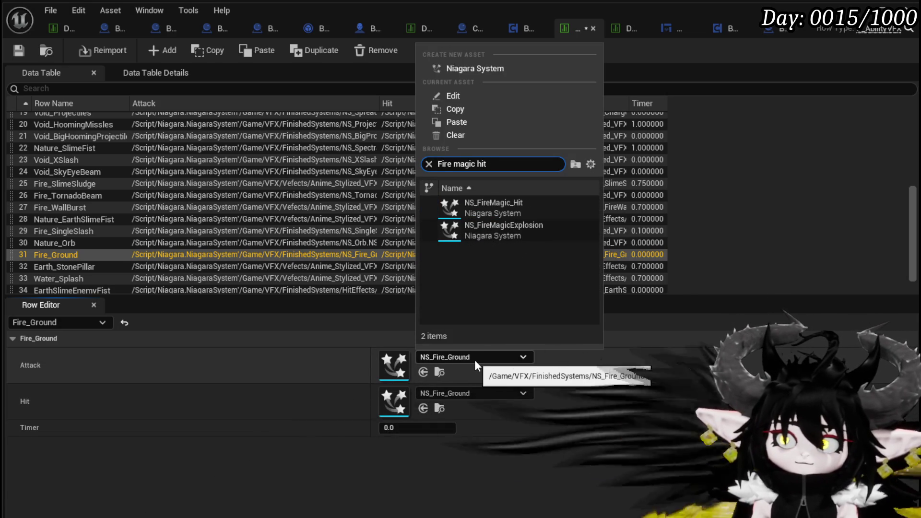
left_click(401, 445)
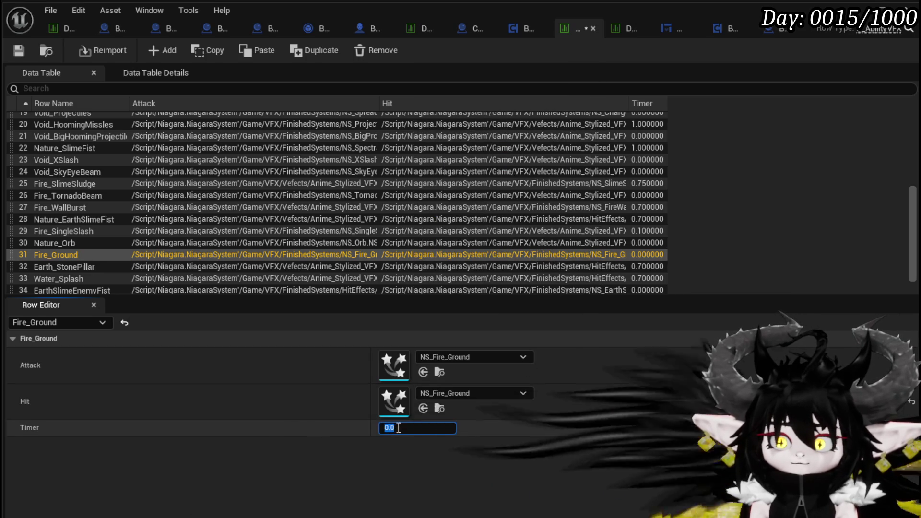
- Set Fire_Ground's Timer to 0.7 and save the data table
left_click(391, 427)
key("BackSpace")
type("7")
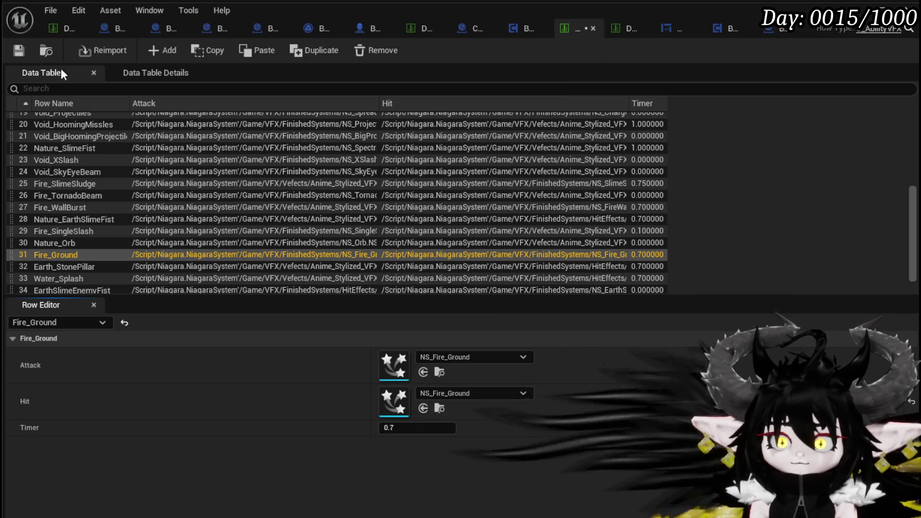
left_click(19, 50)
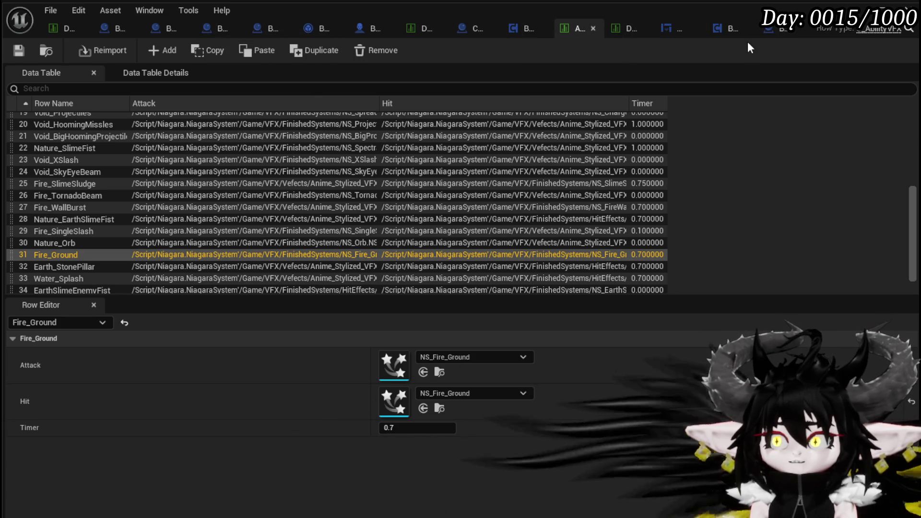
- In BP_CircleMarker_Lingering, delete the OwnerDeath function from My Blueprint
left_click(767, 32)
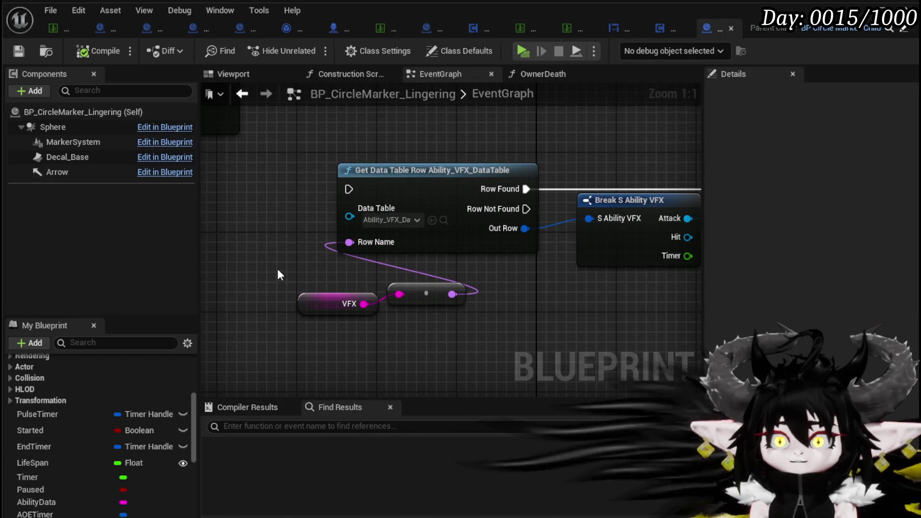
scroll(277, 268, "down", 3)
scroll(429, 250, "up", 3)
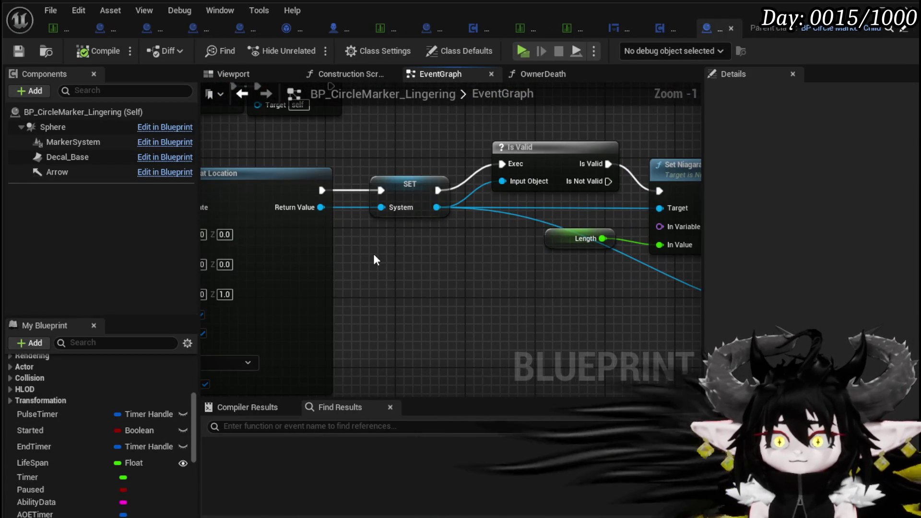
mouse_move(402, 260)
left_mouse_down()
mouse_move(291, 257)
mouse_move(456, 261)
left_mouse_up()
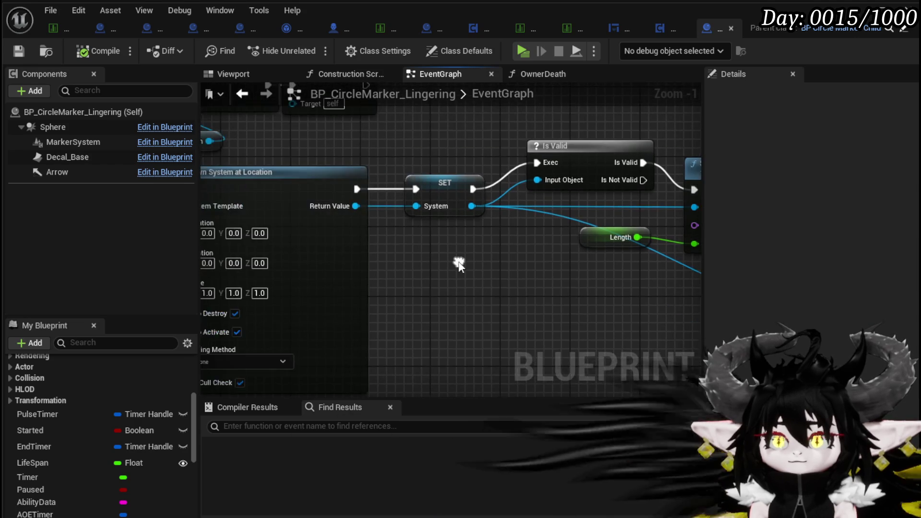
scroll(456, 261, "down", 3)
scroll(105, 449, "up", 5)
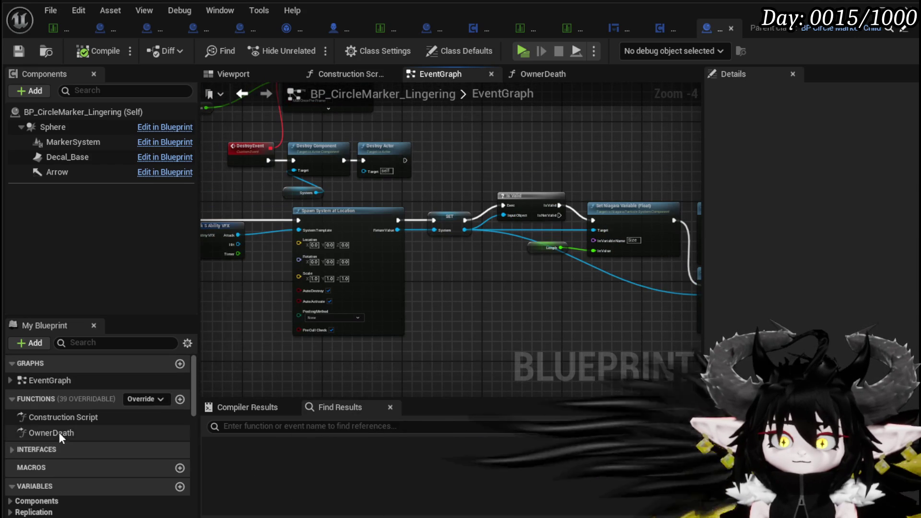
left_click(58, 432)
key("Delete")
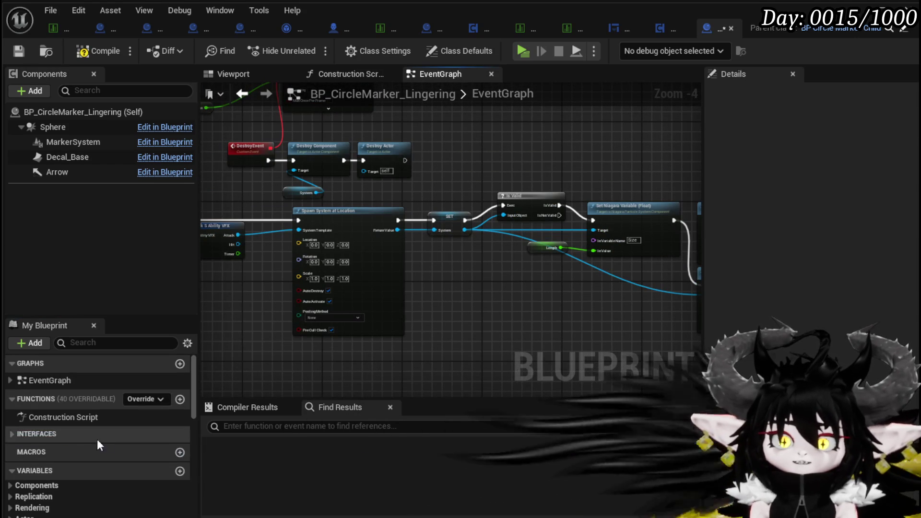
- Save and compile the Blueprint, then start a play test of the level
left_click(450, 217)
scroll(452, 244, "up", 4)
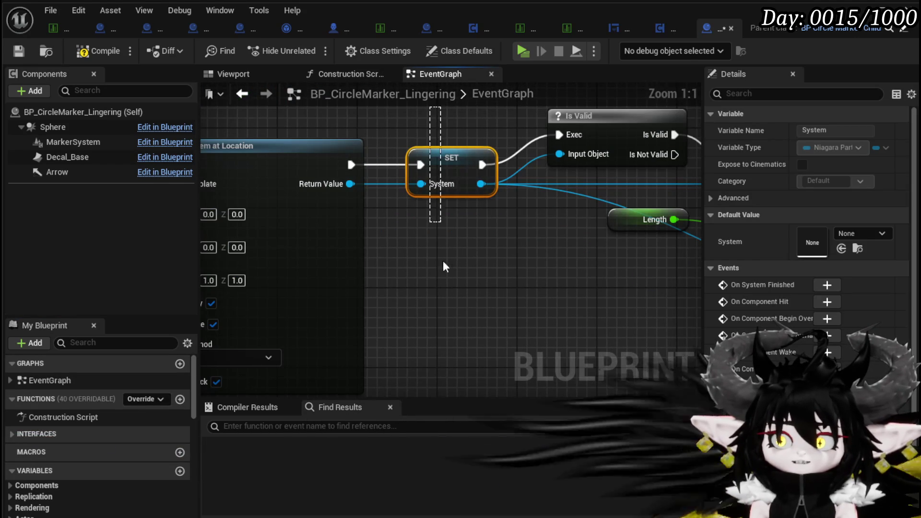
scroll(460, 240, "down", 4)
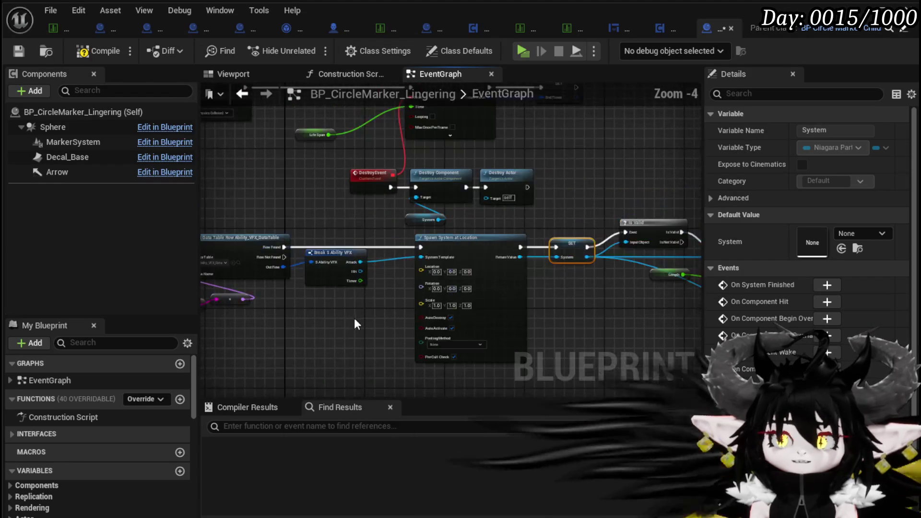
left_click(20, 51)
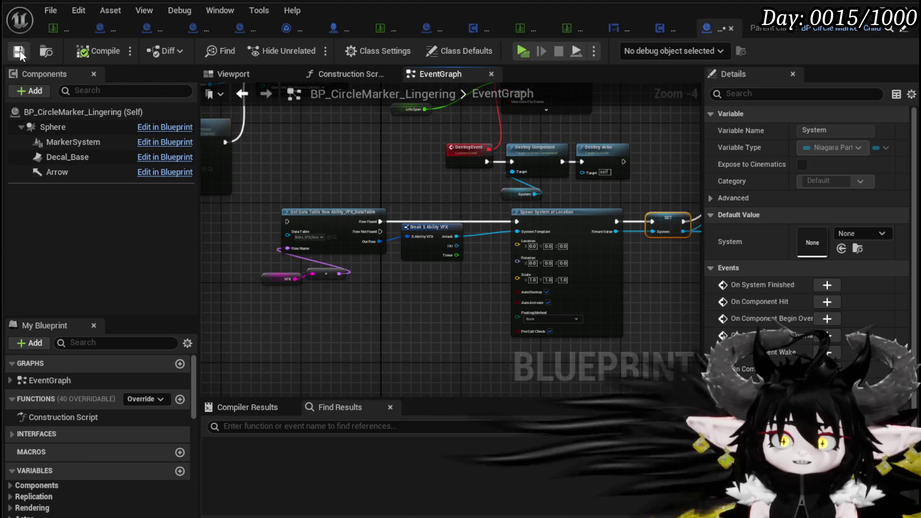
key("alt+p")
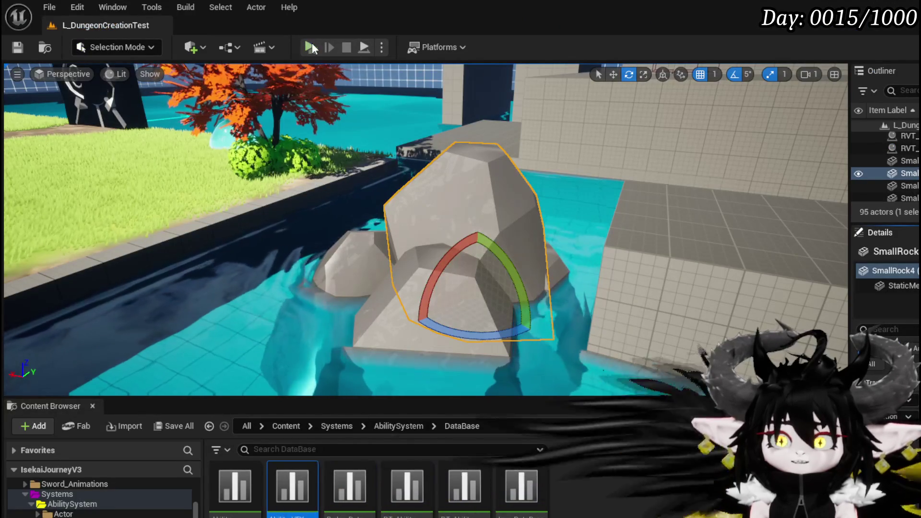
- Run the character through the arena and fire zone, fighting the fire slimes
key("w")
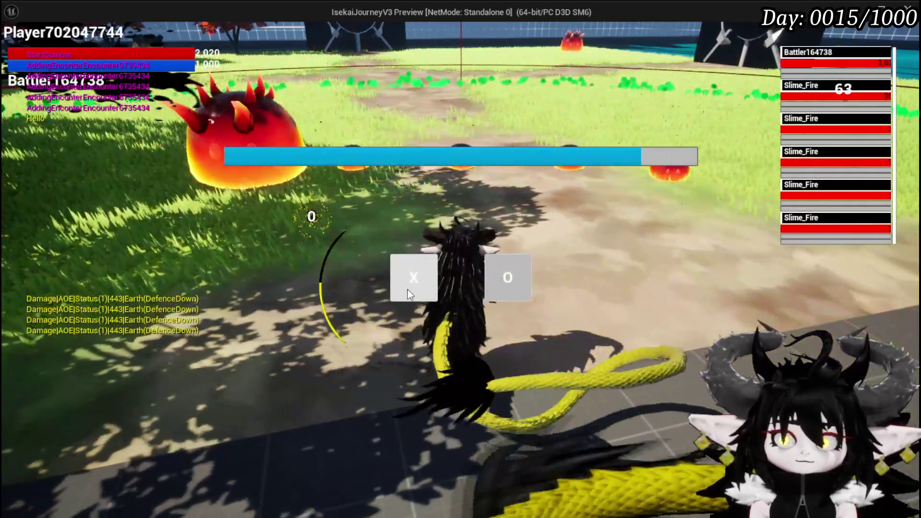
left_click(407, 289)
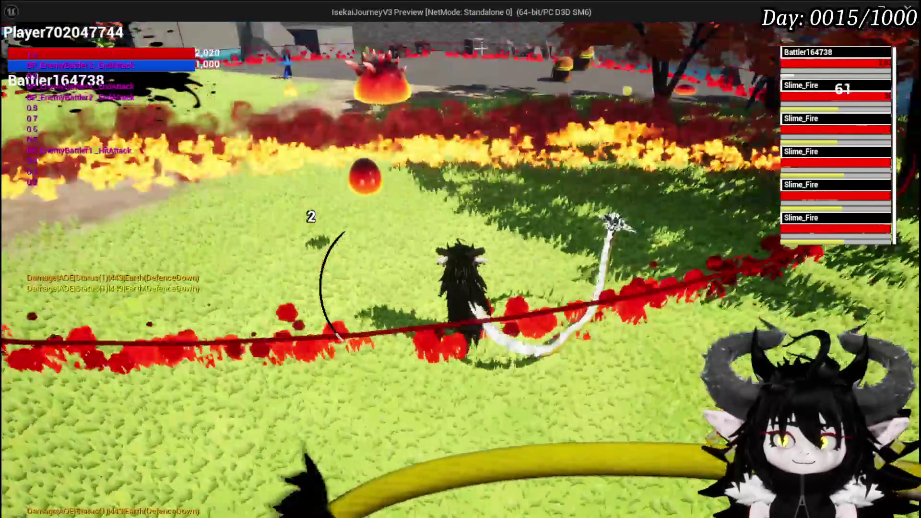
key("a")
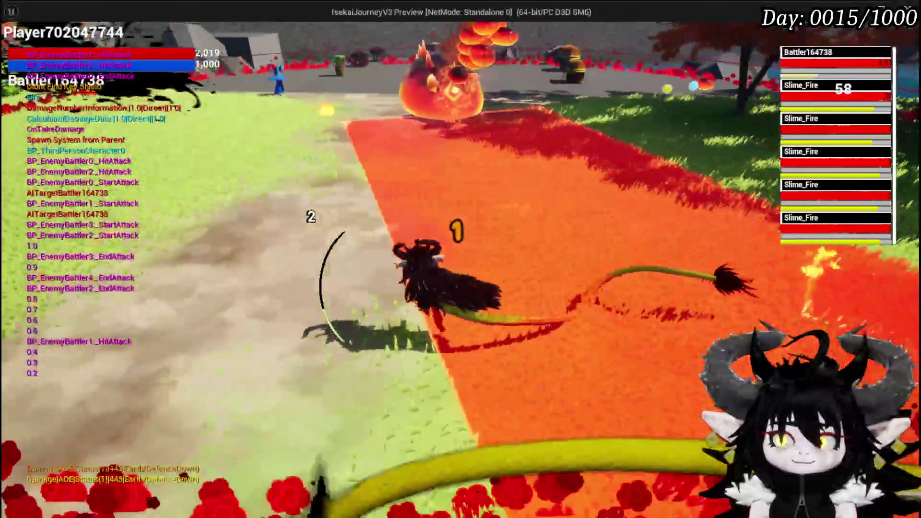
key("w")
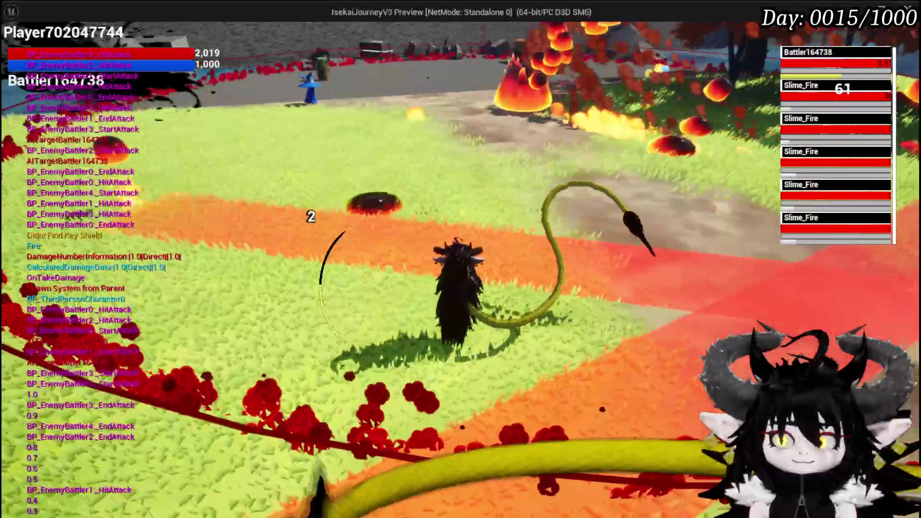
key("a")
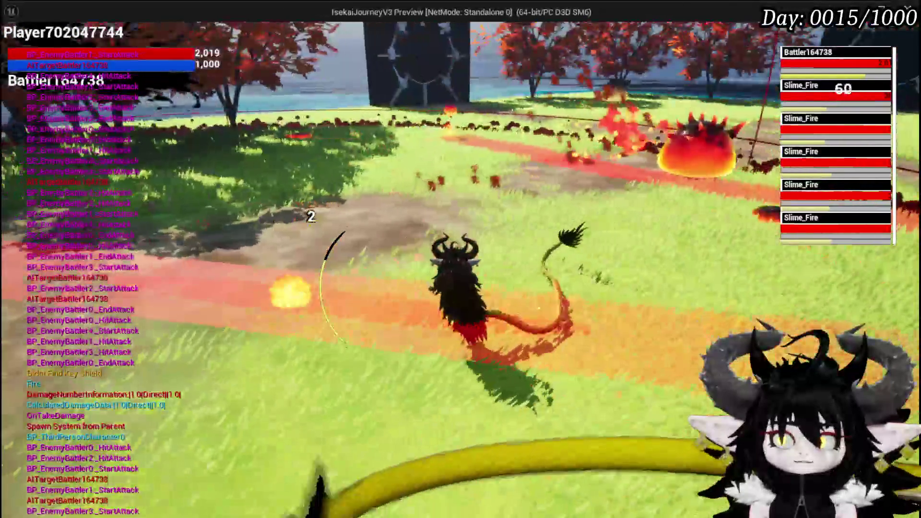
key("w")
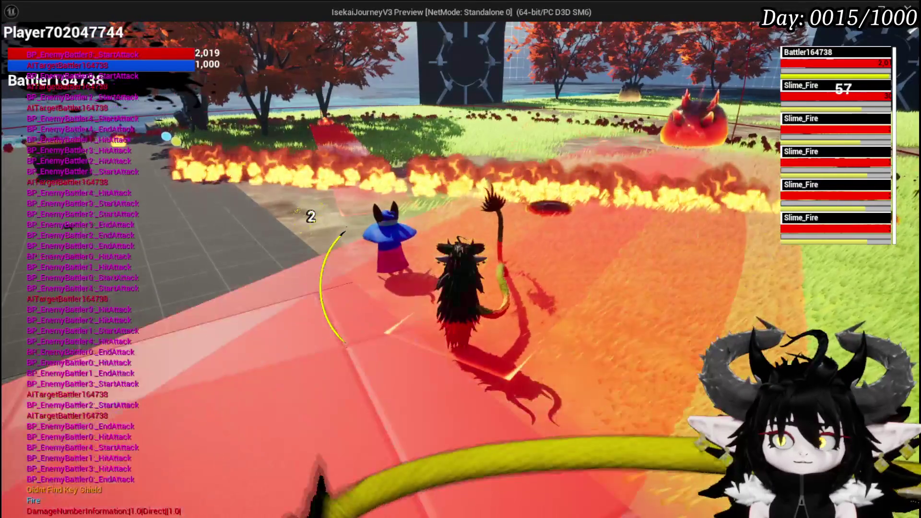
key("a")
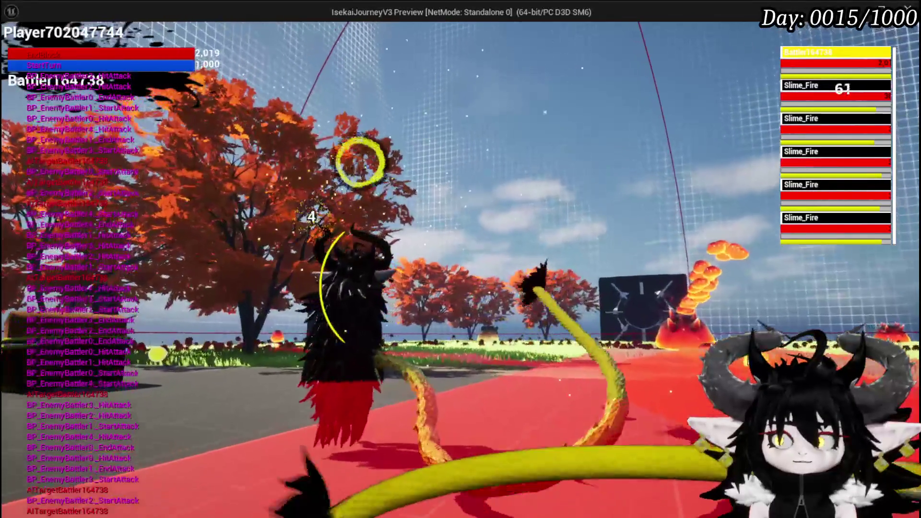
- Stop the play-test and save the L_DungeonCreationTest level
key("Escape")
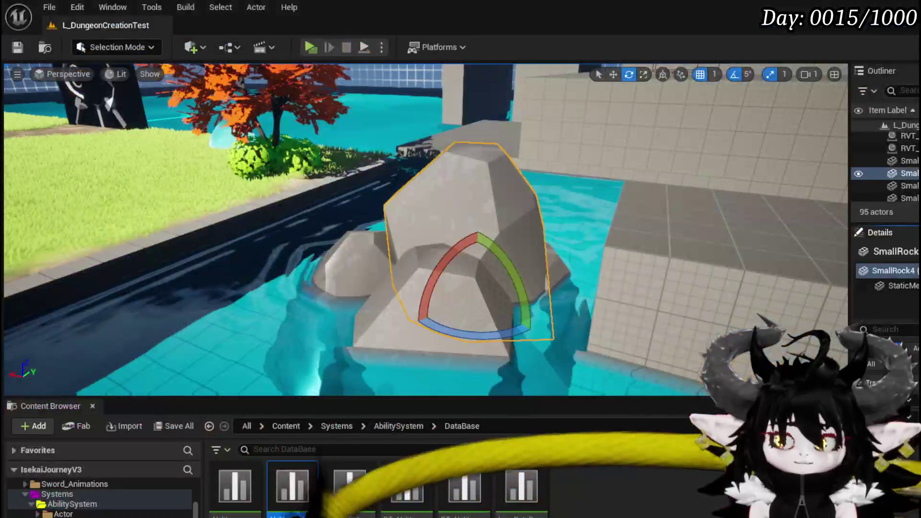
left_click(17, 48)
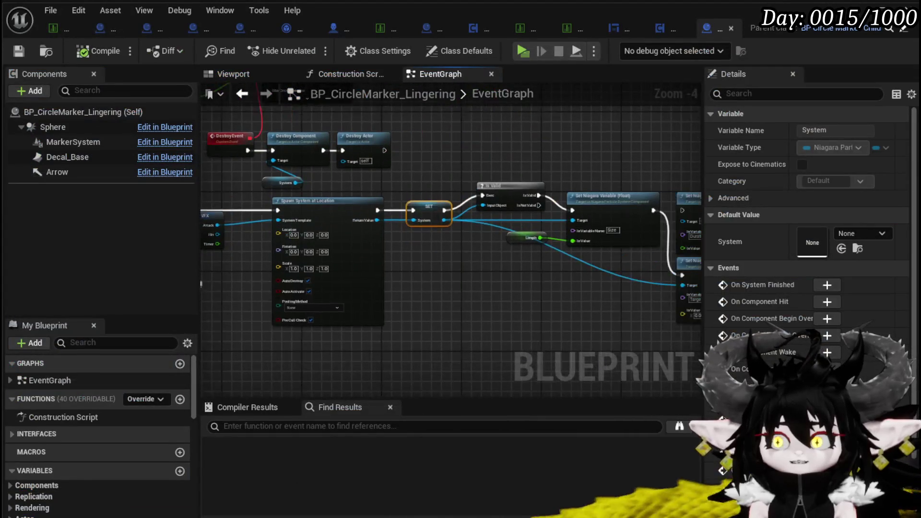
scroll(515, 271, "up", 2)
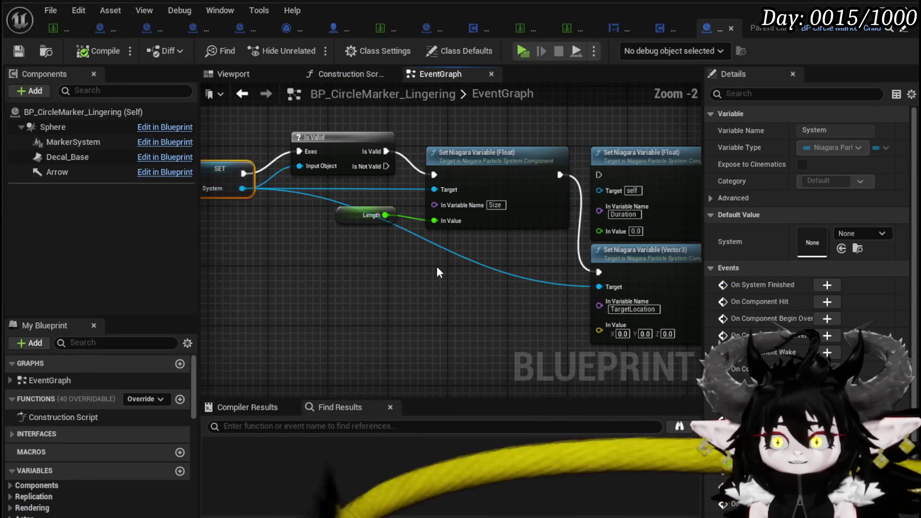
- Add an Event SpawnSystem node beside the Get Data Table Row nodes
left_click_drag(348, 221, 349, 265)
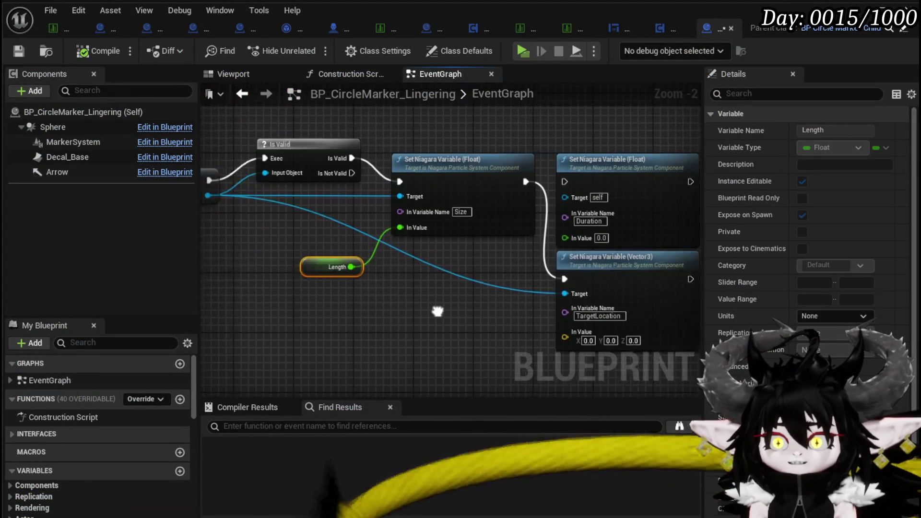
left_click_drag(328, 299, 480, 294)
scroll(315, 286, "down", 1)
left_click_drag(252, 291, 331, 298)
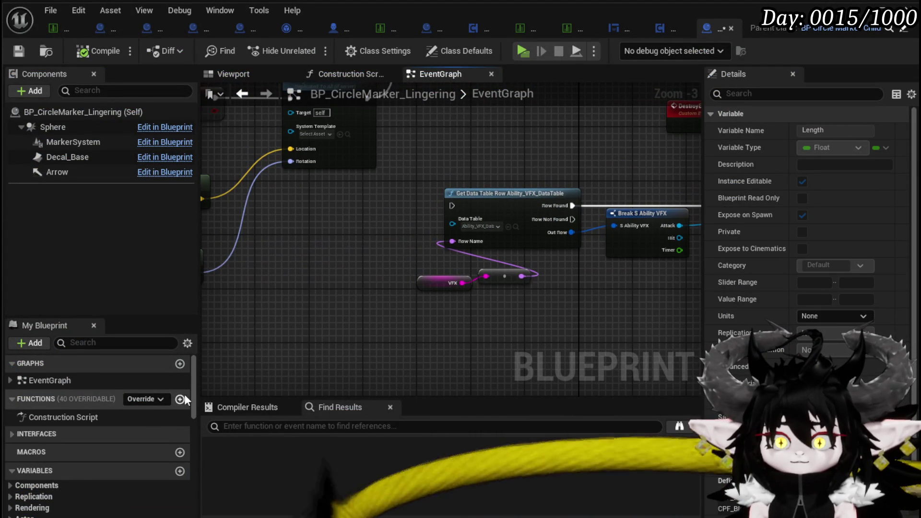
right_click(360, 232)
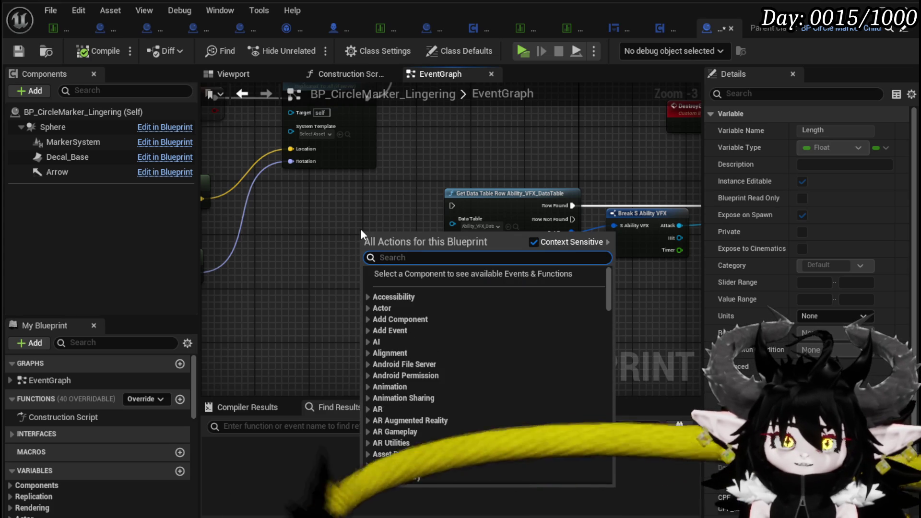
type("Spawn s")
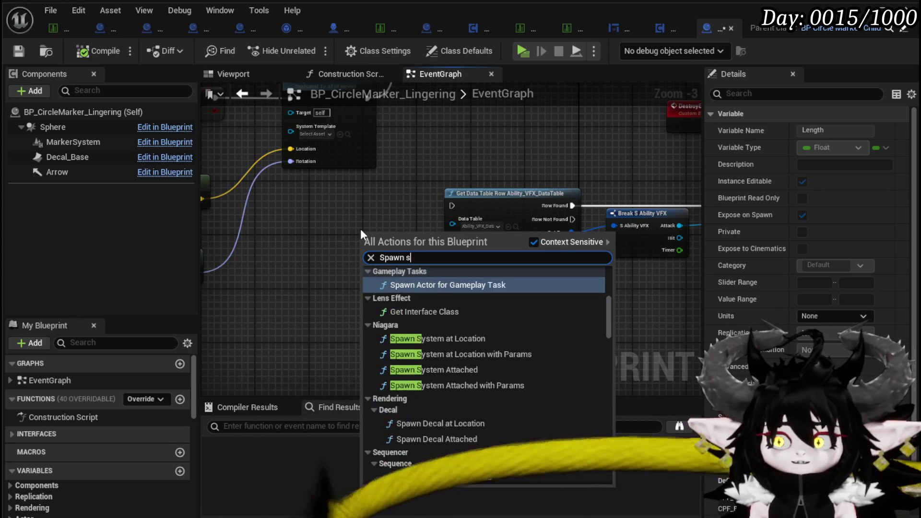
type("ystem")
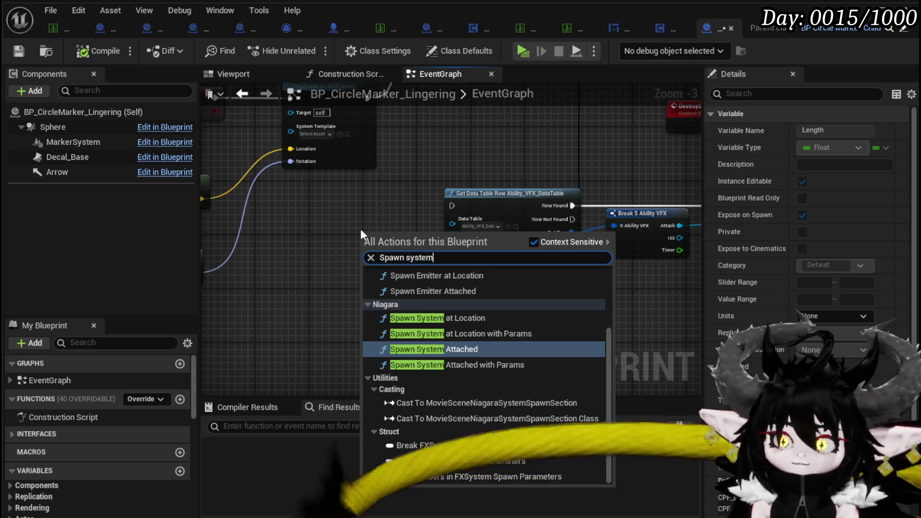
left_click(449, 288)
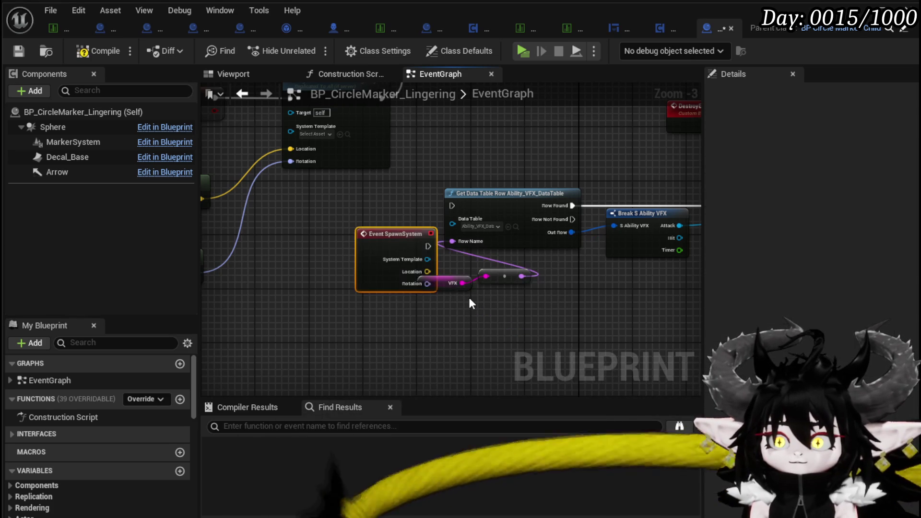
left_click_drag(404, 232, 347, 201)
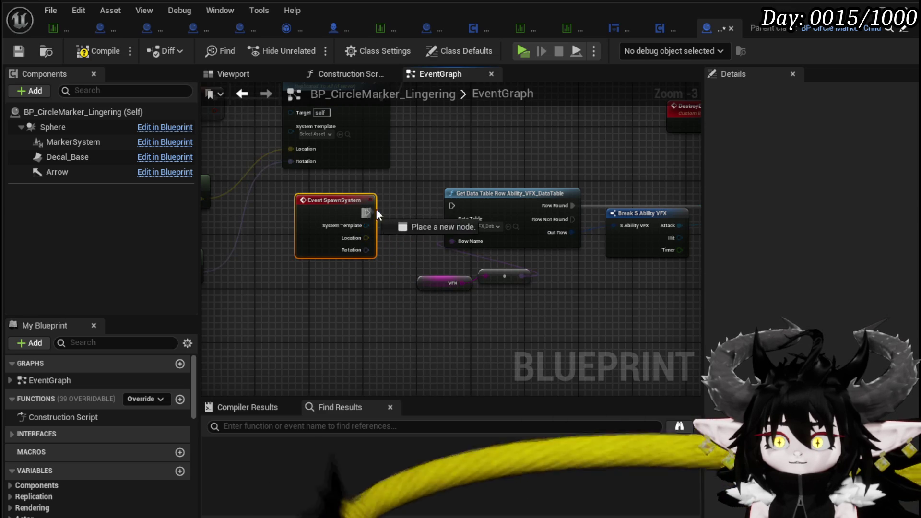
scroll(583, 279, "down", 1)
mouse_move(583, 279)
left_mouse_down()
mouse_move(313, 266)
mouse_move(388, 279)
mouse_move(490, 273)
left_mouse_up()
scroll(335, 267, "up", 1)
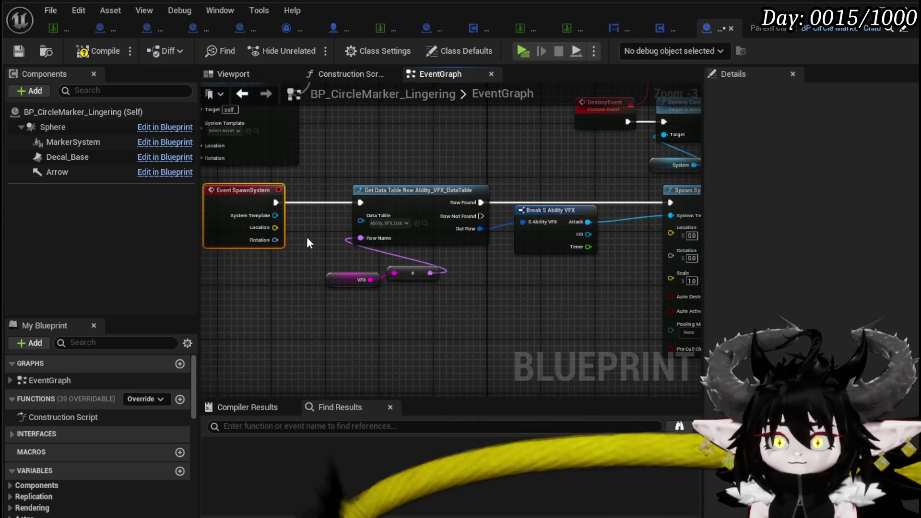
left_click_drag(308, 243, 293, 245)
- Wire the event's Location and Break's Hit VFX into Spawn System at Location, then add a SystemArray getter
mouse_move(624, 262)
left_mouse_down()
mouse_move(605, 240)
mouse_move(377, 261)
mouse_move(585, 270)
mouse_move(389, 256)
left_mouse_up()
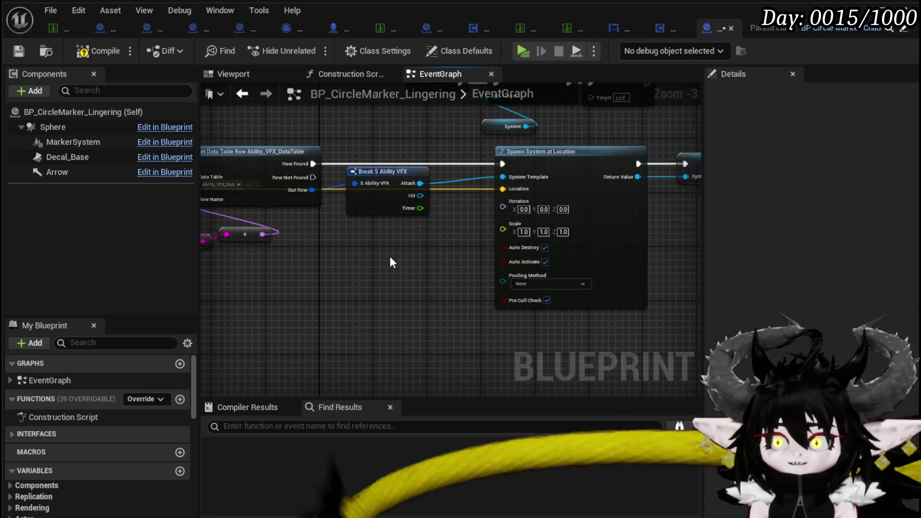
left_click_drag(450, 263, 559, 273)
left_click_drag(622, 188, 614, 191)
left_click_drag(534, 230, 517, 261)
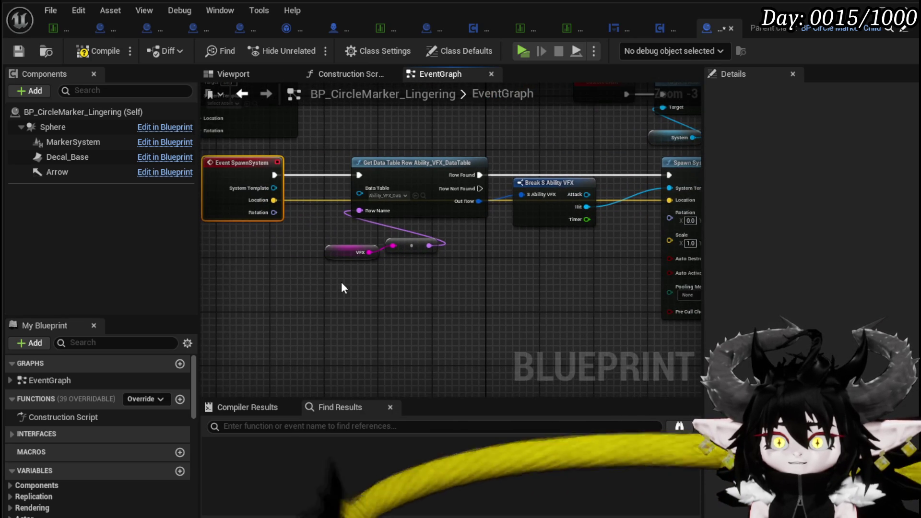
left_click_drag(341, 284, 438, 312)
mouse_move(638, 302)
left_mouse_down()
mouse_move(546, 299)
mouse_move(401, 264)
mouse_move(297, 261)
mouse_move(473, 255)
mouse_move(353, 273)
mouse_move(396, 303)
mouse_move(504, 253)
mouse_move(525, 314)
left_mouse_up()
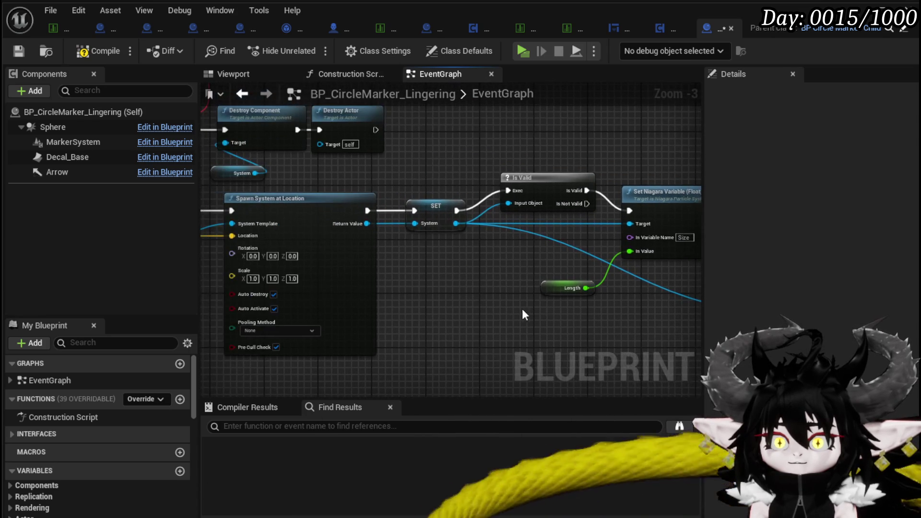
scroll(123, 431, "down", 10)
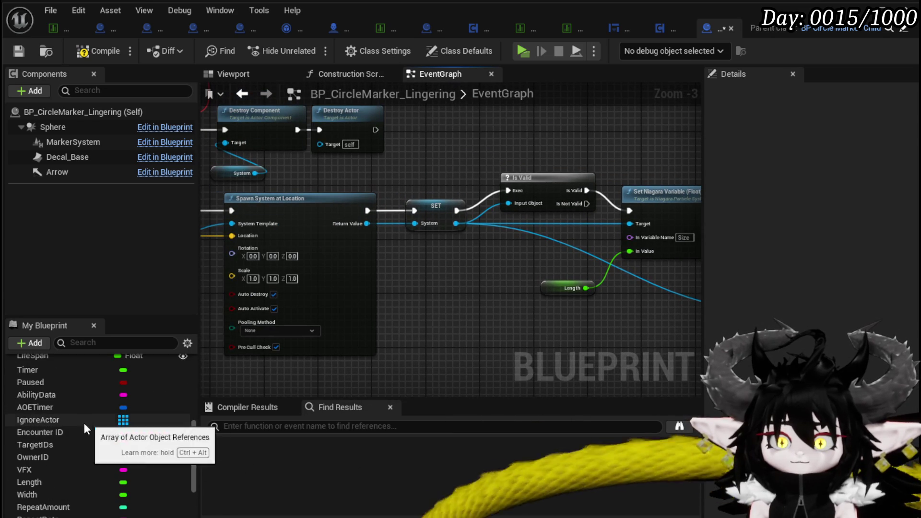
scroll(106, 437, "down", 3)
mouse_move(211, 427)
left_mouse_down()
mouse_move(400, 257)
mouse_move(427, 280)
mouse_move(472, 287)
left_mouse_up()
- Add each spawned system to SystemArray with an Add node chained before Set Niagara Variable
left_click(427, 281)
type("add")
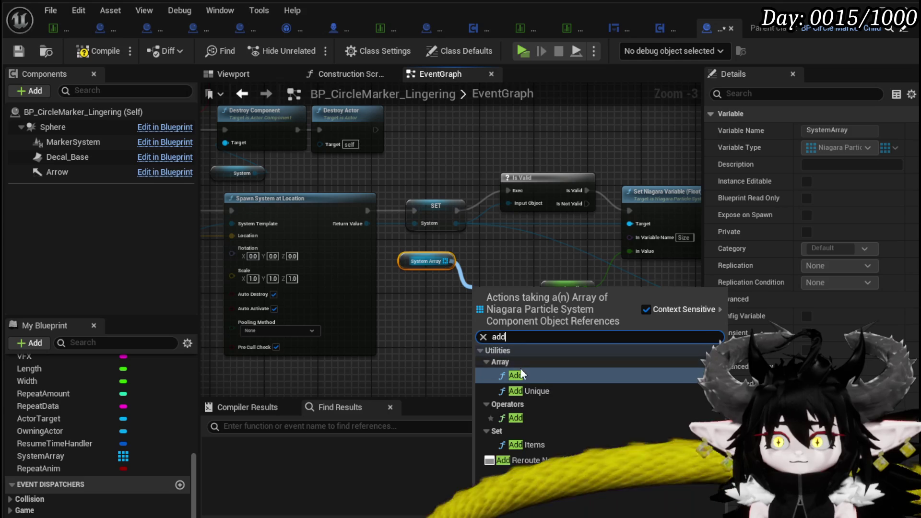
left_click(522, 372)
left_click_drag(436, 265, 475, 297)
left_click_drag(436, 218, 443, 158)
mouse_move(367, 223)
left_mouse_down()
mouse_move(493, 315)
mouse_move(482, 328)
mouse_move(474, 321)
left_mouse_up()
left_click_drag(496, 293, 497, 272)
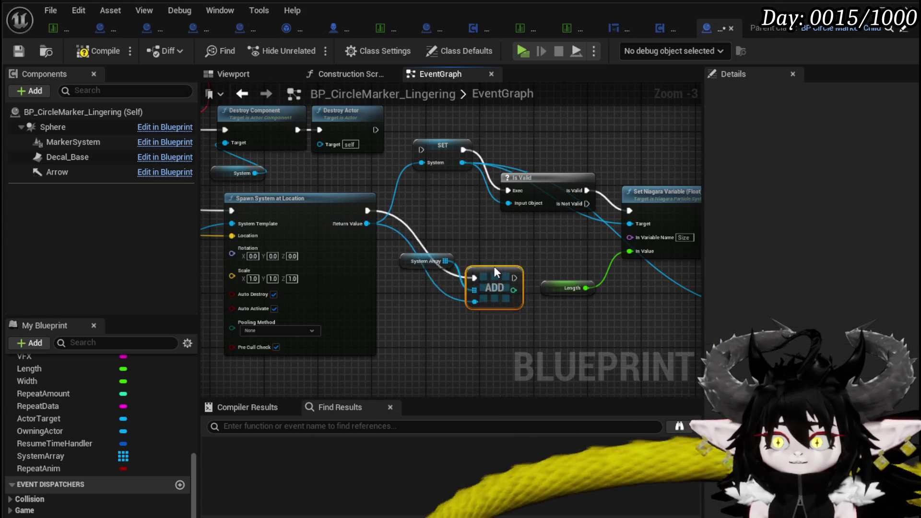
mouse_move(365, 237)
left_mouse_down()
mouse_move(370, 202)
mouse_move(529, 221)
left_mouse_up()
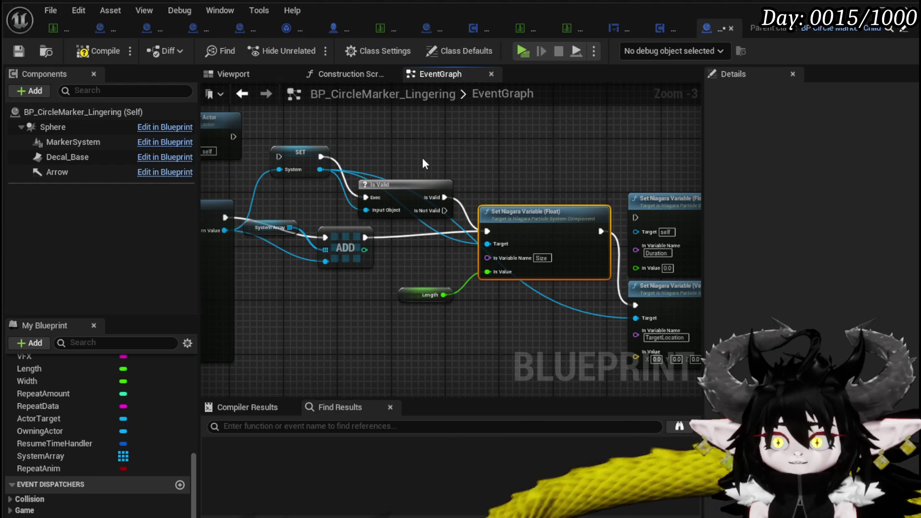
- Delete Is Valid and SET, and target Size and TargetLocation at the new array item
key("Delete")
left_click(328, 151)
key("Delete")
left_click_drag(448, 181, 409, 160)
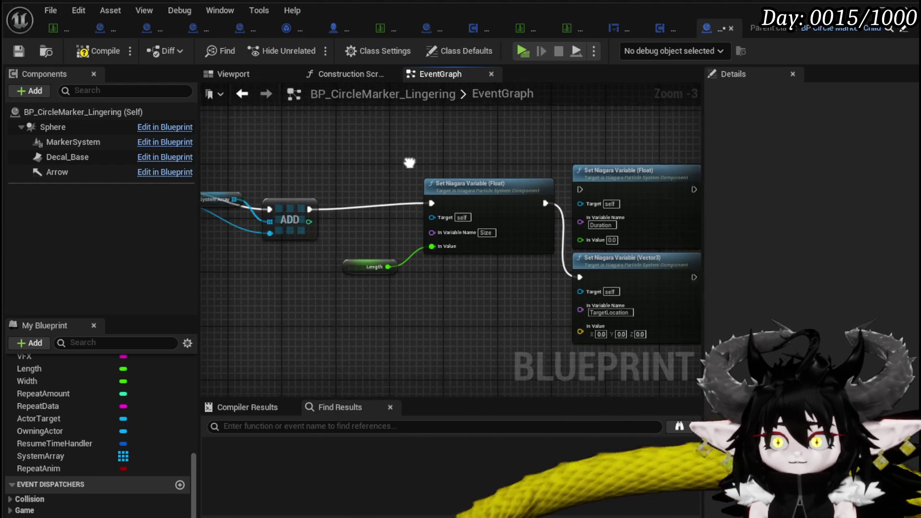
mouse_move(297, 233)
left_mouse_down()
mouse_move(347, 246)
mouse_move(520, 230)
mouse_move(511, 229)
left_mouse_up()
left_click_drag(527, 299, 436, 251)
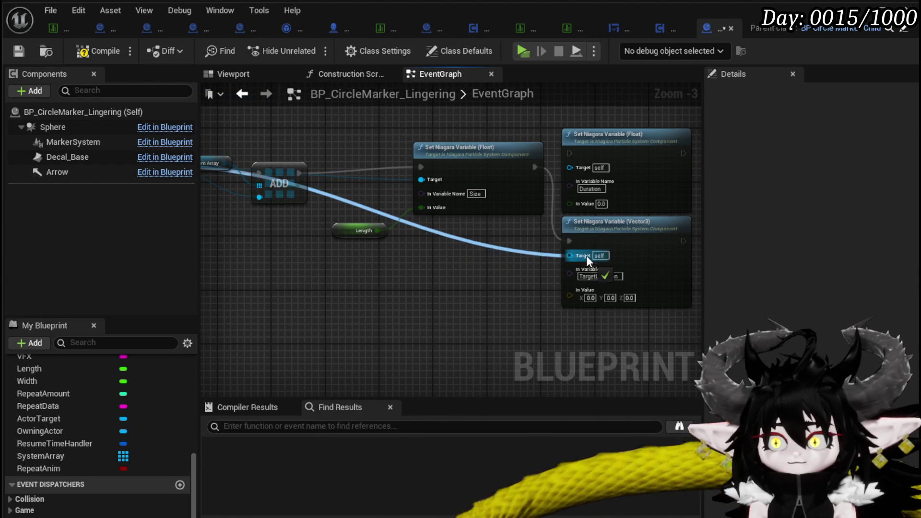
mouse_move(482, 272)
left_mouse_down()
mouse_move(372, 298)
mouse_move(360, 208)
left_mouse_up()
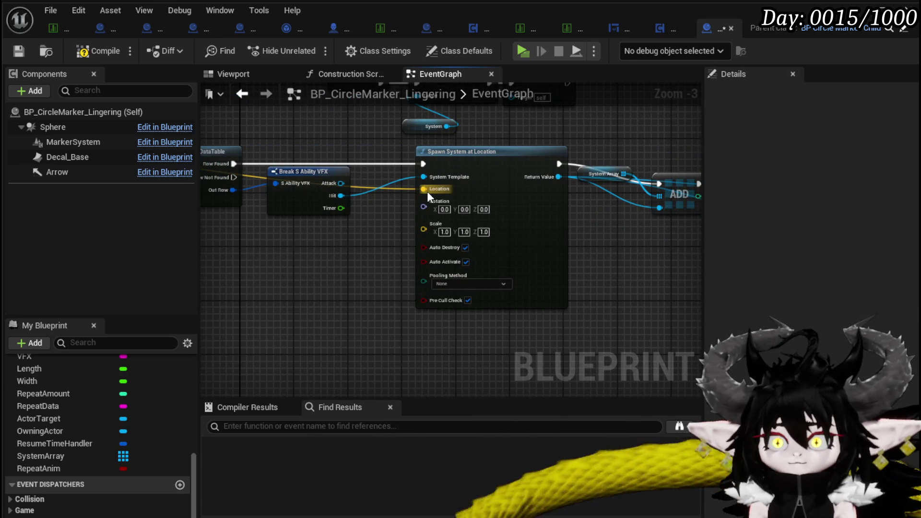
mouse_move(427, 191)
left_mouse_down()
mouse_move(573, 294)
mouse_move(494, 308)
left_mouse_up()
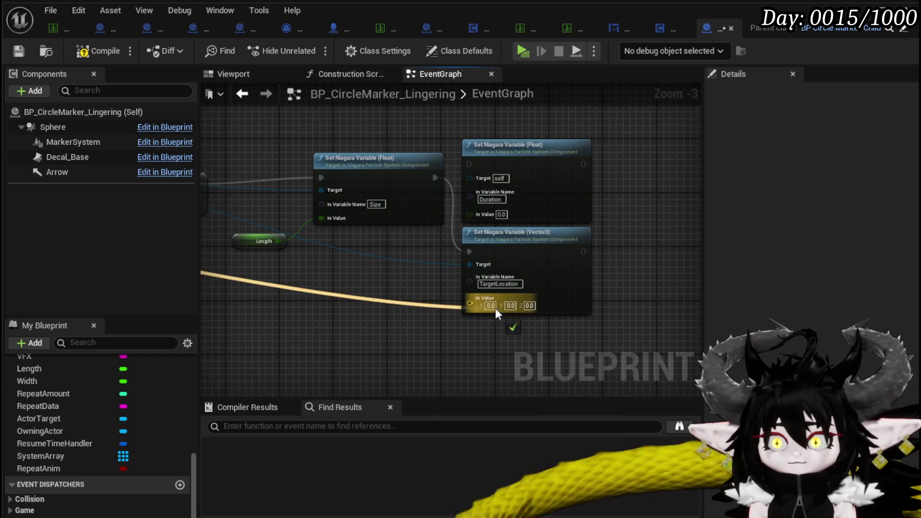
- Wire Length into Size and the event's System Template into Spawn System, then start a standalone play-test
scroll(495, 308, "down", 1)
mouse_move(376, 319)
left_mouse_down()
mouse_move(494, 322)
mouse_move(410, 226)
left_mouse_up()
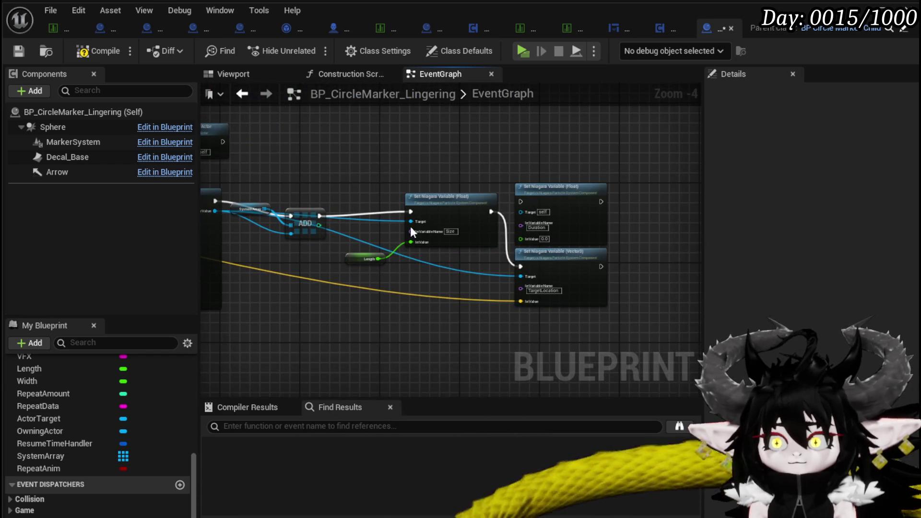
left_click_drag(350, 252, 301, 260)
mouse_move(546, 262)
left_mouse_down()
mouse_move(436, 263)
mouse_move(488, 335)
mouse_move(381, 306)
left_mouse_up()
mouse_move(391, 349)
left_mouse_down()
mouse_move(494, 239)
mouse_move(483, 305)
left_mouse_up()
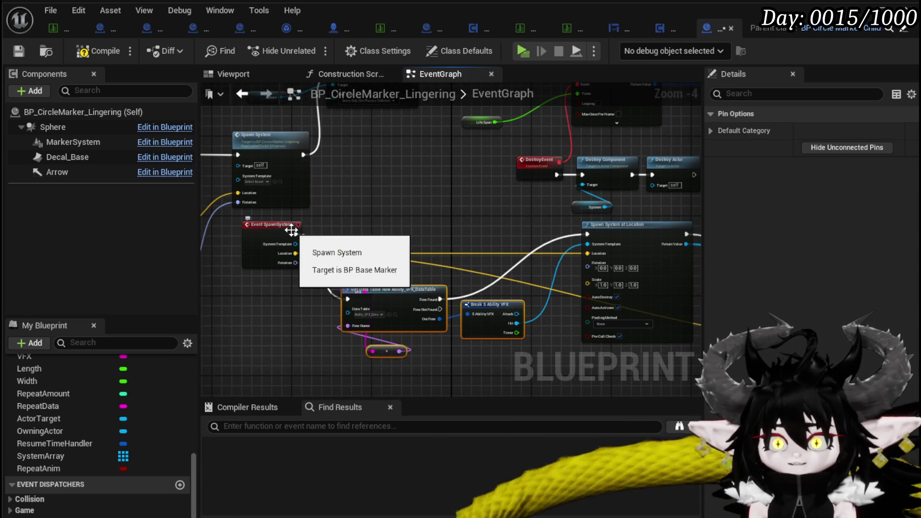
left_click_drag(582, 234, 589, 234)
mouse_move(296, 245)
left_mouse_down()
mouse_move(632, 256)
mouse_move(588, 242)
left_mouse_up()
left_click(408, 194)
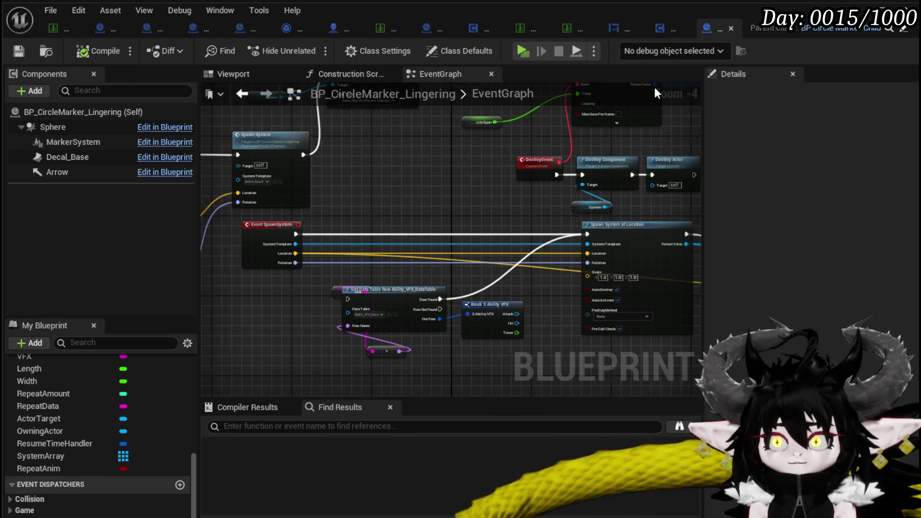
left_click(53, 28)
left_click(315, 47)
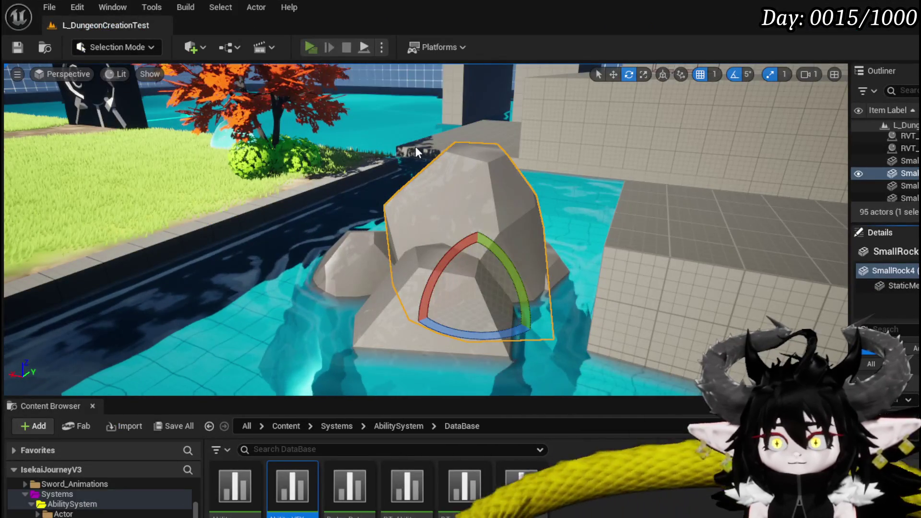
- Cast a spell in the standalone preview, end it, and save L_DungeonCreationTest
key("w")
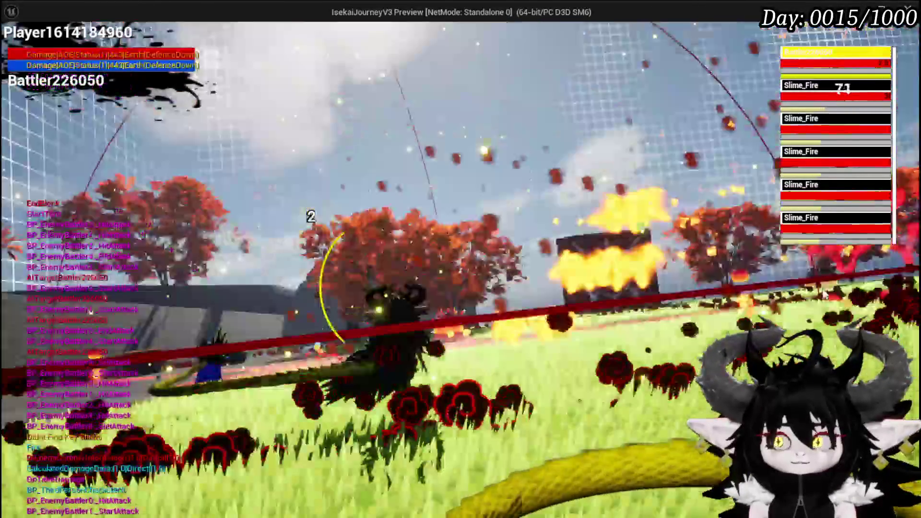
key("Escape")
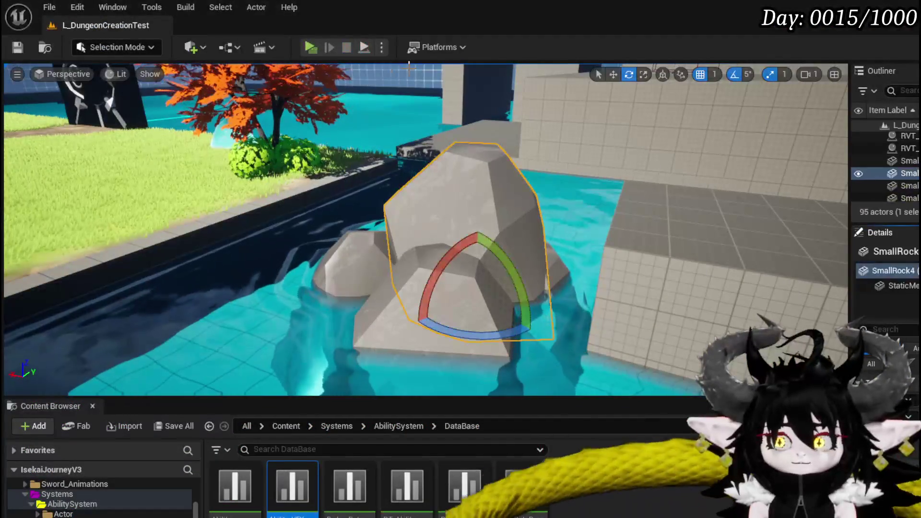
key("ctrl+s")
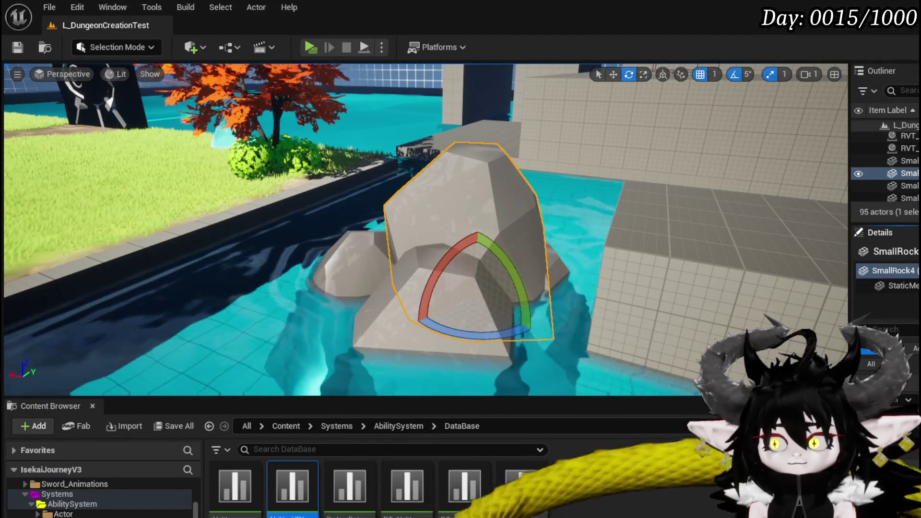
- Back in the Blueprint, zoom in on Event SpawnSystem and Get Data Table Row
key("alt+Tab")
mouse_move(382, 228)
left_mouse_down()
mouse_move(324, 179)
mouse_move(261, 173)
mouse_move(499, 272)
left_mouse_up()
mouse_move(541, 222)
left_mouse_down()
mouse_move(665, 292)
mouse_move(318, 370)
left_mouse_up()
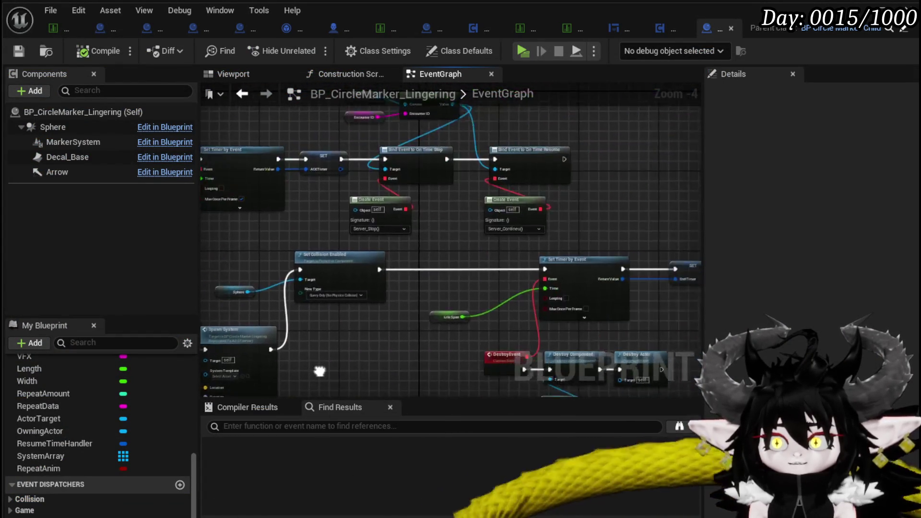
- Wire a Get Actor Location node's Return Value into the spawn Location, compile, and go back to the level
scroll(339, 205, "up", 1)
scroll(277, 263, "up", 1)
right_click(275, 264)
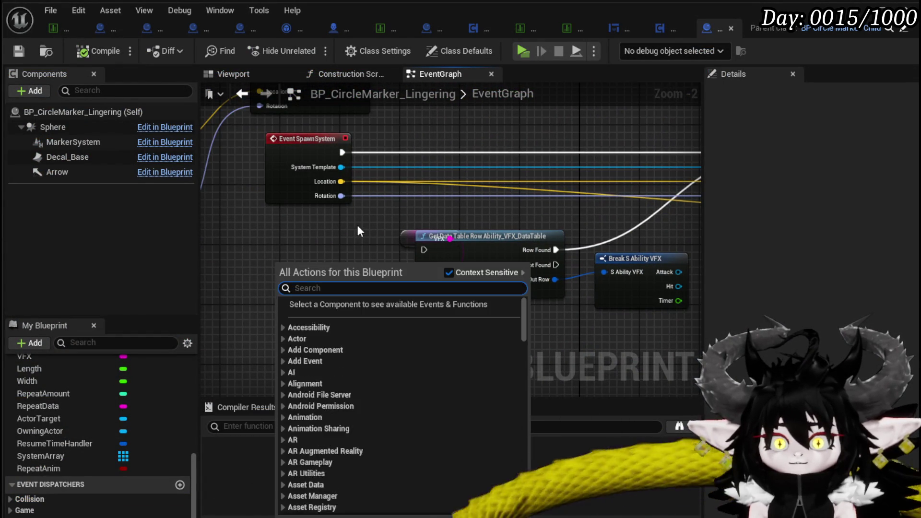
type("get actor location")
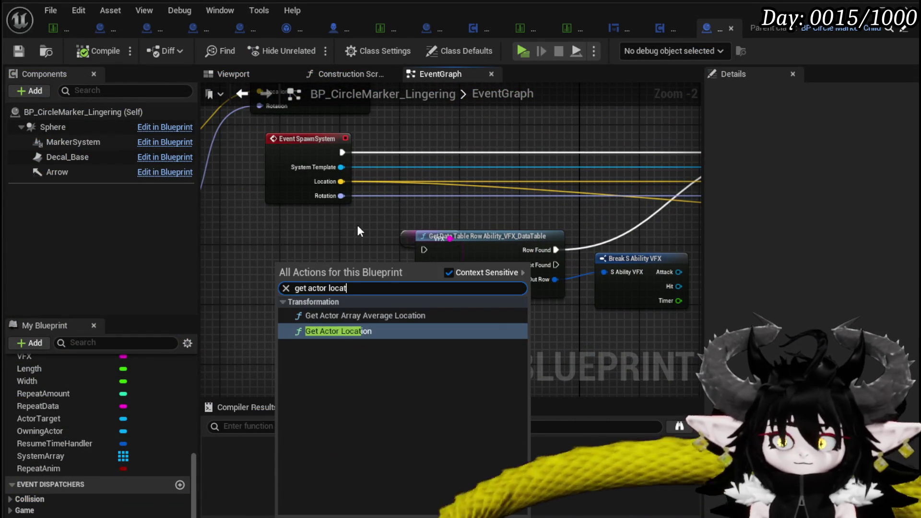
key("Return")
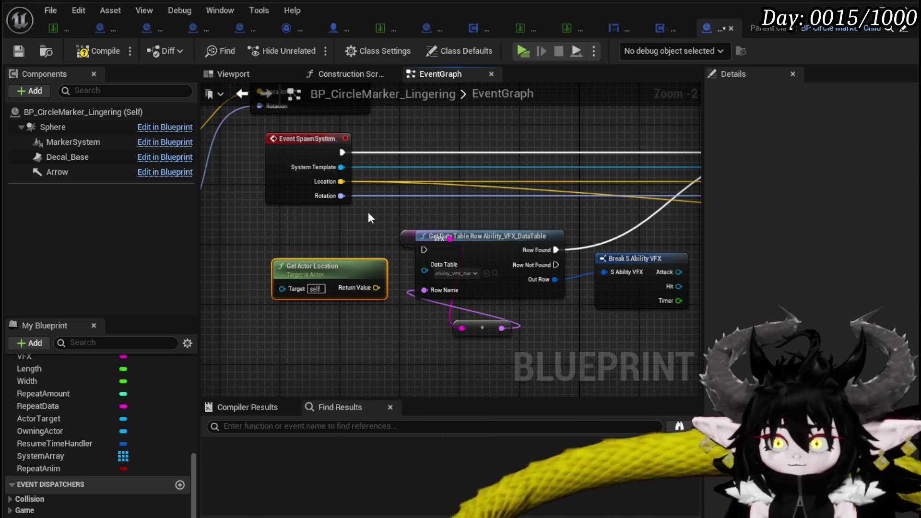
left_click_drag(339, 183, 377, 278)
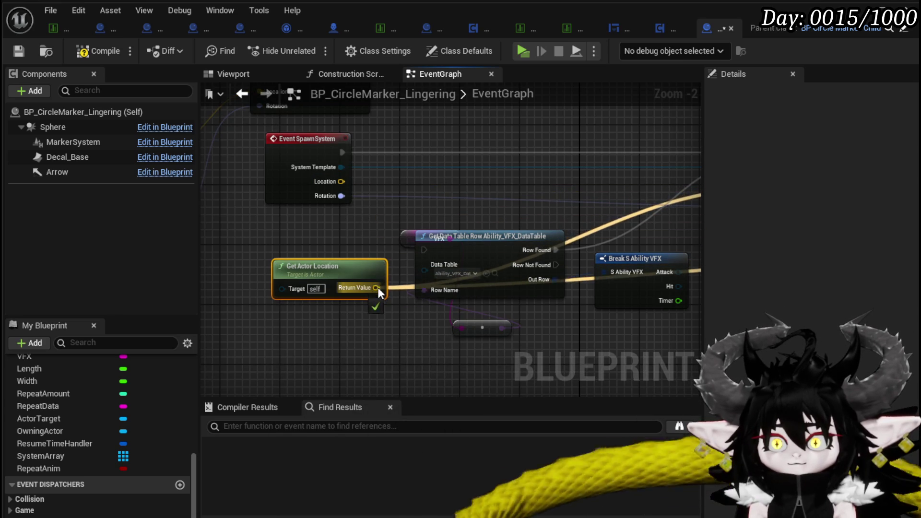
left_click(113, 56)
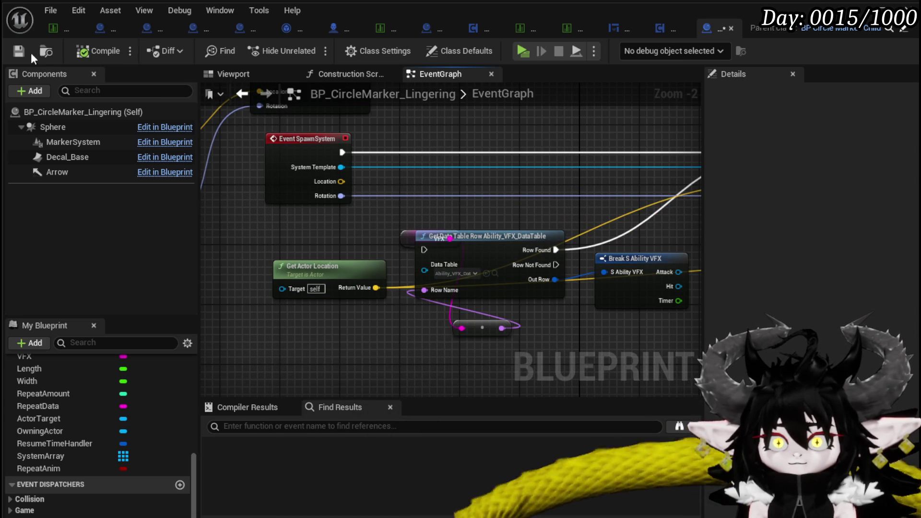
left_click(887, 10)
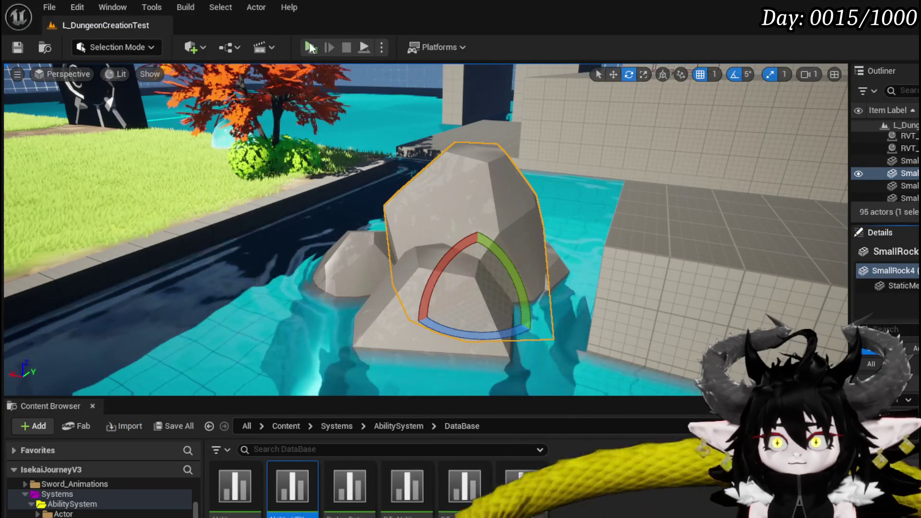
- Cast water spells at the fire slimes to test the marker, then stop the play-test
key("w")
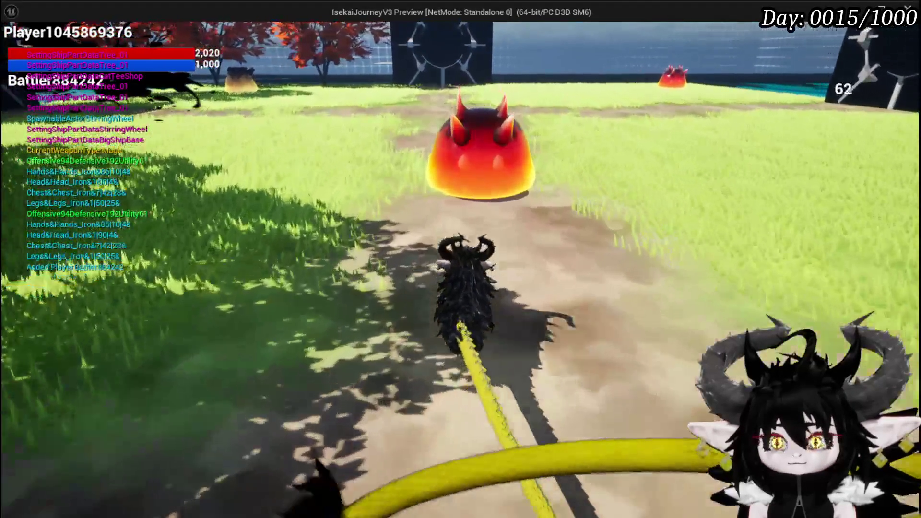
left_click(461, 259)
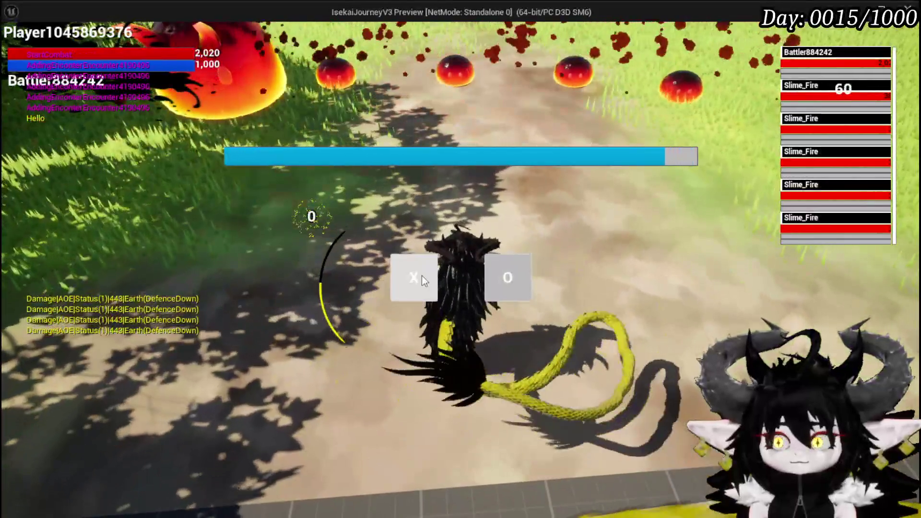
left_click(421, 276)
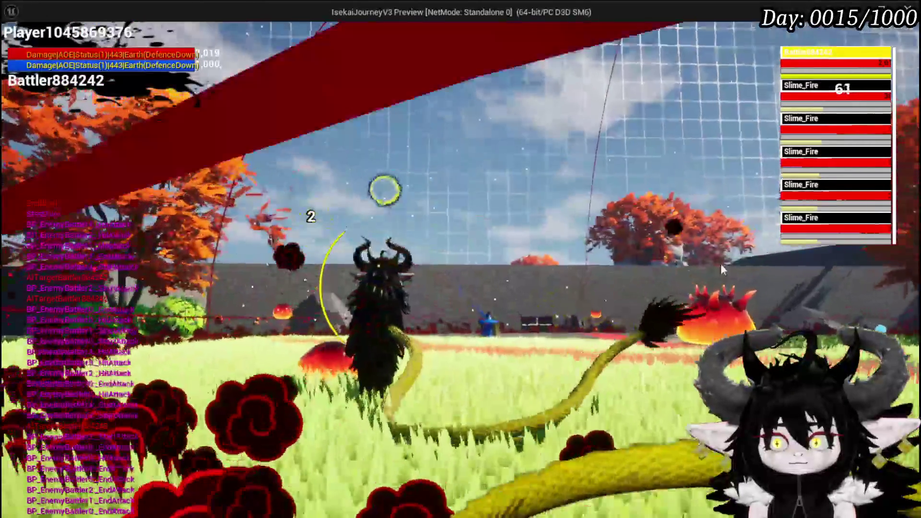
key("Escape")
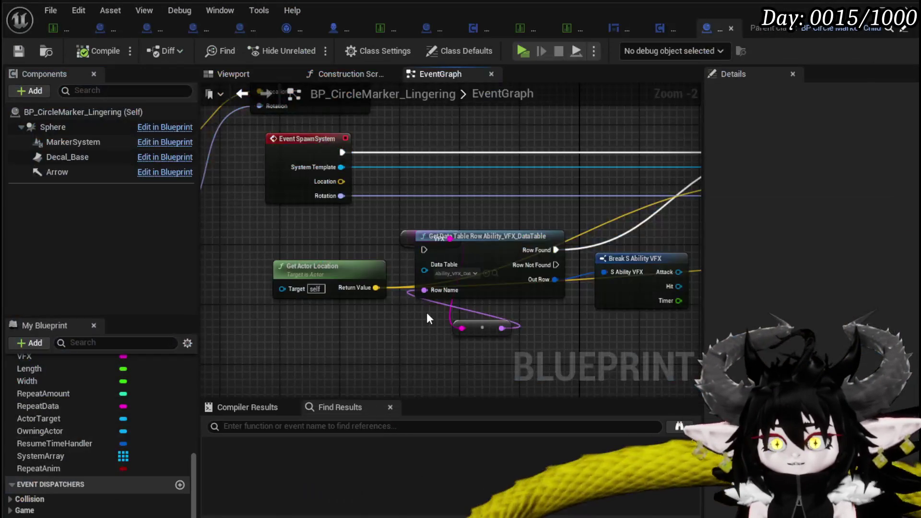
mouse_move(447, 181)
left_mouse_down()
mouse_move(268, 158)
mouse_move(438, 207)
mouse_move(315, 197)
mouse_move(287, 205)
left_mouse_up()
mouse_move(344, 269)
left_mouse_down()
mouse_move(398, 166)
mouse_move(367, 159)
mouse_move(397, 169)
left_mouse_up()
scroll(397, 165, "down", 3)
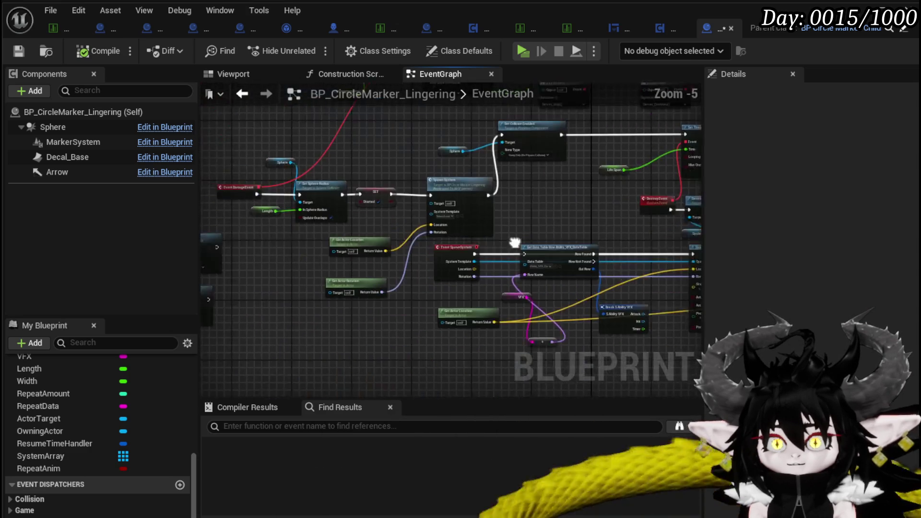
scroll(310, 257, "up", 1)
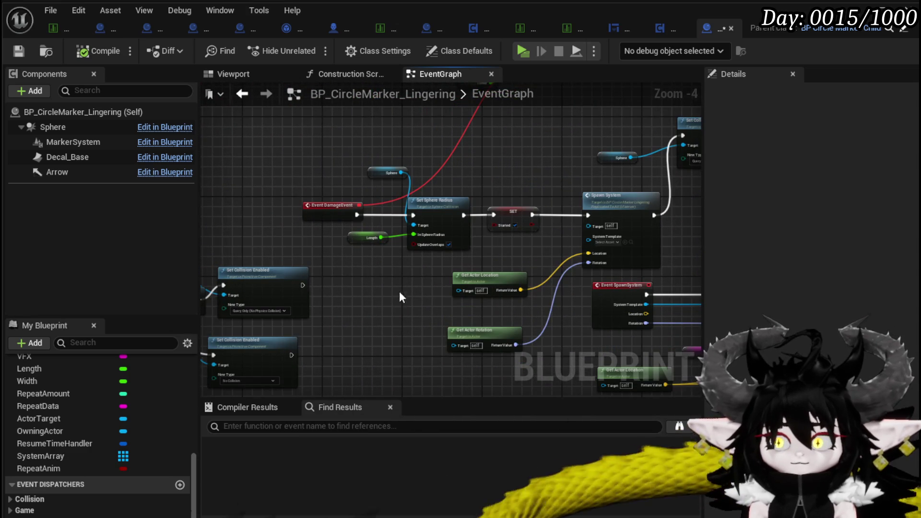
scroll(371, 262, "up", 3)
scroll(371, 263, "down", 3)
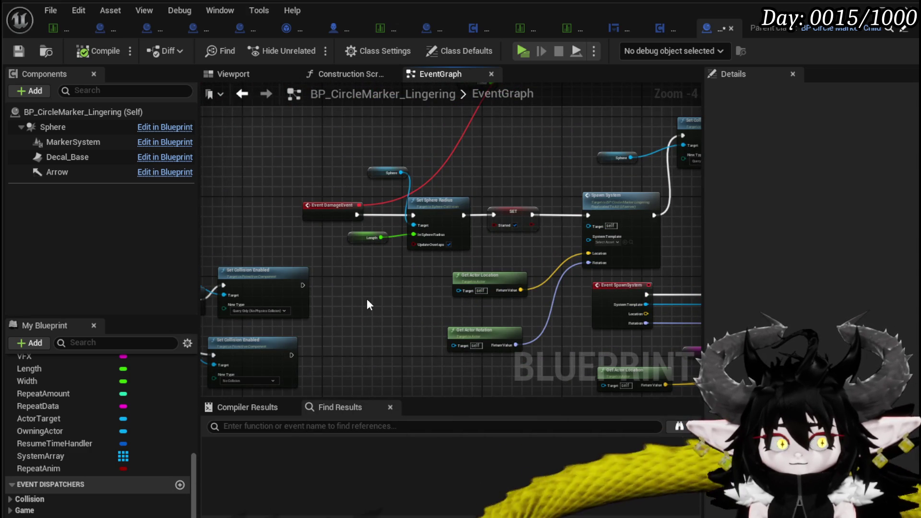
mouse_move(368, 302)
left_mouse_down()
mouse_move(422, 288)
mouse_move(335, 273)
mouse_move(406, 168)
mouse_move(181, 211)
mouse_move(4, 220)
left_mouse_up()
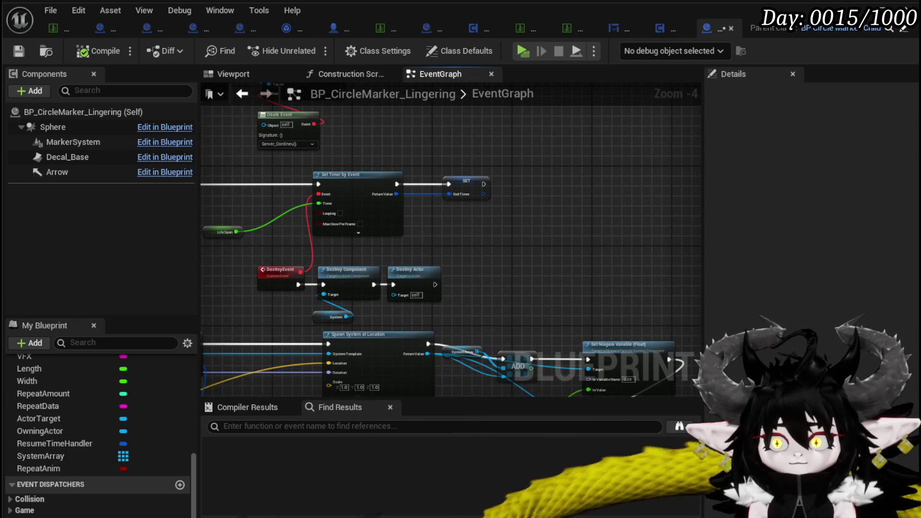
mouse_move(196, 262)
left_mouse_down()
mouse_move(376, 269)
mouse_move(545, 345)
left_mouse_up()
left_click_drag(306, 271, 532, 232)
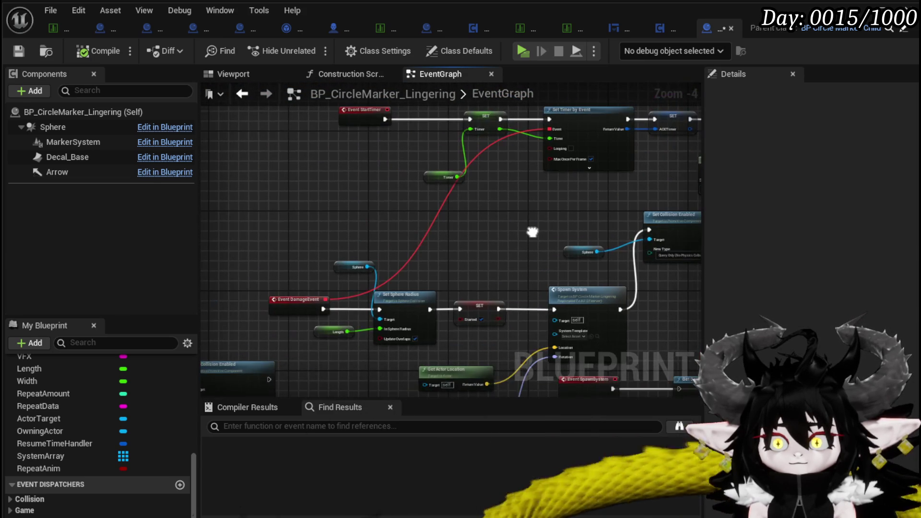
left_click_drag(532, 232, 468, 212)
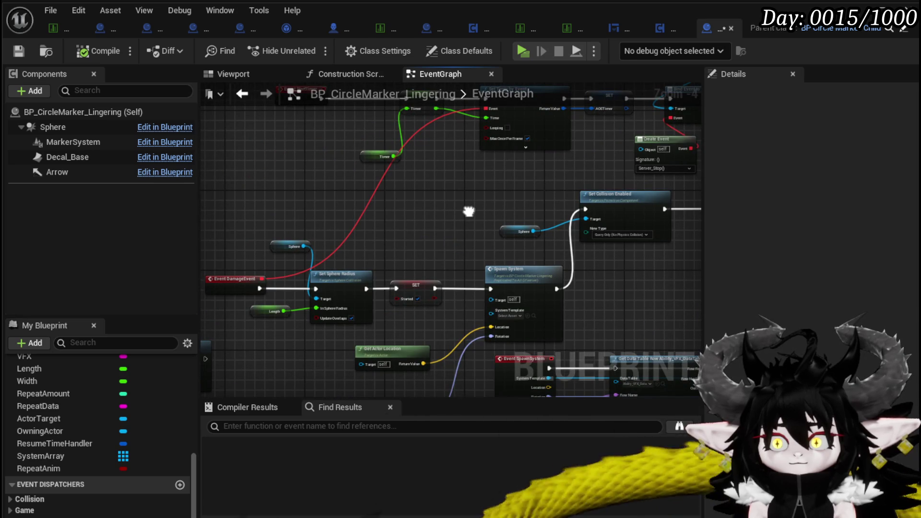
left_click_drag(468, 211, 434, 165)
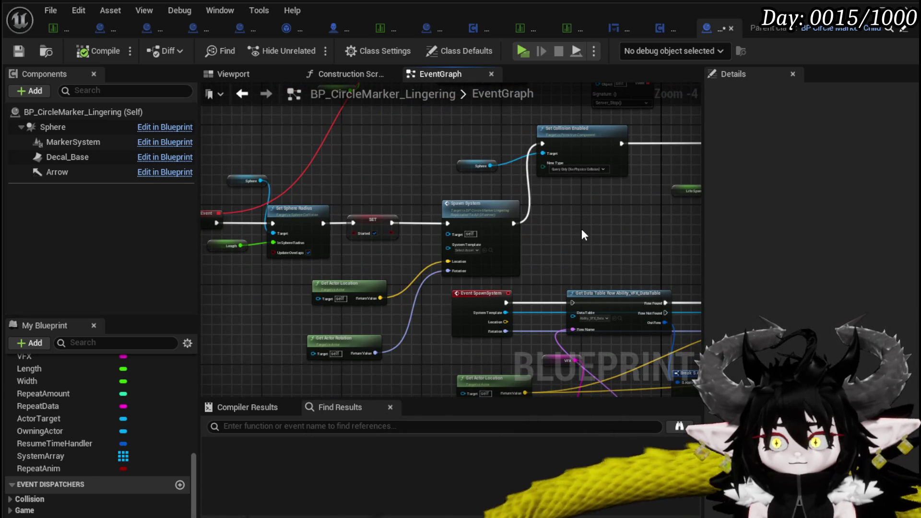
- Run Get Data Table Row from Event SpawnSystem and feed the row's Hit VFX into System Template
scroll(532, 252, "up", 1)
mouse_move(532, 251)
left_mouse_down()
mouse_move(461, 191)
mouse_move(456, 241)
mouse_move(338, 213)
mouse_move(354, 181)
mouse_move(489, 187)
mouse_move(206, 163)
mouse_move(526, 170)
mouse_move(401, 198)
mouse_move(293, 180)
mouse_move(375, 185)
left_mouse_up()
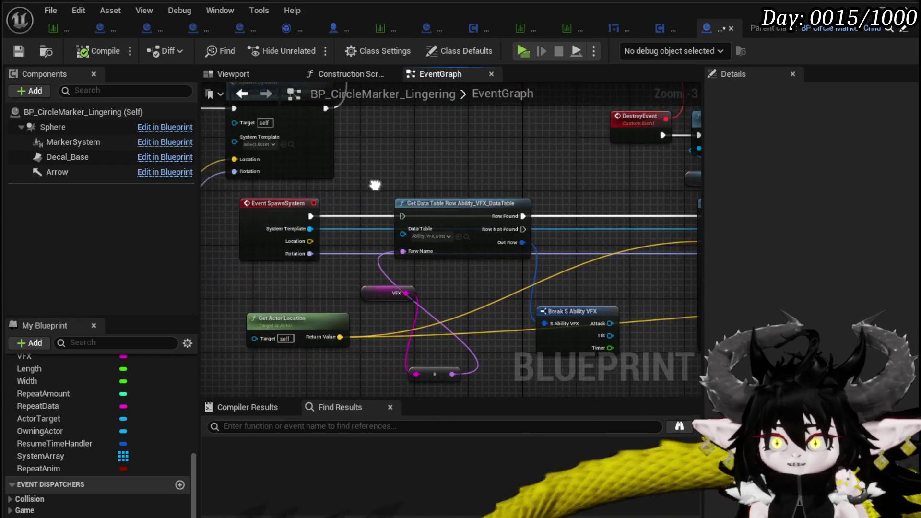
left_click_drag(308, 217, 403, 218)
mouse_move(533, 207)
left_mouse_down()
mouse_move(437, 205)
mouse_move(488, 241)
left_mouse_up()
left_click_drag(556, 328, 672, 218)
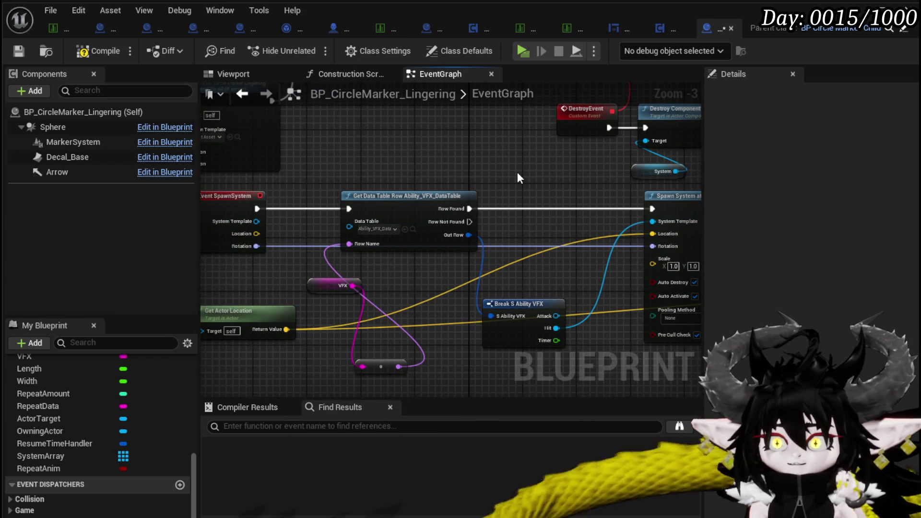
- Connect Get Actor Location to Spawn System at Location's Location and the Vector3 In Value
left_click_drag(517, 172, 660, 180)
mouse_move(440, 258)
left_mouse_down()
mouse_move(411, 274)
mouse_move(517, 280)
mouse_move(301, 261)
left_mouse_up()
mouse_move(459, 247)
left_mouse_down()
mouse_move(597, 249)
mouse_move(508, 235)
left_mouse_up()
left_click_drag(435, 209, 638, 206)
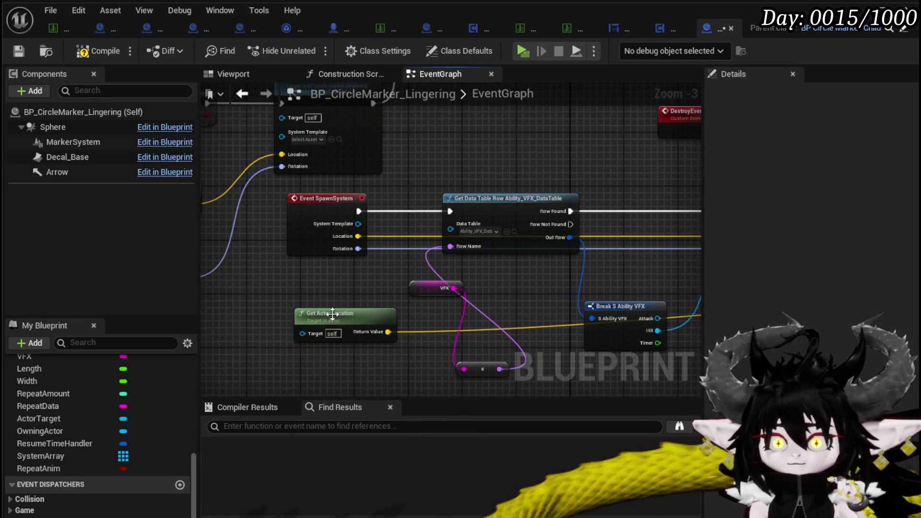
left_click_drag(333, 314, 282, 277)
mouse_move(336, 309)
left_mouse_down()
mouse_move(488, 357)
mouse_move(519, 334)
left_mouse_up()
scroll(522, 337, "down", 2)
left_click_drag(420, 335, 351, 353)
scroll(351, 353, "up", 2)
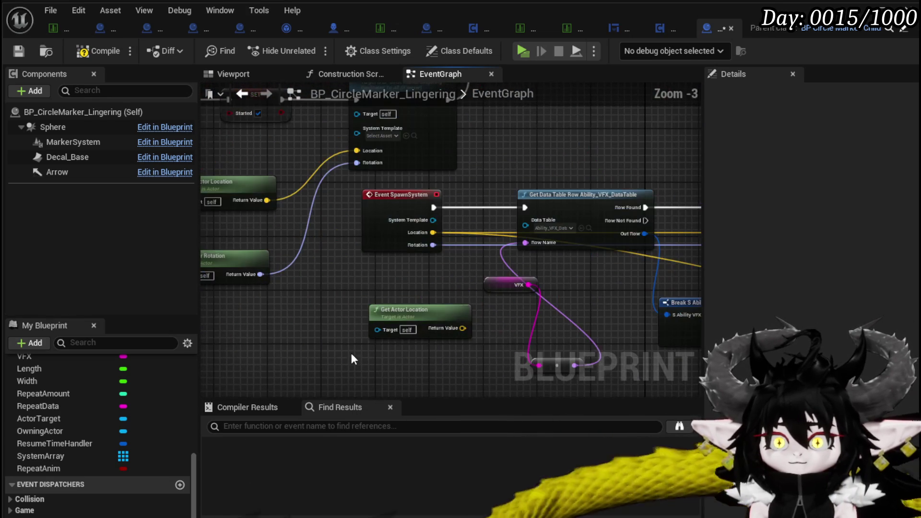
left_click_drag(402, 320, 240, 319)
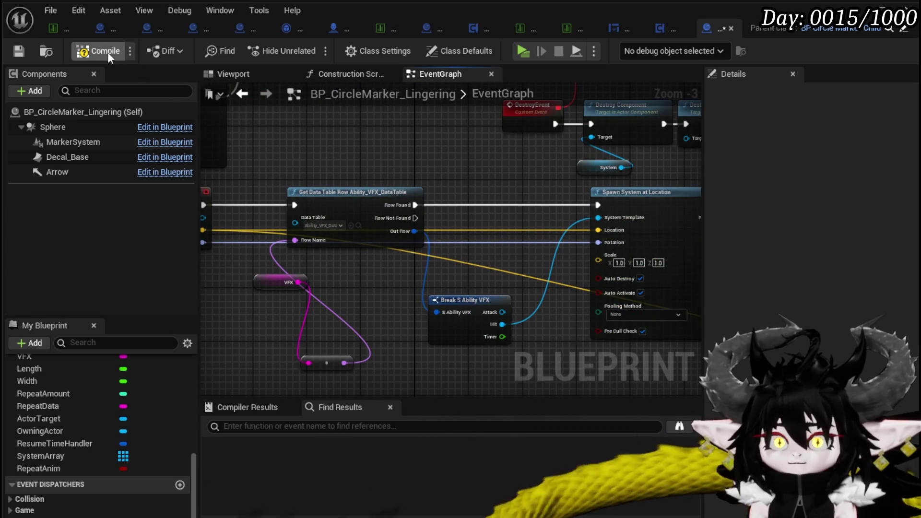
- Compile and save BP_CircleMarker_Lingering
left_click(19, 52)
scroll(432, 240, "down", 4)
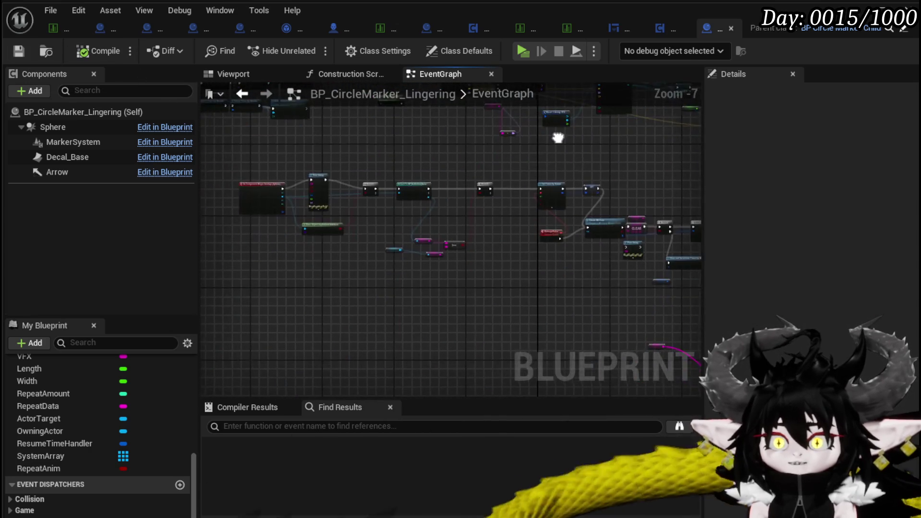
scroll(441, 233, "up", 3)
- Move the DamagePulse event up and to the left beside the Create Hit Zone loop
mouse_move(507, 226)
left_mouse_down()
mouse_move(585, 279)
mouse_move(303, 268)
left_mouse_up()
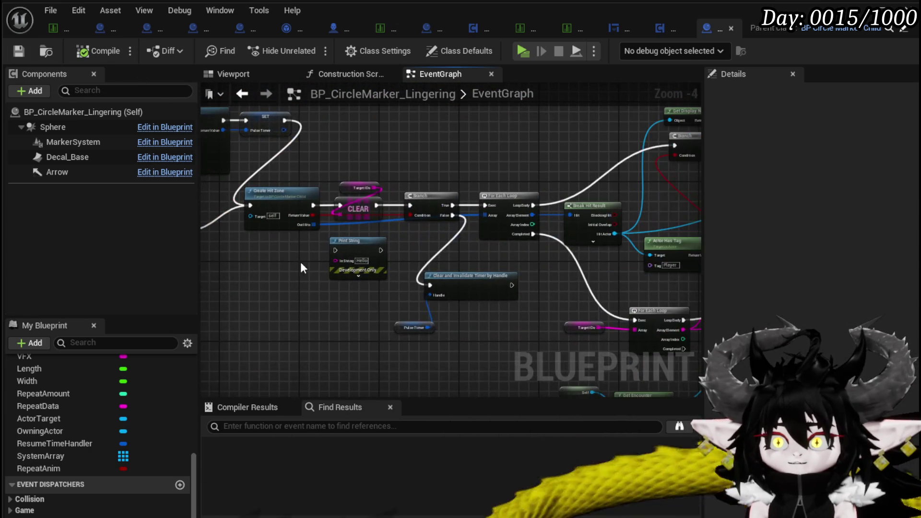
mouse_move(616, 279)
left_mouse_down()
mouse_move(425, 305)
mouse_move(479, 307)
left_mouse_up()
scroll(455, 250, "up", 3)
left_click_drag(216, 250, 463, 250)
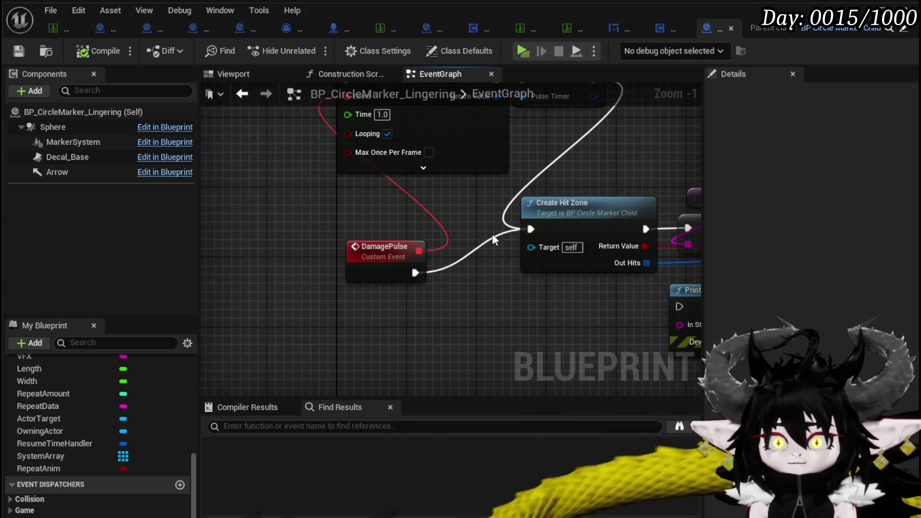
left_click(336, 243)
left_click_drag(336, 243, 249, 217)
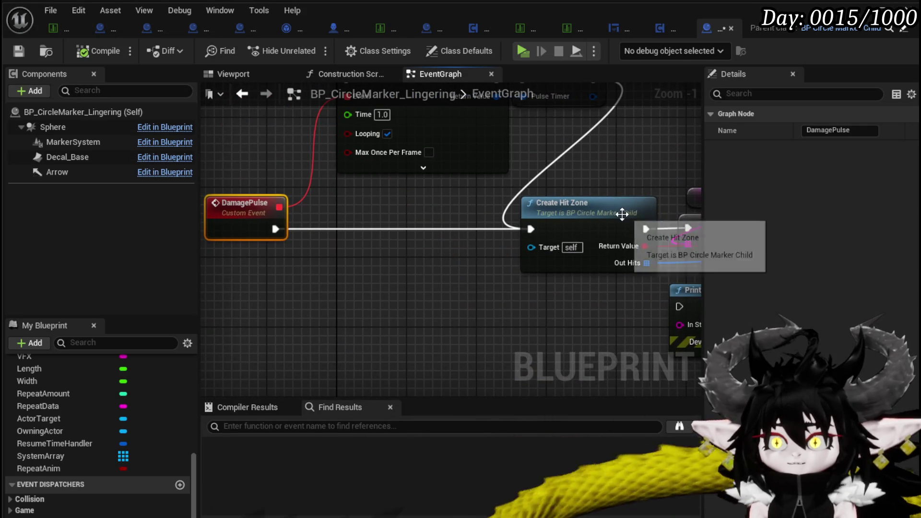
- Set the Create Hit Zone sphere trace's Draw Debug Type to For Duration, then return to the EventGraph
double_click(633, 213)
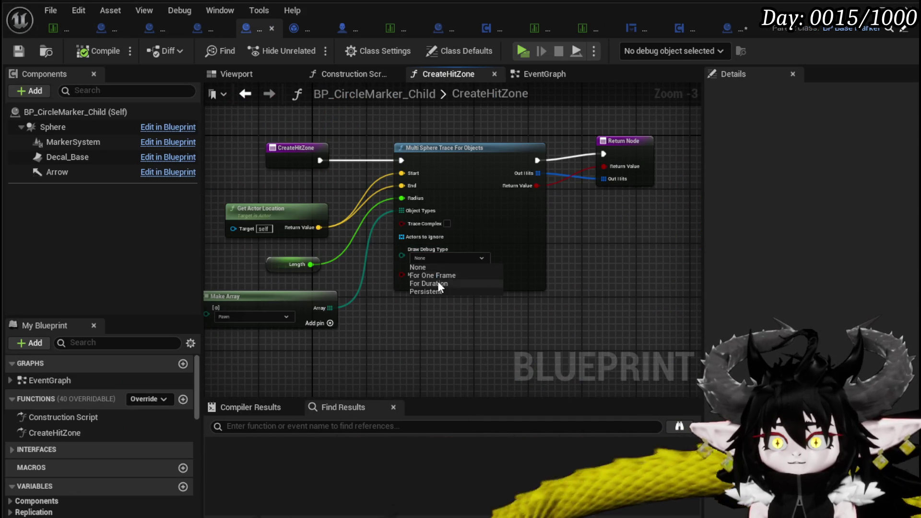
left_click(438, 281)
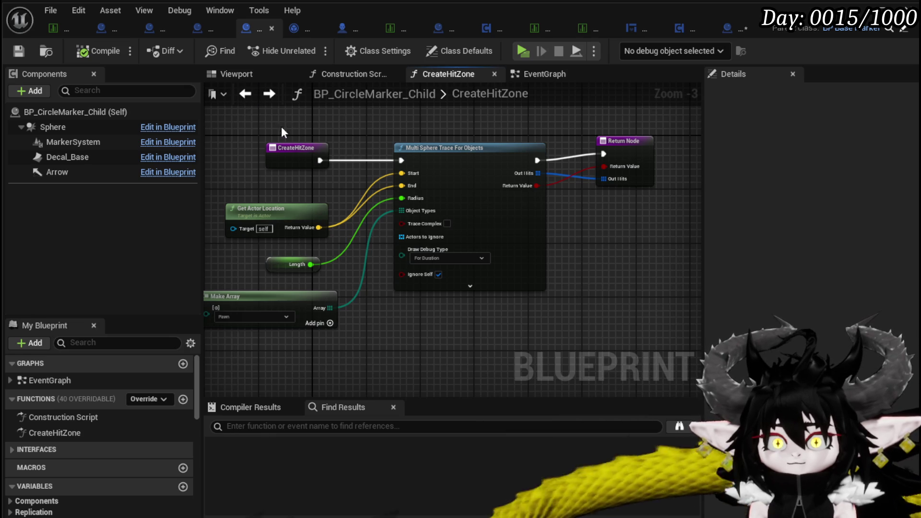
left_click(251, 95)
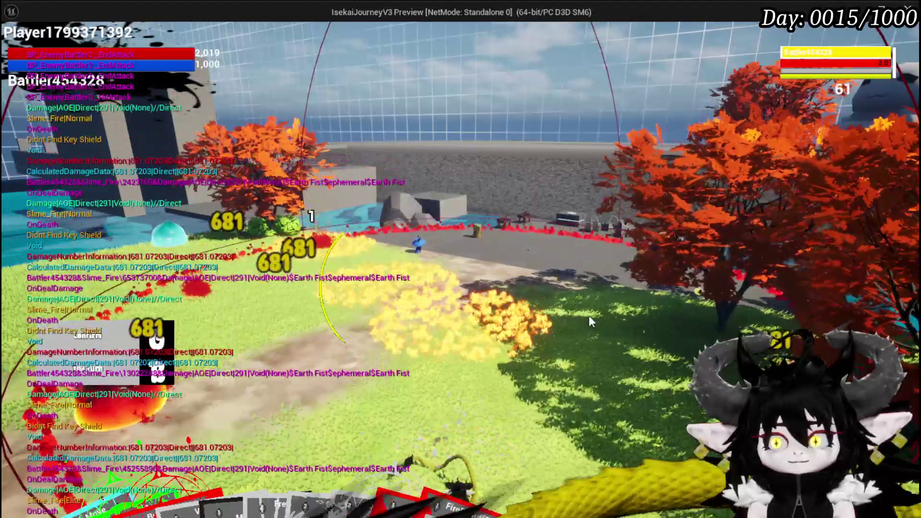
- Stop the play-test and save the edited Blueprints
key("Escape")
key("ctrl+s")
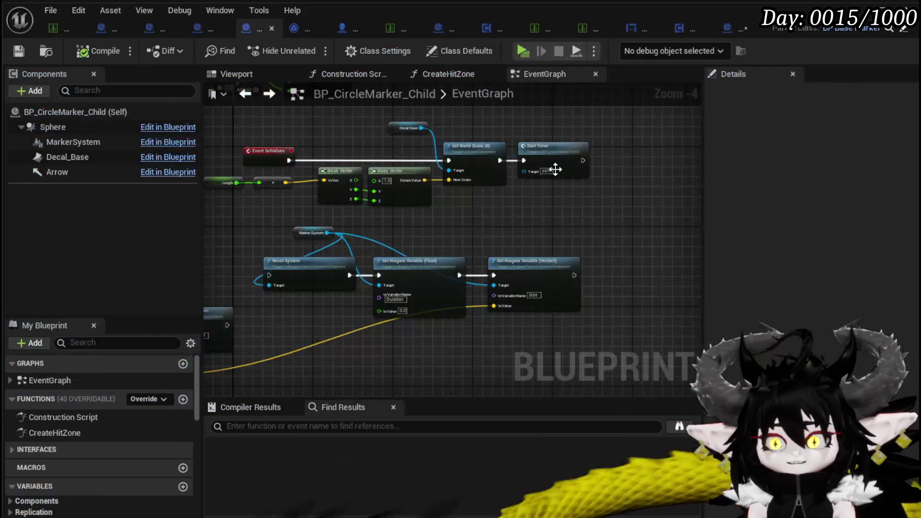
scroll(300, 186, "down", 3)
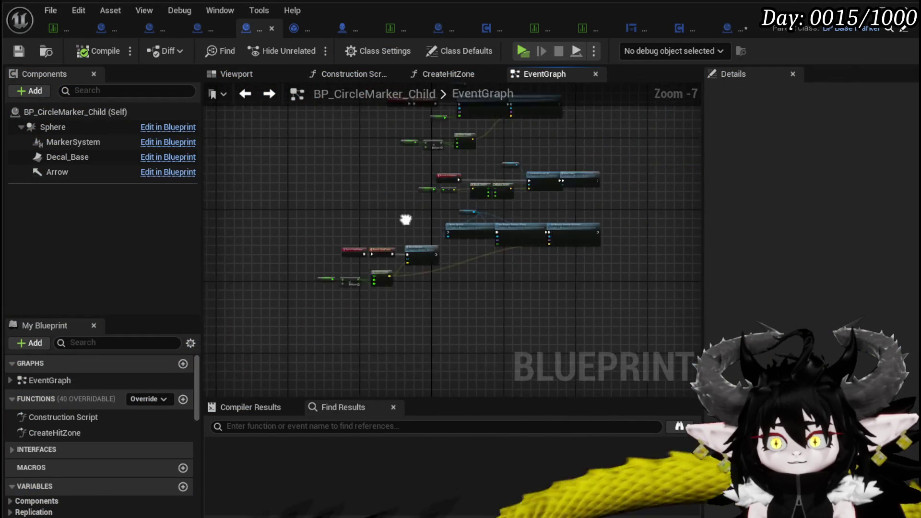
scroll(283, 240, "up", 3)
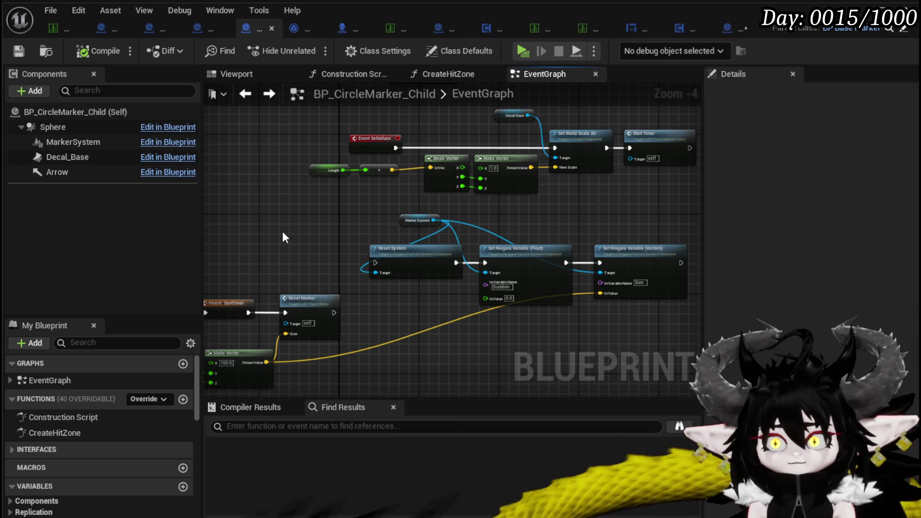
- Narrow the BP_CircleMarker_Child editor window so the level editor shows beside it
scroll(282, 231, "down", 3)
mouse_move(282, 231)
left_mouse_down()
mouse_move(320, 293)
mouse_move(321, 274)
left_mouse_up()
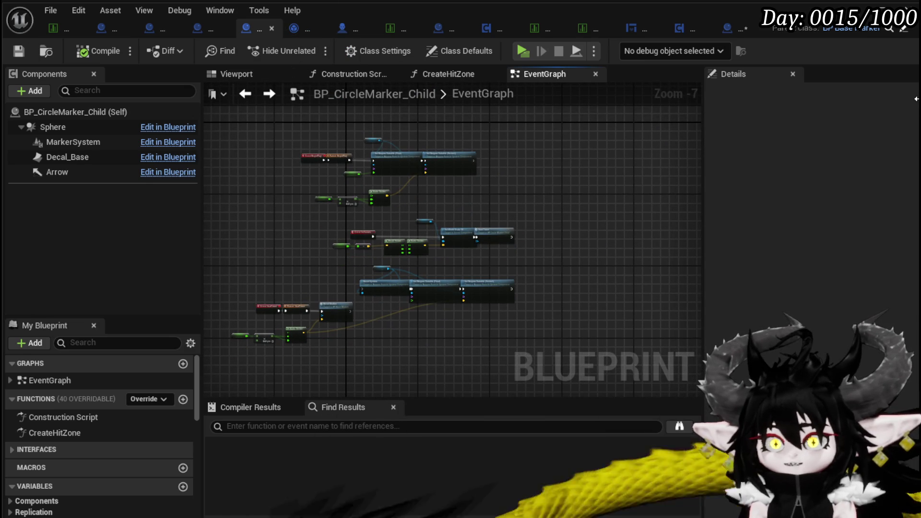
left_click_drag(916, 98, 758, 86)
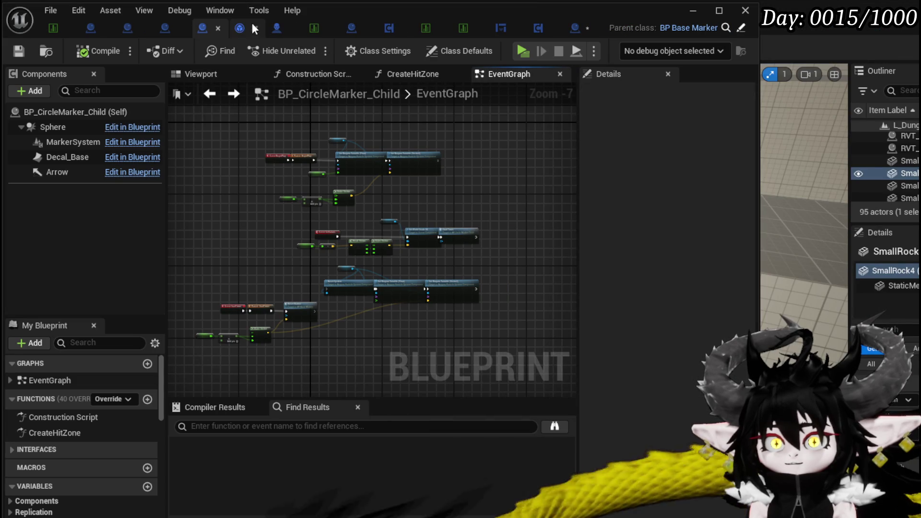
left_click(572, 30)
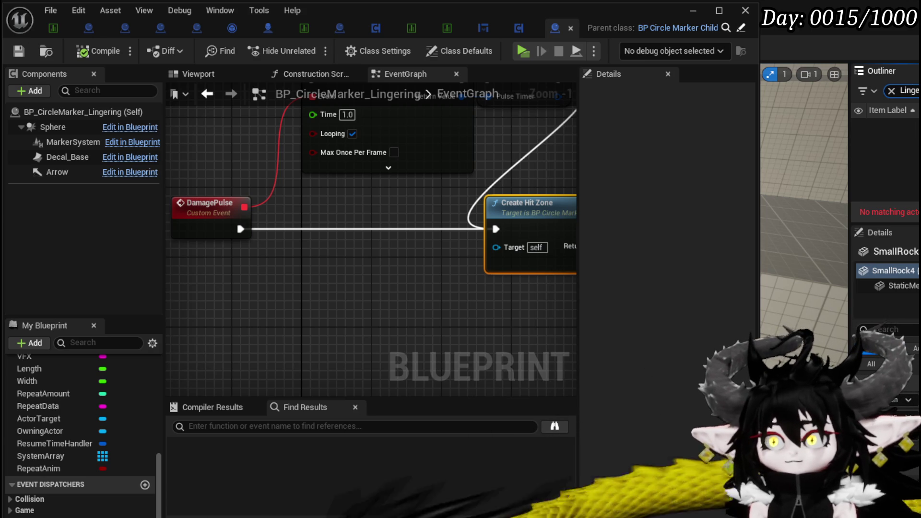
- Play-test the lingering marker in a standalone game by attacking the slimes, then end it
left_click(692, 16)
left_click(294, 44)
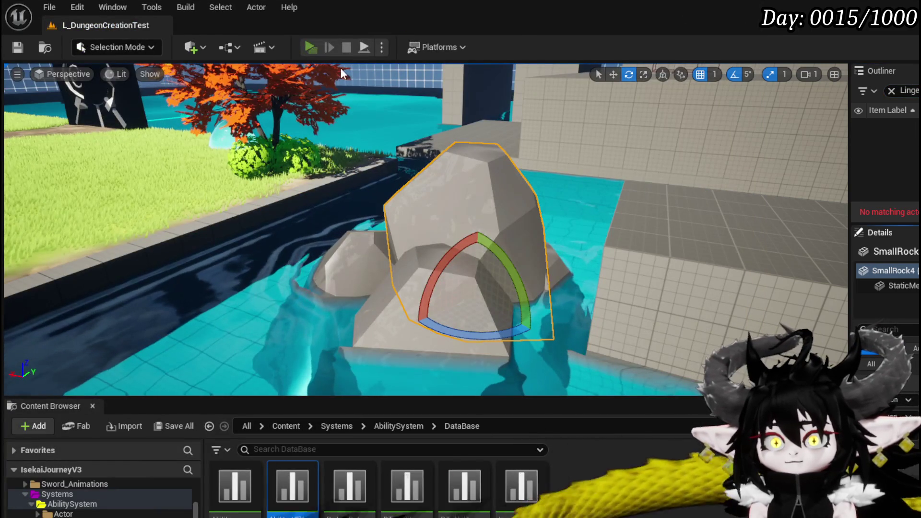
key("w")
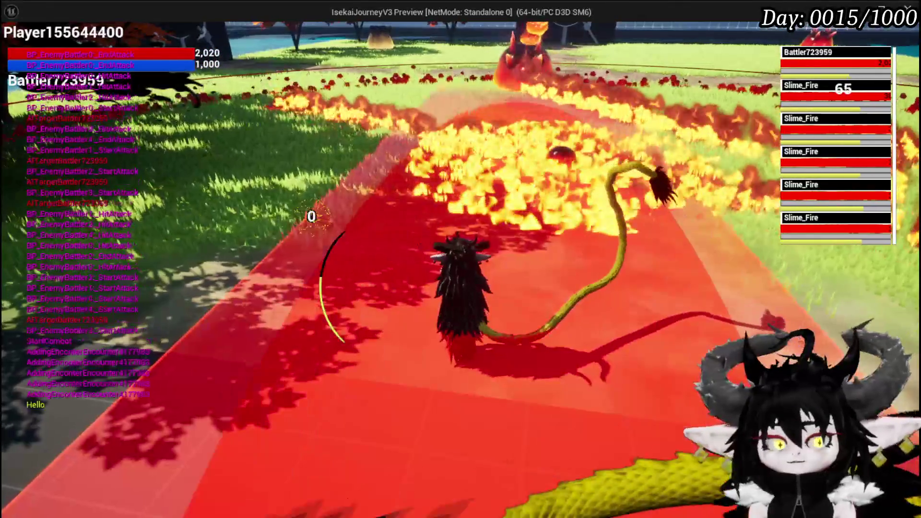
key("Escape")
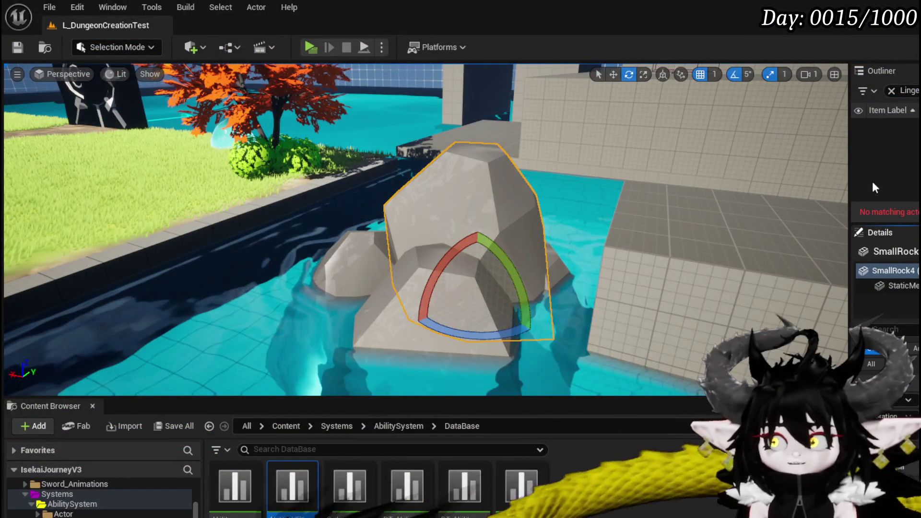
- Clear the Outliner search filter and bring the Lingering Blueprint editor back
left_click(891, 91)
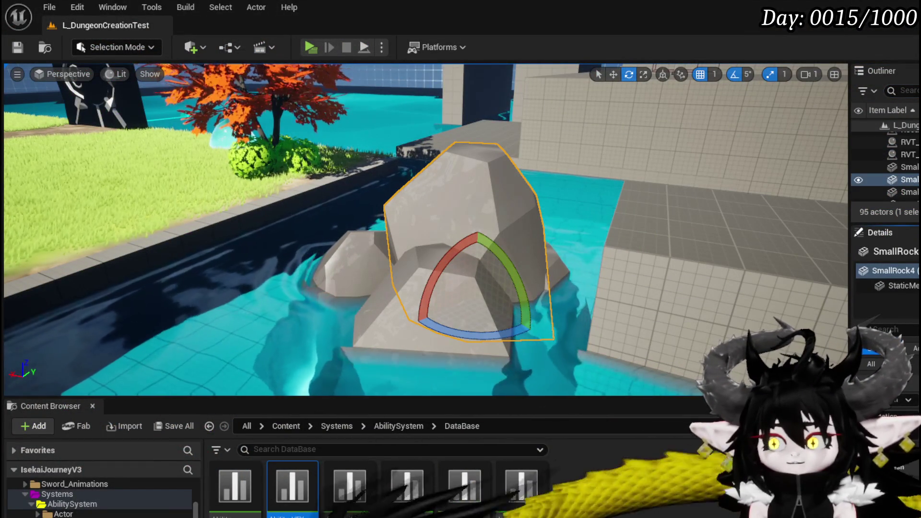
key("alt+Tab")
scroll(433, 261, "down", 8)
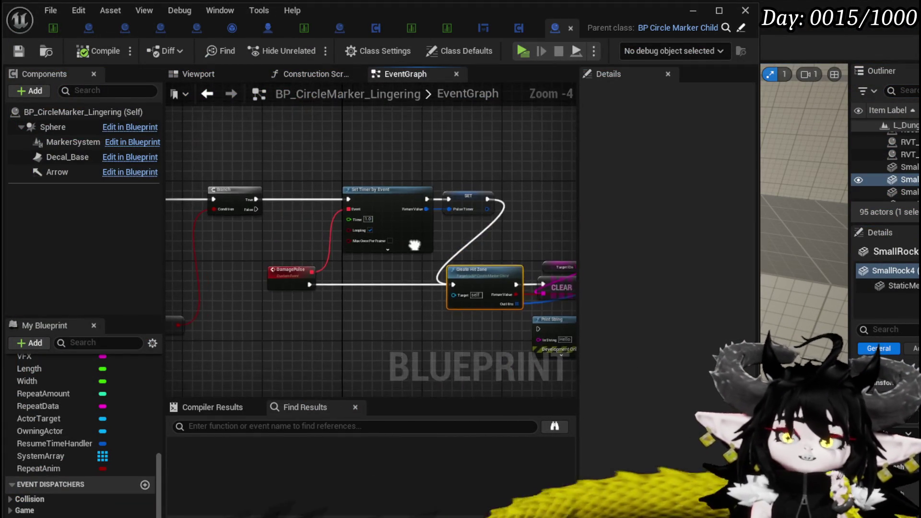
- Survey the LifeSpan timer, DestroyEvent, DamageEvent and ResetTime nodes across the EventGraph
scroll(359, 270, "up", 5)
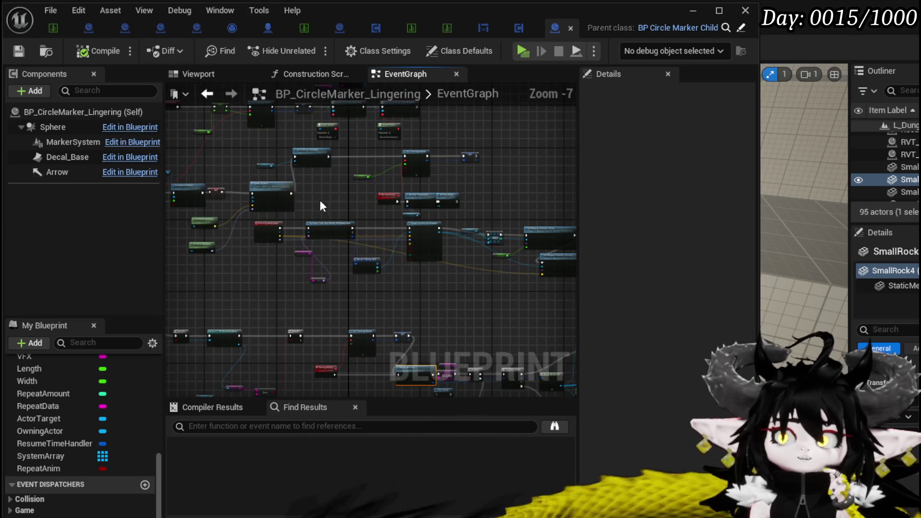
mouse_move(181, 222)
left_mouse_down()
mouse_move(179, 243)
mouse_move(189, 238)
left_mouse_up()
left_click(242, 194)
mouse_move(249, 217)
left_mouse_down()
mouse_move(461, 288)
mouse_move(568, 242)
left_mouse_up()
scroll(334, 218, "up", 3)
scroll(354, 233, "down", 2)
mouse_move(354, 232)
left_mouse_down()
mouse_move(168, 199)
mouse_move(227, 202)
left_mouse_up()
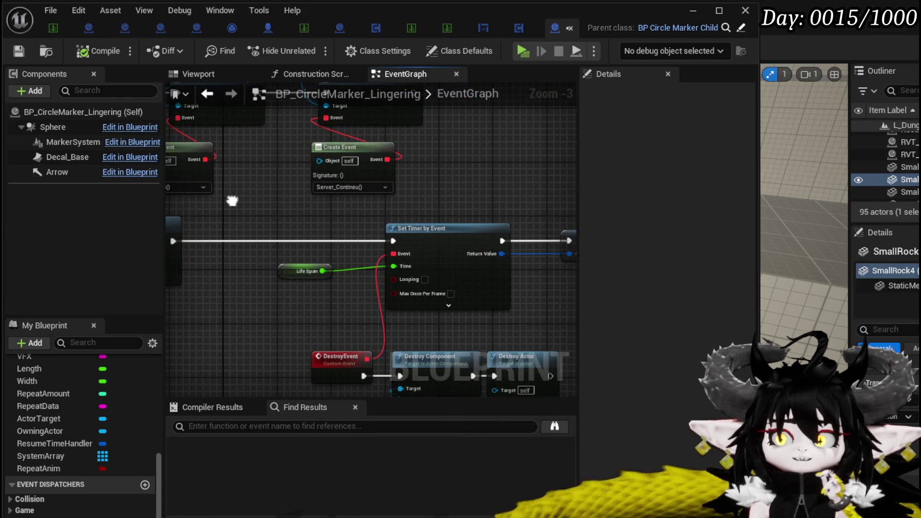
scroll(230, 199, "down", 2)
mouse_move(428, 175)
left_mouse_down()
mouse_move(499, 171)
mouse_move(437, 198)
mouse_move(495, 188)
left_mouse_up()
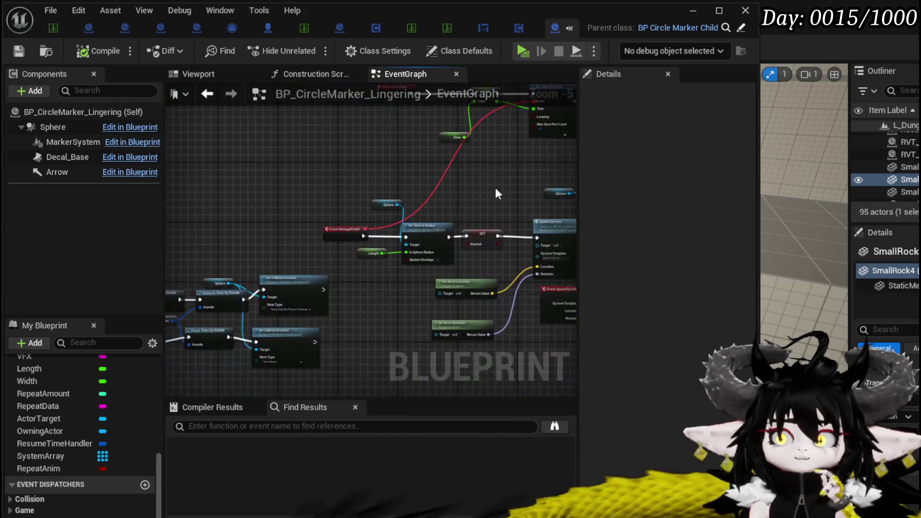
scroll(401, 278, "up", 4)
scroll(401, 277, "down", 4)
mouse_move(399, 268)
left_mouse_down()
mouse_move(336, 264)
mouse_move(381, 229)
mouse_move(227, 266)
mouse_move(393, 100)
mouse_move(388, 154)
left_mouse_up()
scroll(337, 263, "down", 2)
scroll(435, 211, "up", 3)
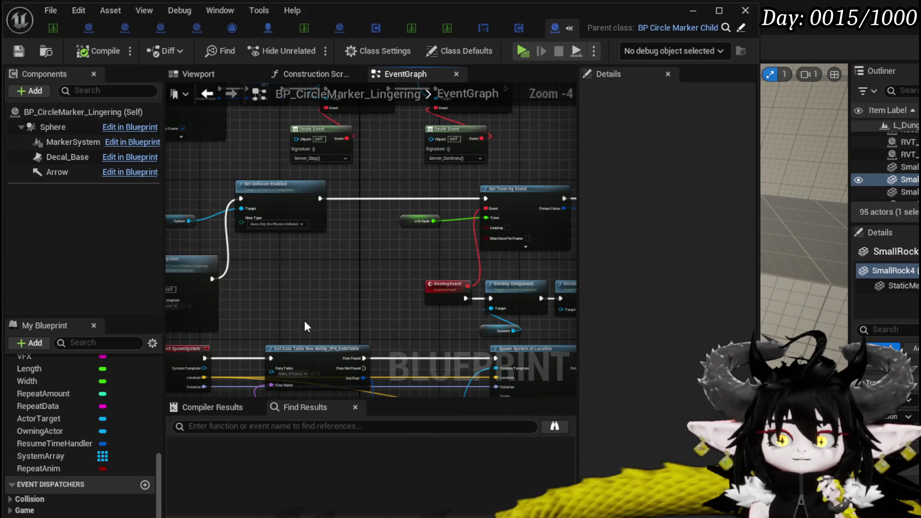
scroll(119, 404, "up", 3)
- Check the Length and LifeSpan variable settings in My Blueprint
left_click(60, 429)
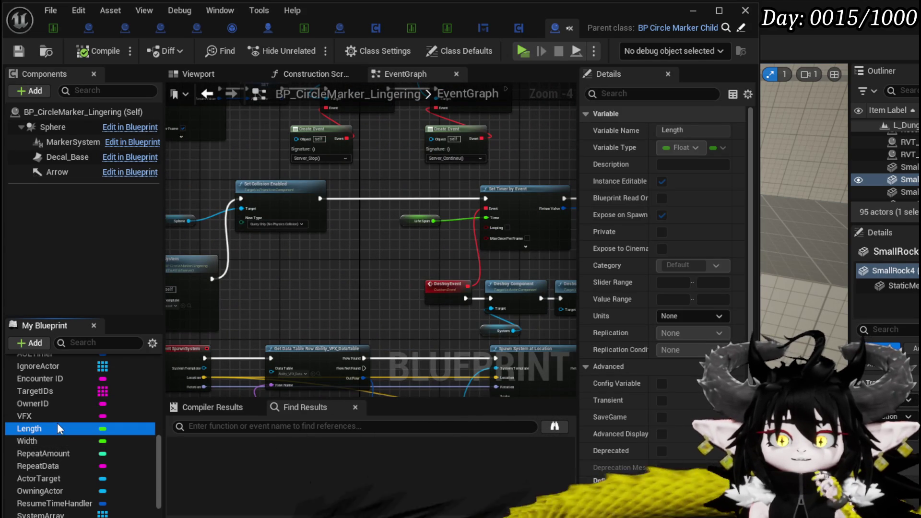
scroll(58, 421, "up", 5)
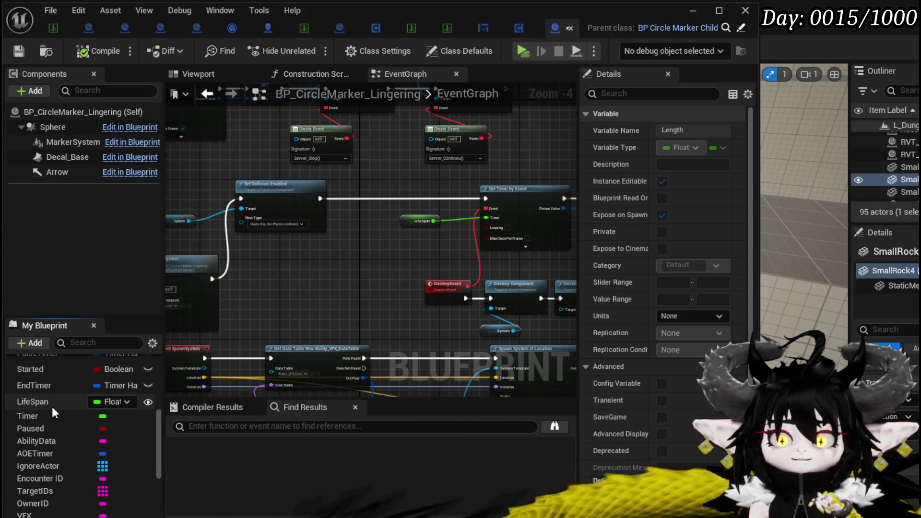
left_click(52, 407)
scroll(624, 340, "down", 3)
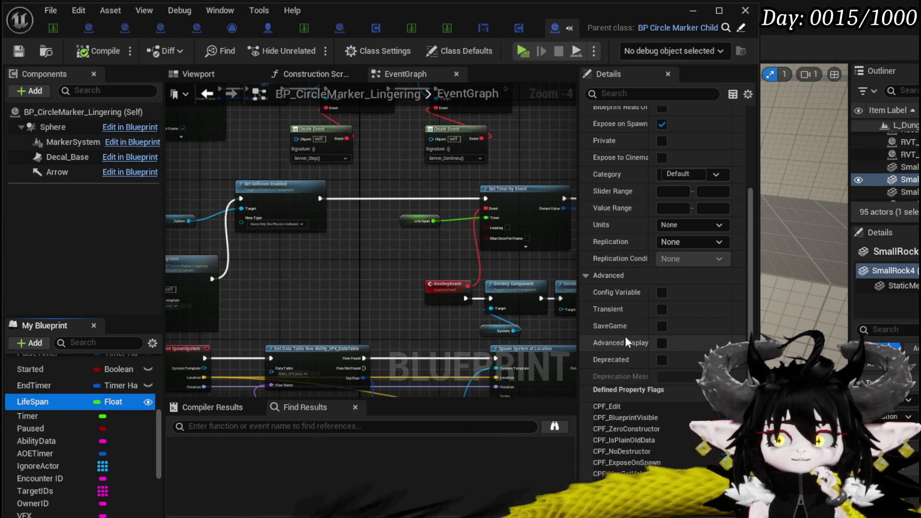
scroll(626, 336, "up", 3)
- Marquee-select the Set Timer, DestroyEvent and System nodes and move them further left
left_click_drag(452, 263, 292, 252)
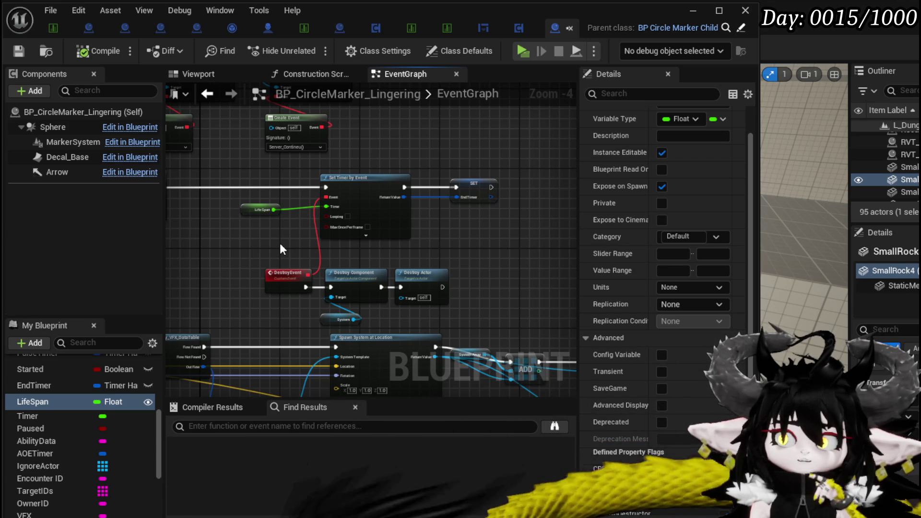
mouse_move(280, 249)
left_mouse_down()
mouse_move(312, 202)
mouse_move(530, 161)
mouse_move(197, 156)
left_mouse_up()
mouse_move(485, 178)
left_mouse_down()
mouse_move(233, 167)
mouse_move(504, 182)
mouse_move(510, 200)
mouse_move(490, 285)
left_mouse_up()
mouse_move(452, 233)
left_mouse_down()
mouse_move(555, 243)
mouse_move(141, 267)
left_mouse_up()
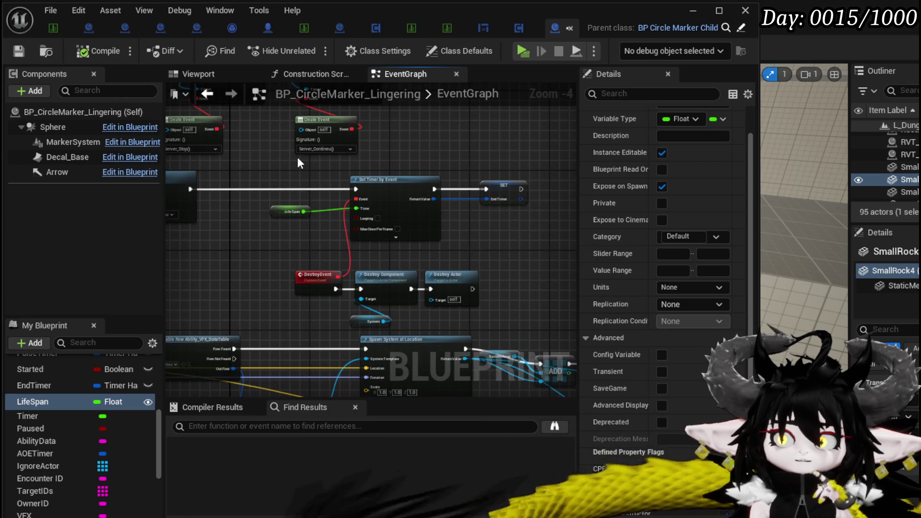
left_click_drag(523, 309, 496, 305)
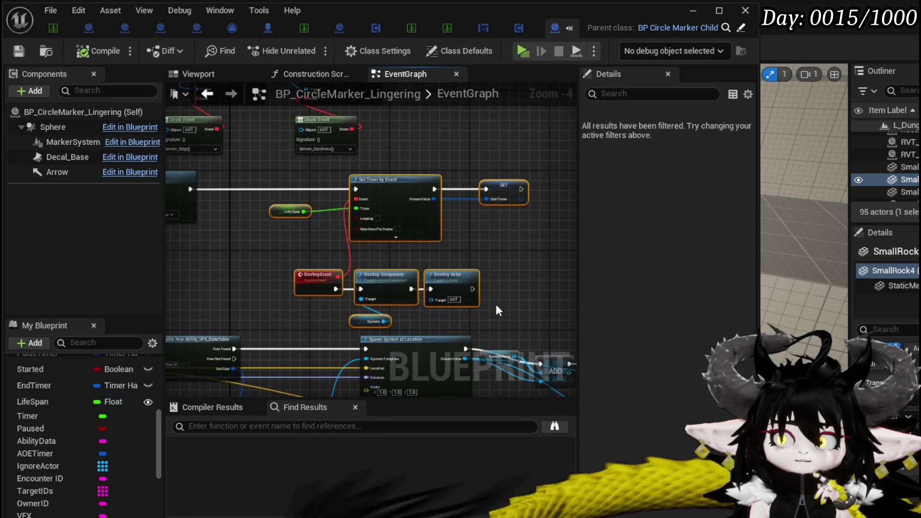
left_click_drag(455, 284, 400, 278)
left_click_drag(447, 256, 545, 263)
left_click(18, 51)
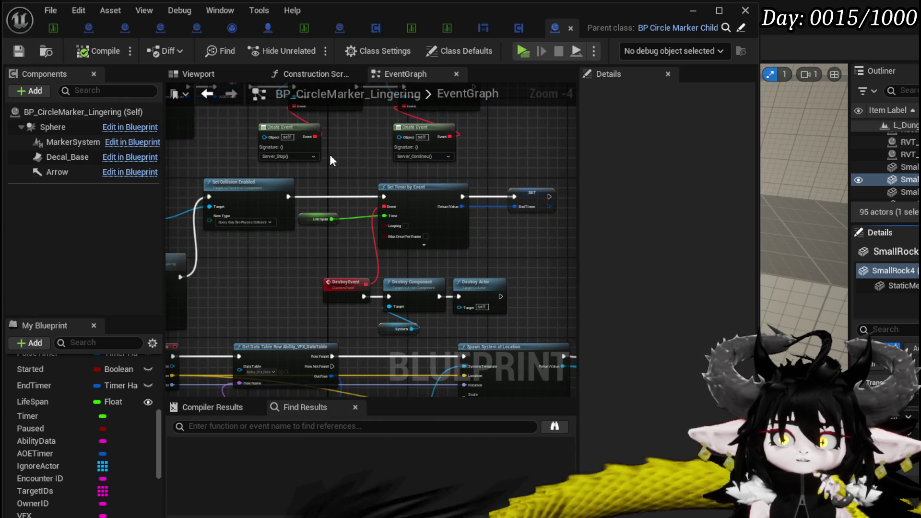
scroll(82, 376, "up", 5)
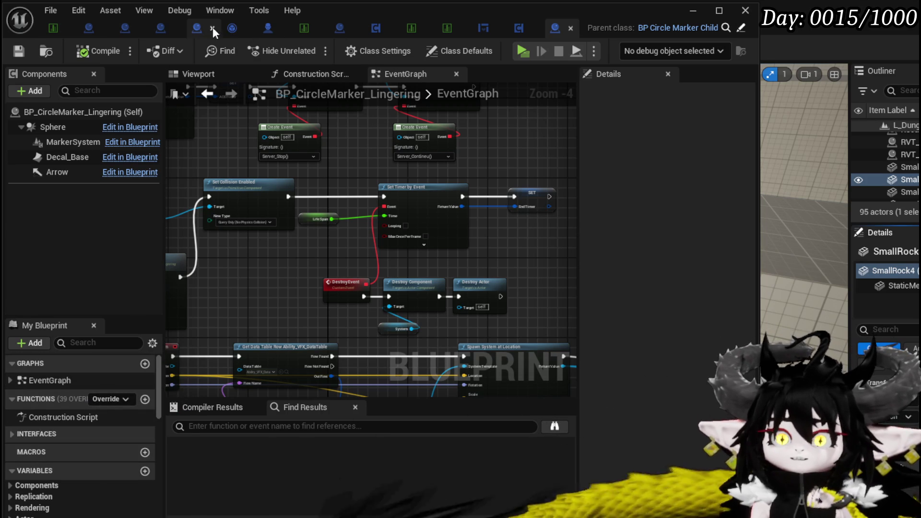
- Review BP_CircleMarker_Child's Niagara and Reset Marker nodes
left_click(194, 30)
scroll(440, 293, "up", 3)
mouse_move(440, 293)
left_mouse_down()
mouse_move(181, 207)
mouse_move(192, 303)
mouse_move(435, 331)
left_mouse_up()
left_click_drag(494, 212, 346, 300)
mouse_move(364, 383)
left_mouse_down()
mouse_move(398, 214)
mouse_move(473, 186)
mouse_move(257, 189)
mouse_move(315, 177)
mouse_move(278, 229)
left_mouse_up()
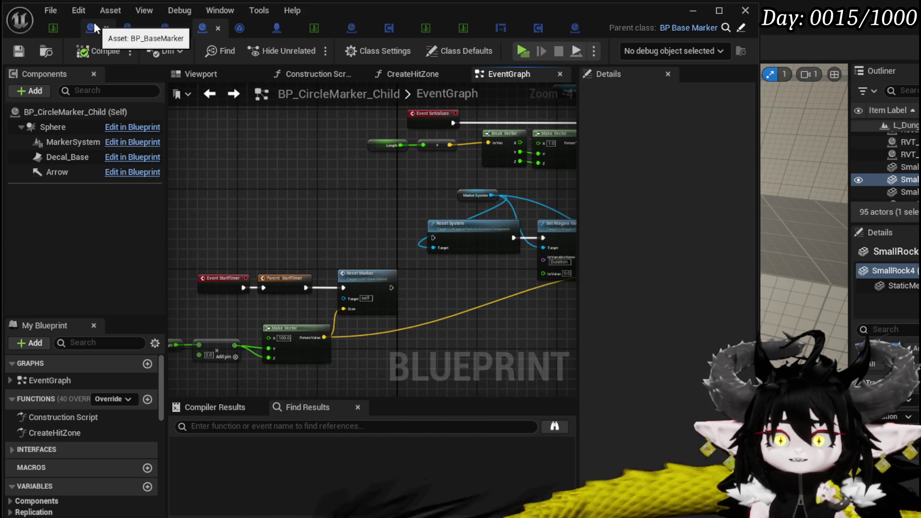
- Look over BP_BaseMarker's CreateHitZone and EventGraph, then minimise the Blueprint editor
left_click(95, 27)
scroll(302, 192, "down", 3)
scroll(400, 189, "up", 3)
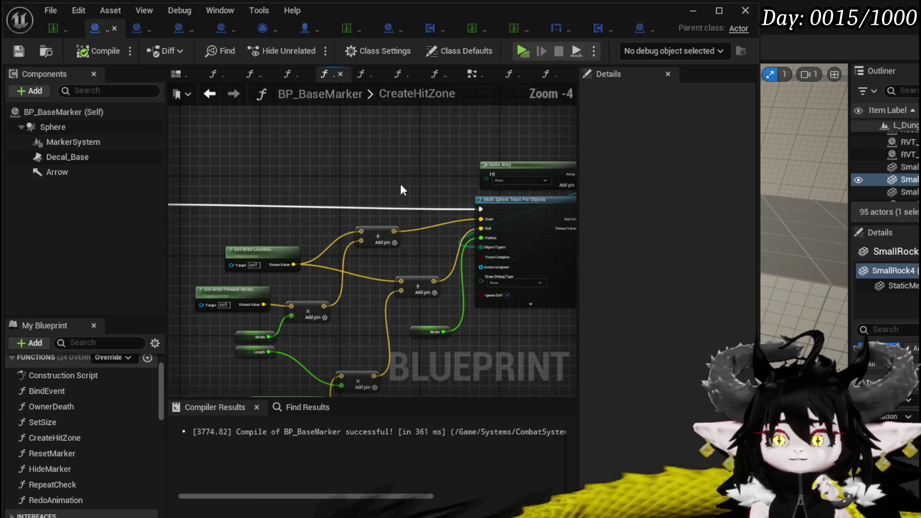
left_click(470, 74)
scroll(431, 304, "down", 2)
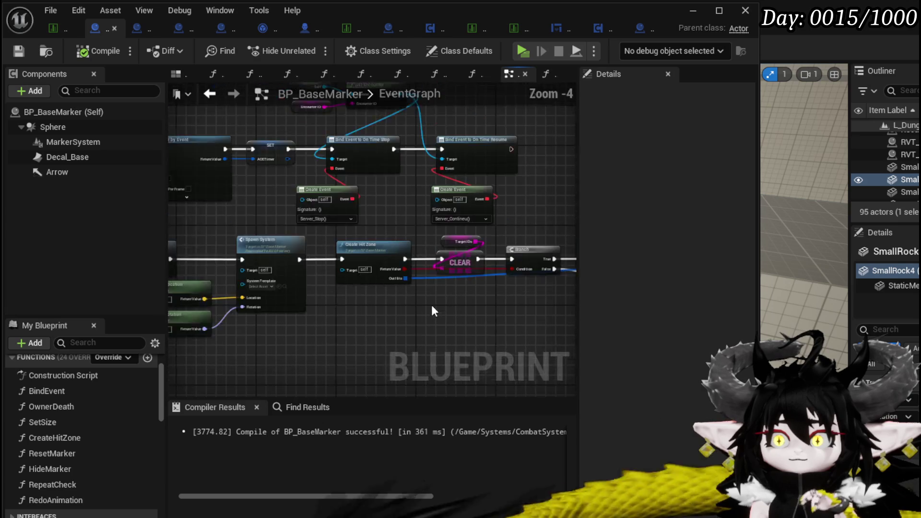
scroll(253, 297, "up", 2)
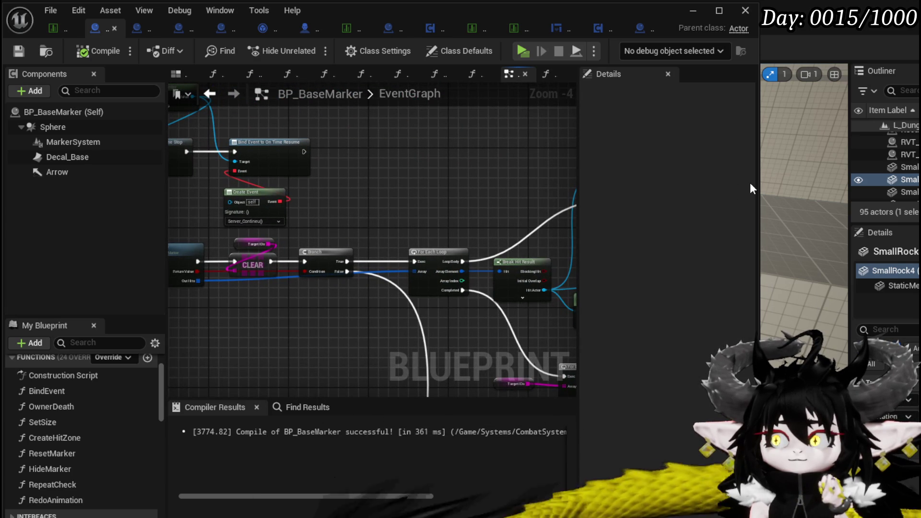
left_click(693, 10)
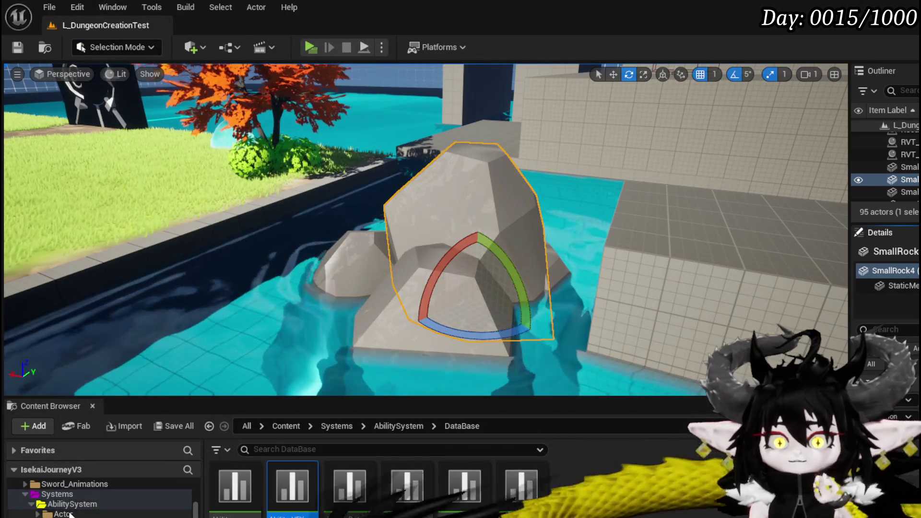
- Open the Actors > CombatAttacks folder in the Content Browser
left_click(62, 513)
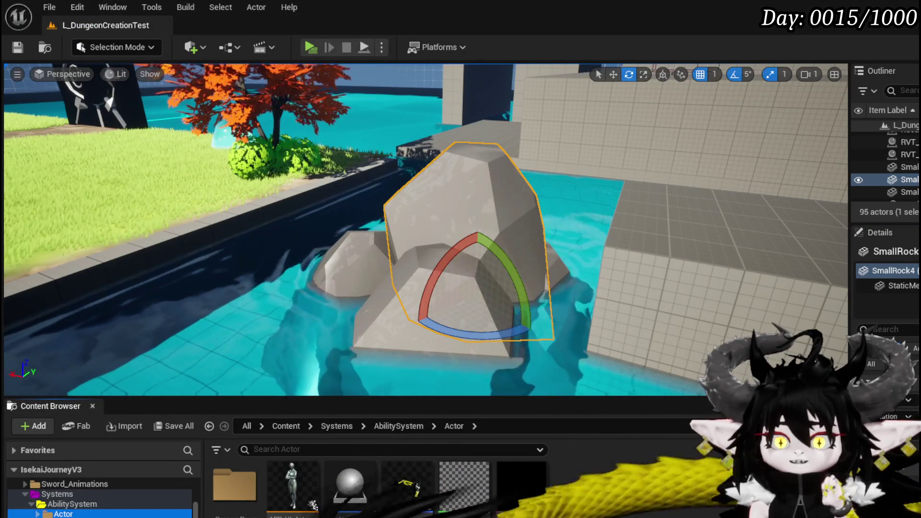
scroll(101, 499, "down", 5)
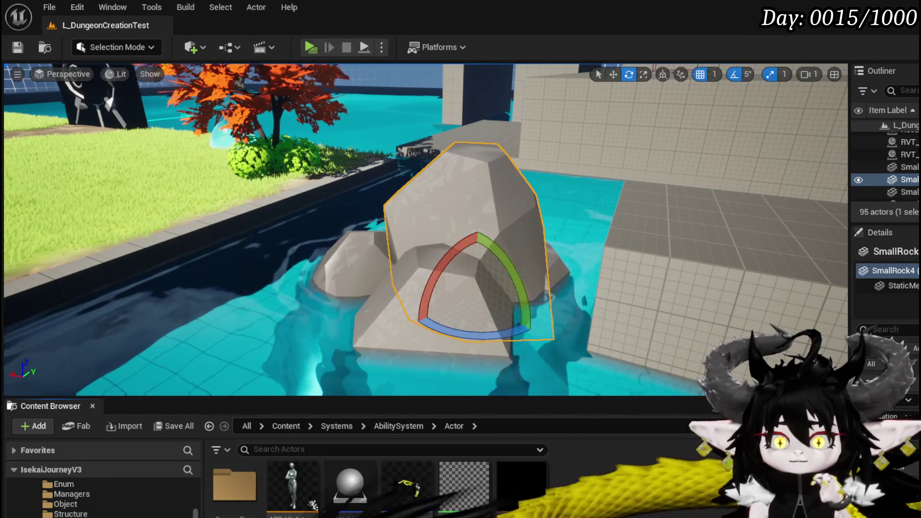
double_click(323, 508)
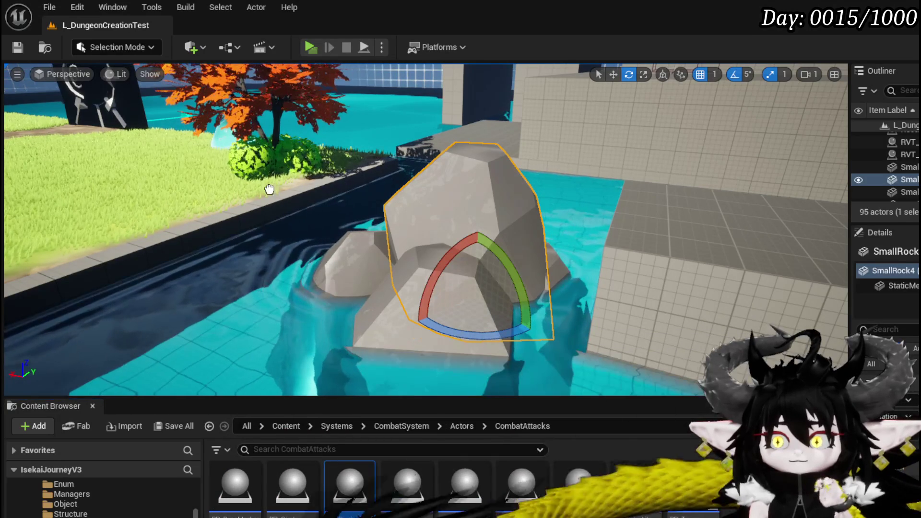
- Place BP_CircleMarker in the level and fight the fire slimes in a standalone play-test
left_click_drag(157, 195, 158, 196)
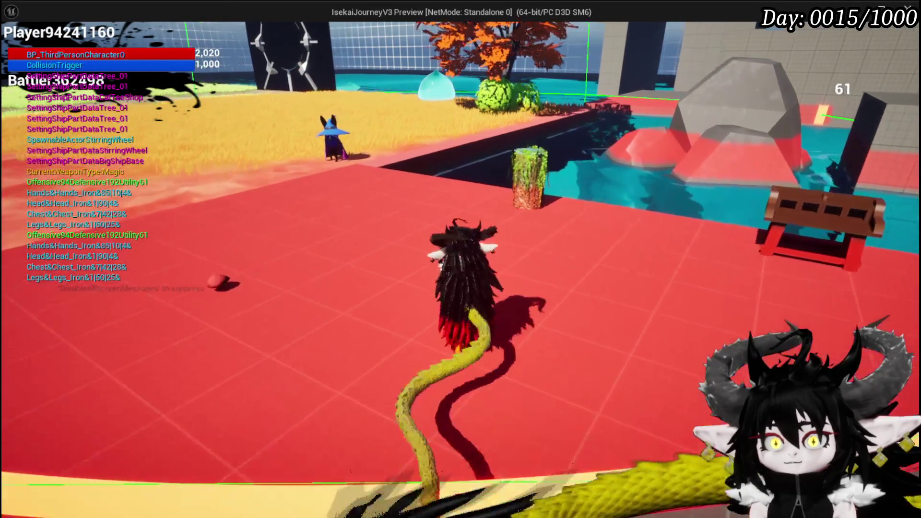
key("w")
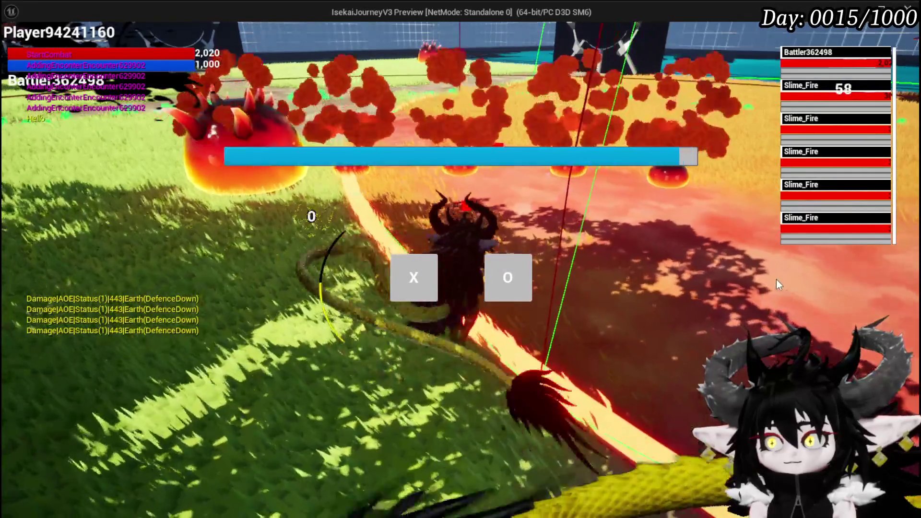
left_click(415, 280)
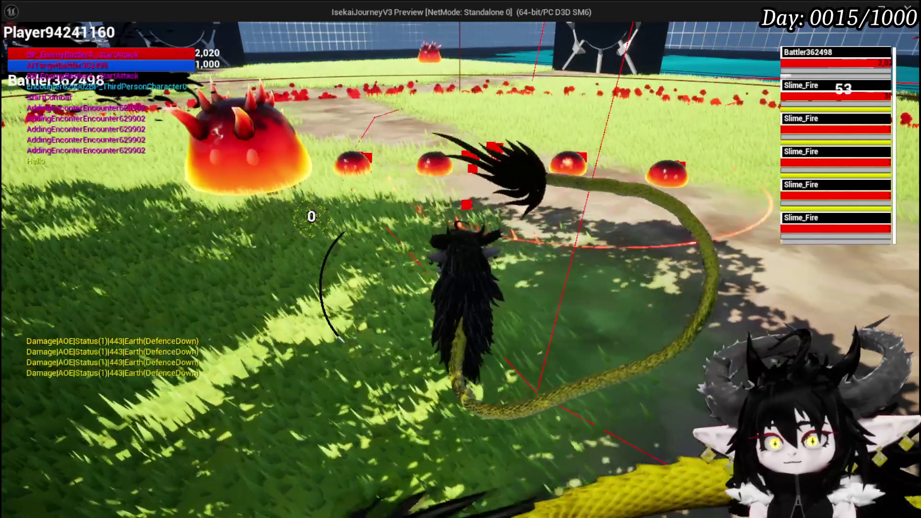
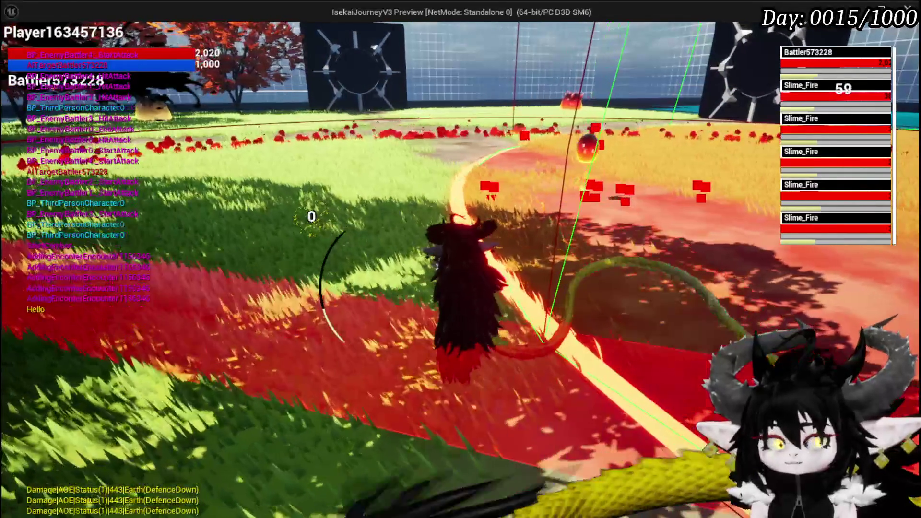
- Stop the play-test, delete the leftover circle marker from the grass, and save the dungeon test level
key("Escape")
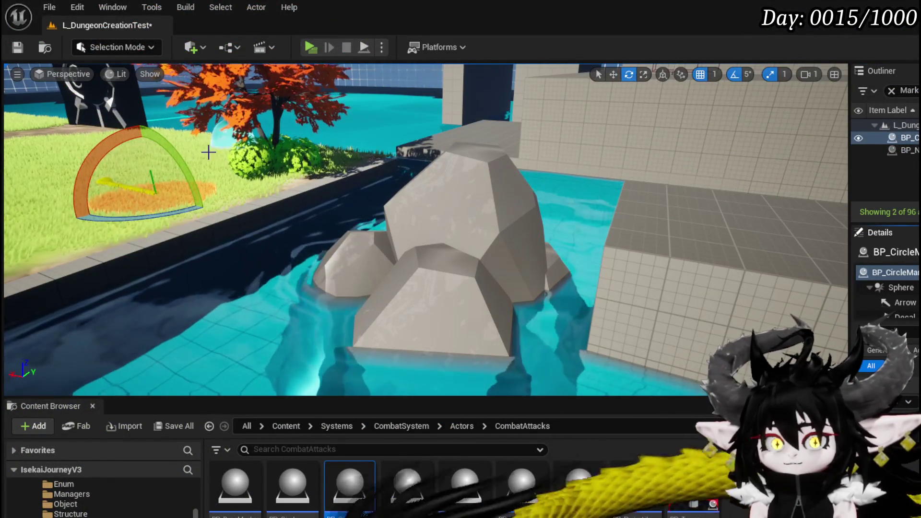
left_click(152, 185)
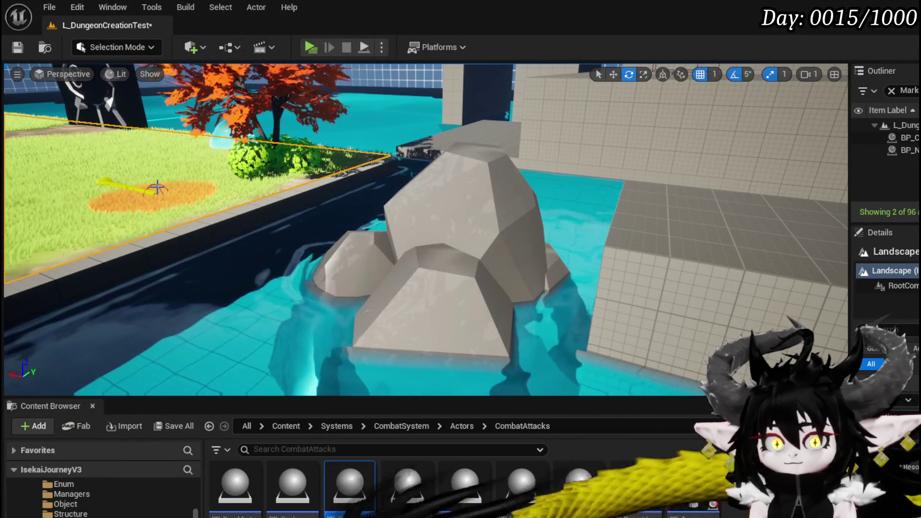
left_click(156, 187)
key("Delete")
key("ctrl+s")
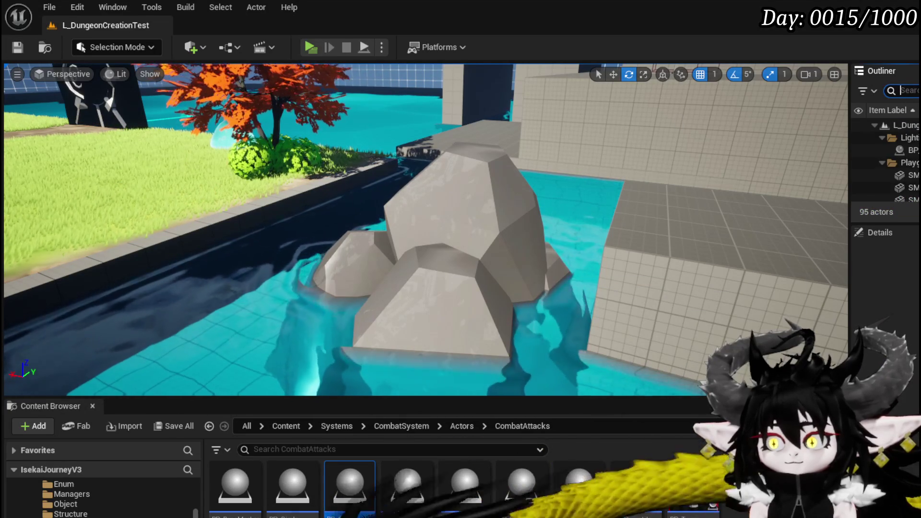
key("alt+Tab")
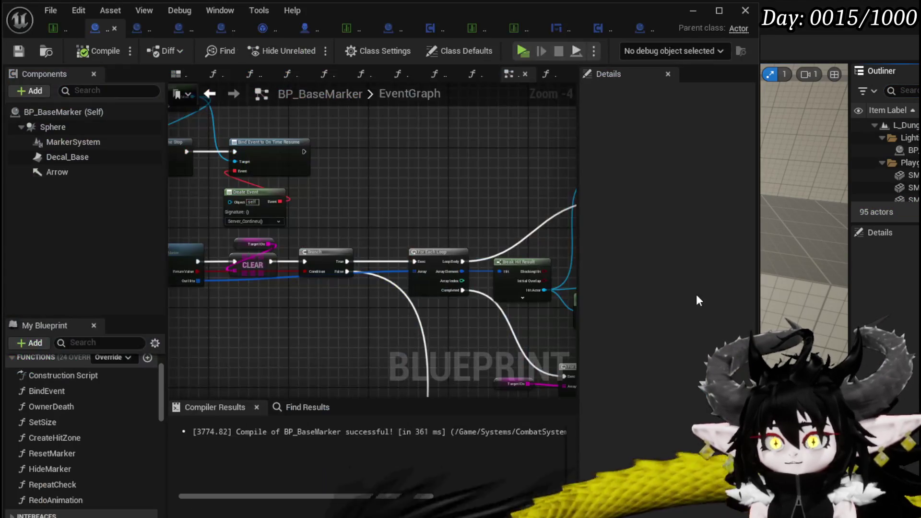
- Switch to BP_CircleMarker_Lingering and look over its Destroy, Spawn System and Set Sphere Radius nodes
scroll(362, 186, "down", 4)
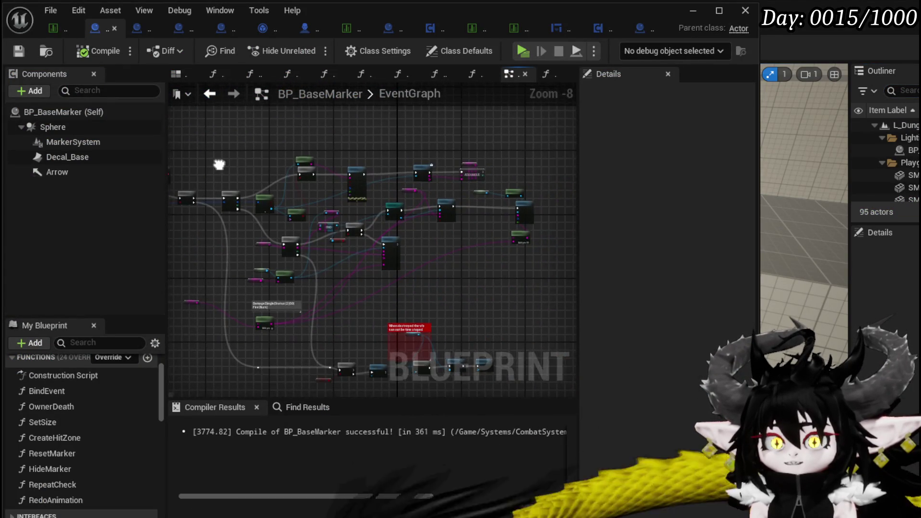
scroll(435, 151, "up", 3)
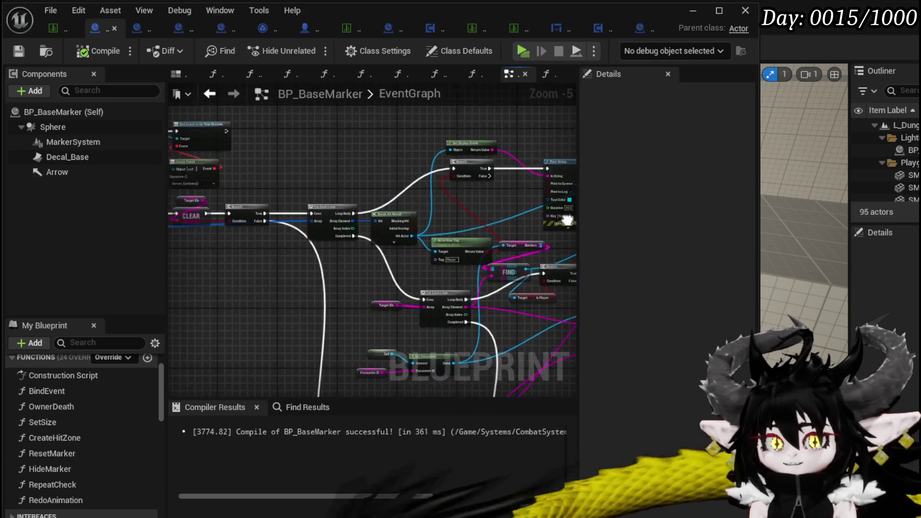
scroll(517, 190, "down", 4)
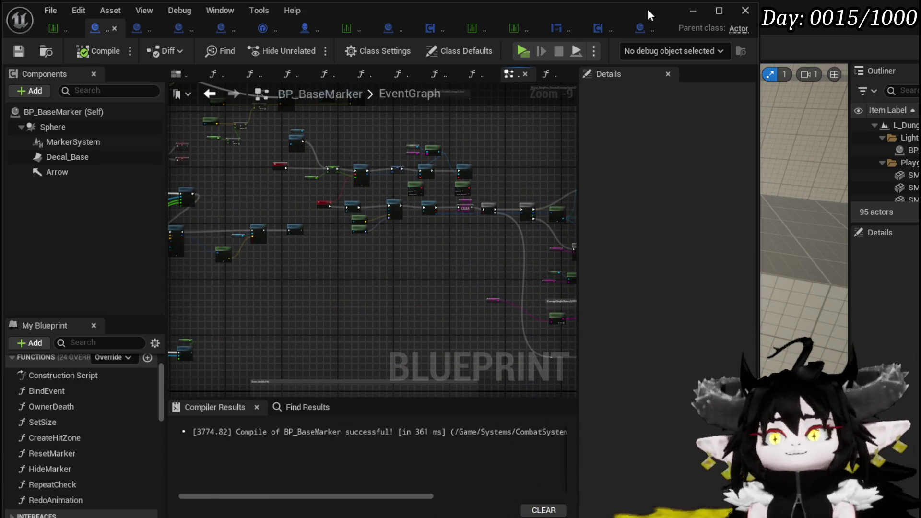
left_click(639, 29)
left_click_drag(361, 216, 310, 63)
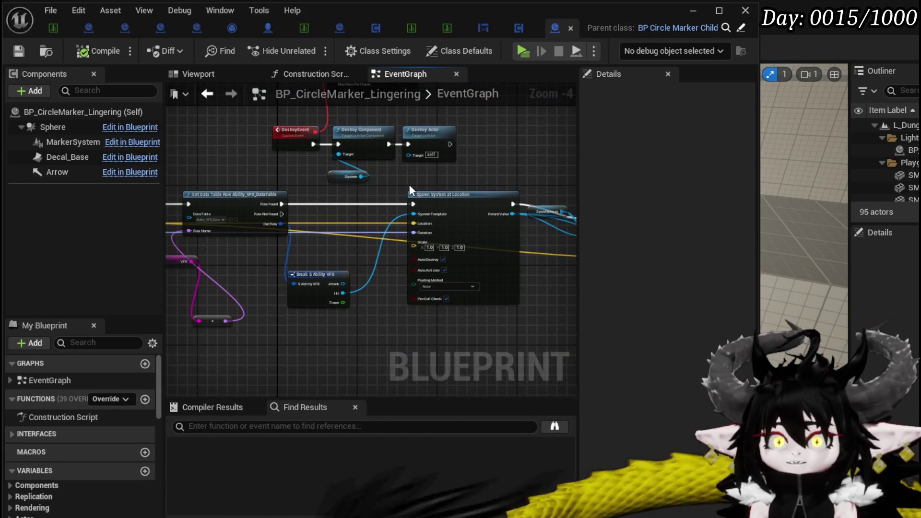
left_click_drag(309, 160, 472, 190)
left_click_drag(374, 187, 530, 166)
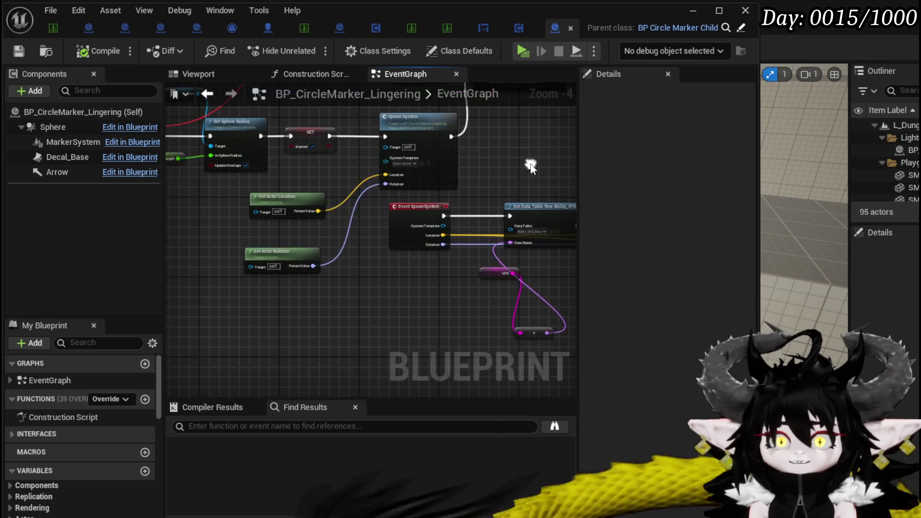
- Filter the Sphere component's Details for its in-game visibility setting and check the 3D preview
left_click(53, 127)
left_click(648, 99)
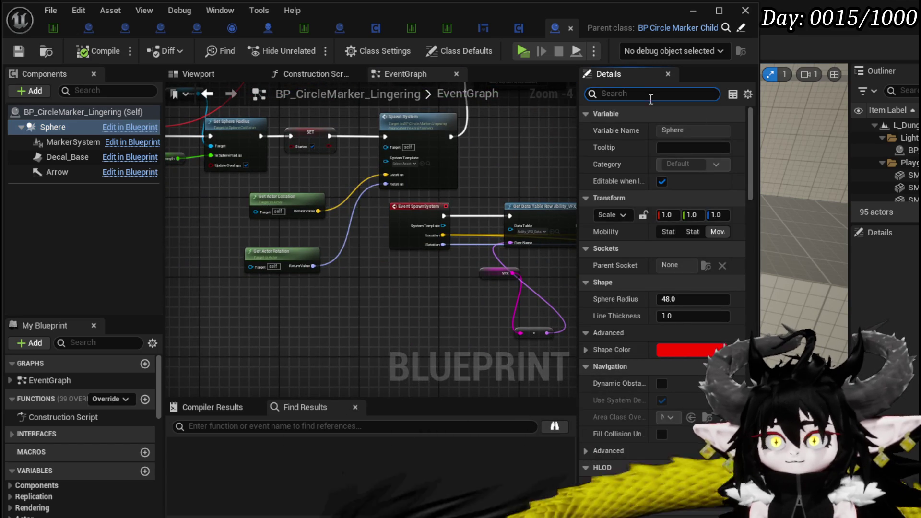
type("in game")
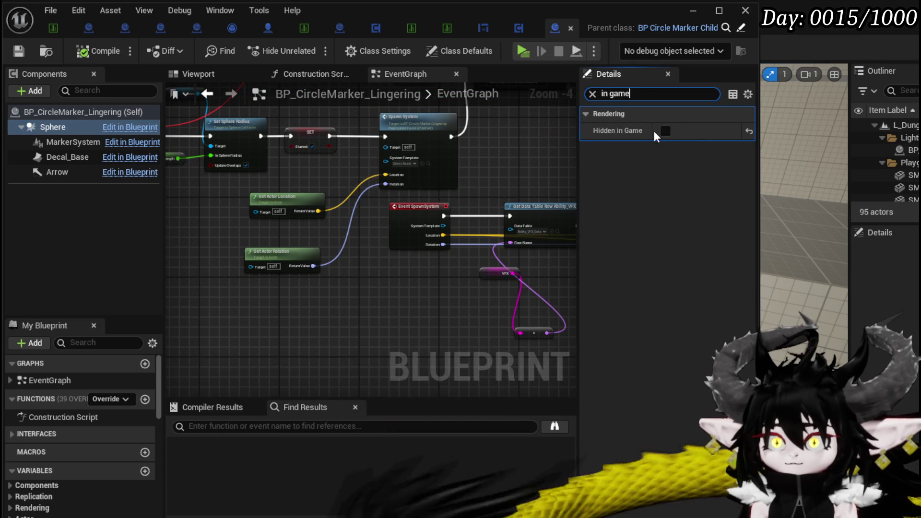
type("Visi")
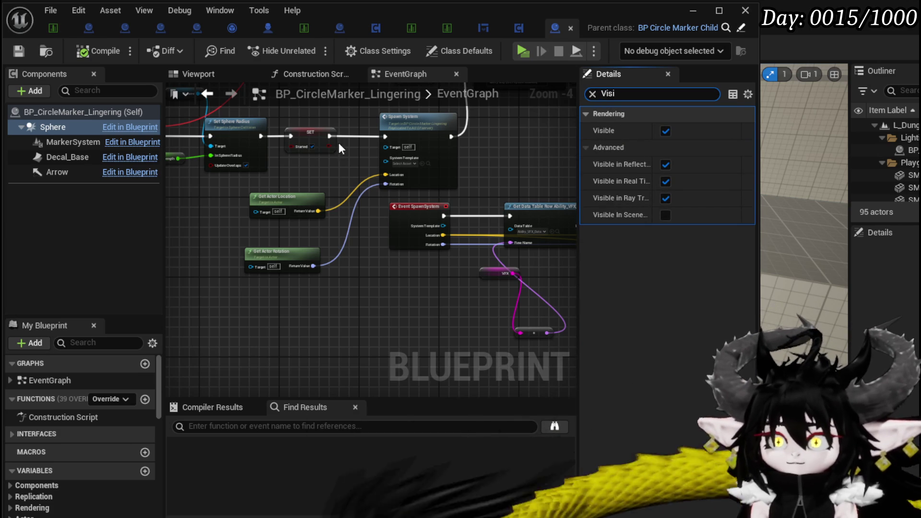
left_click(198, 76)
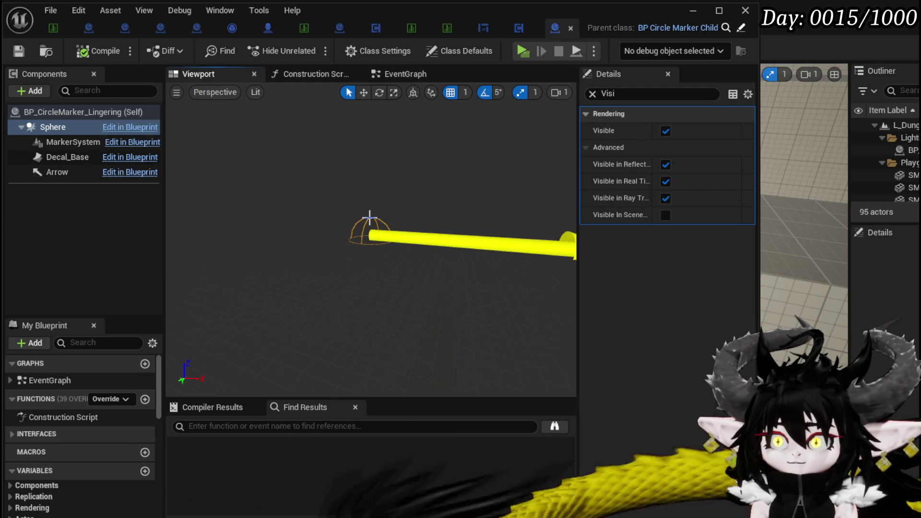
- Set the Sphere's Line Thickness to 20 and compile the lingering marker Blueprint
left_click(593, 93)
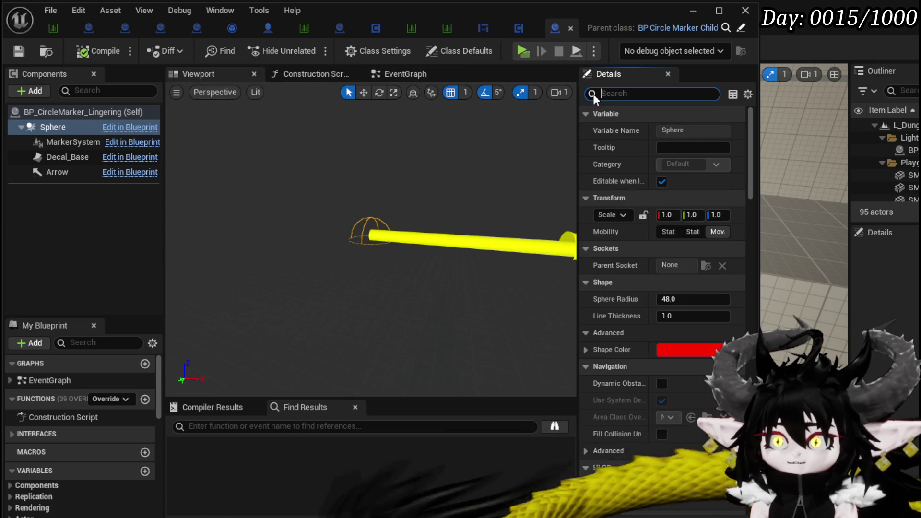
scroll(686, 287, "down", 4)
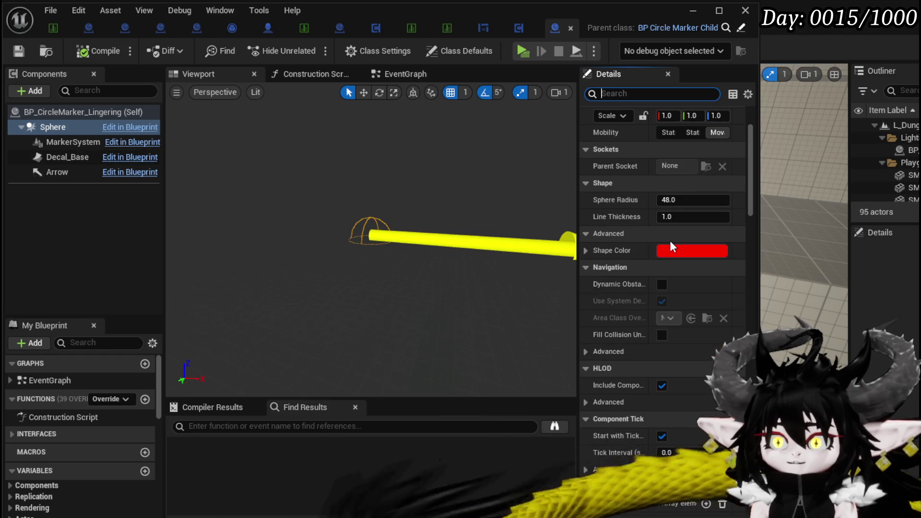
left_click(687, 216)
type("20")
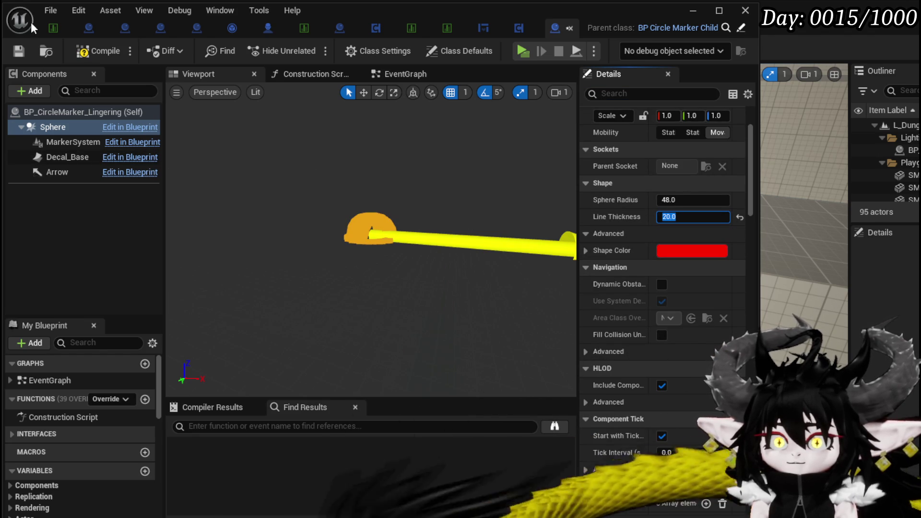
left_click(89, 53)
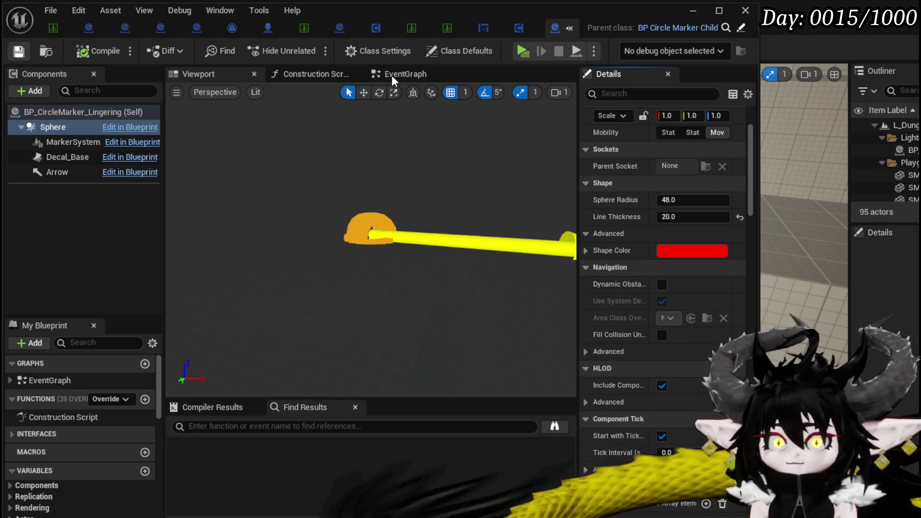
left_click(685, 10)
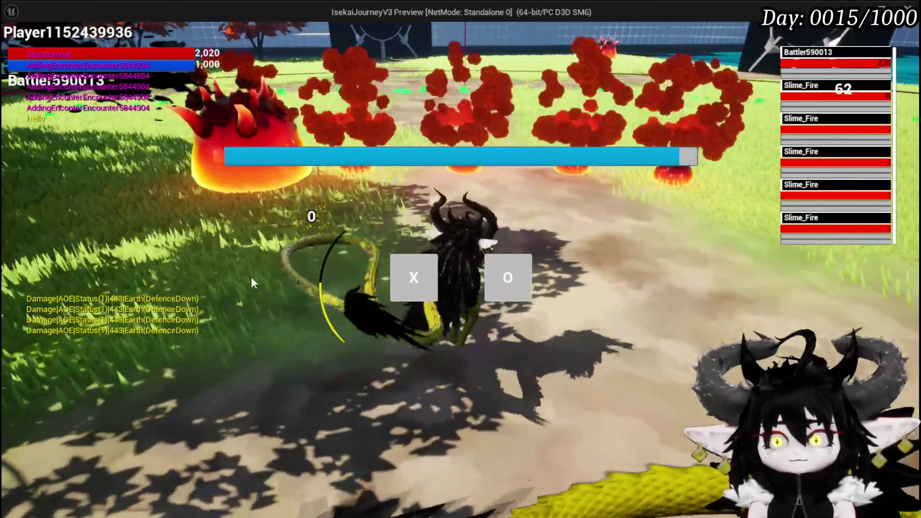
left_click(411, 267)
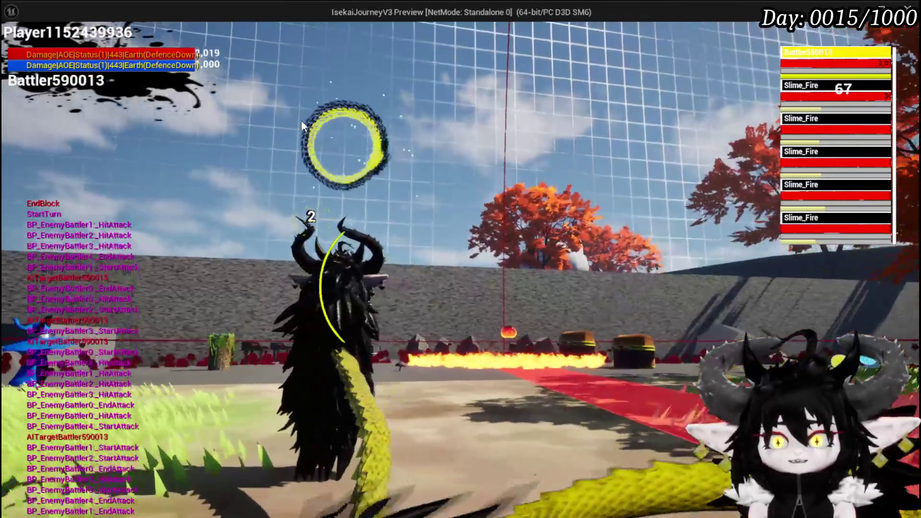
key("Escape")
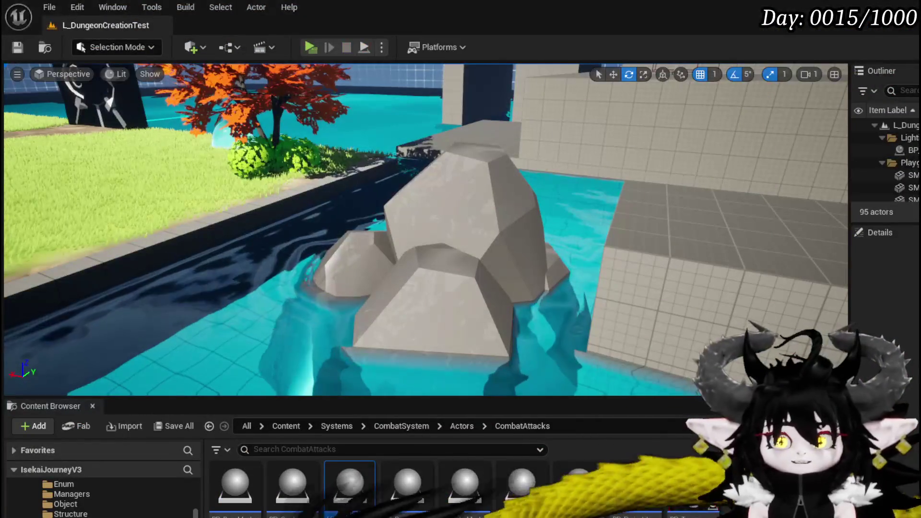
- Save L_DungeonCreationTest, then open BP_CircleMarker_Lingering's event graph and inspect the LifeSpan variable
left_click(20, 47)
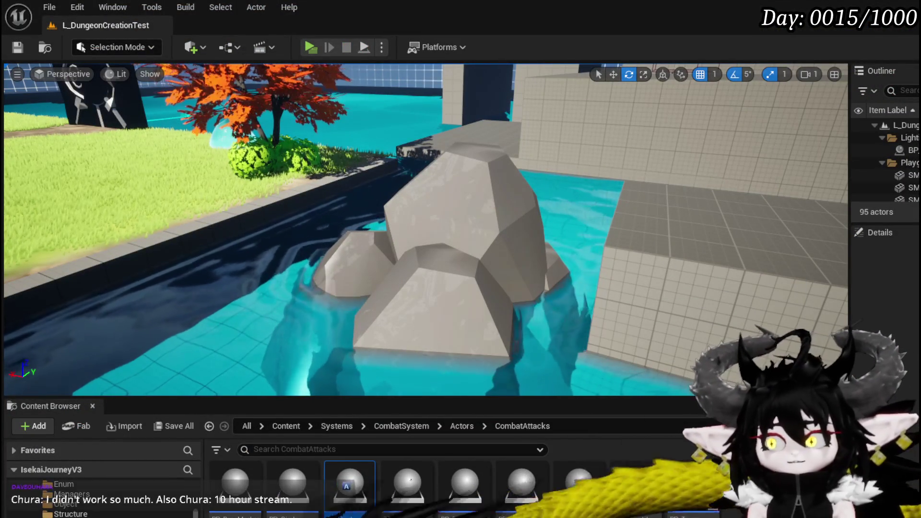
key("Return")
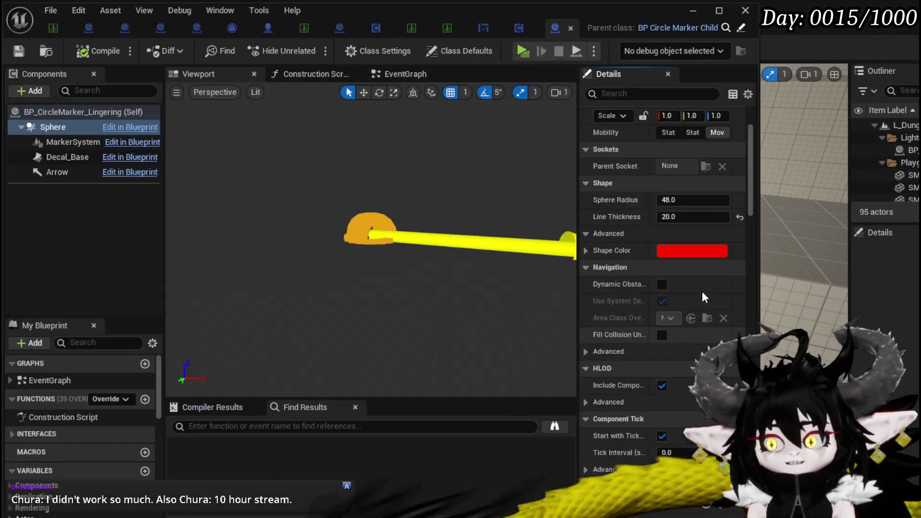
left_click(396, 76)
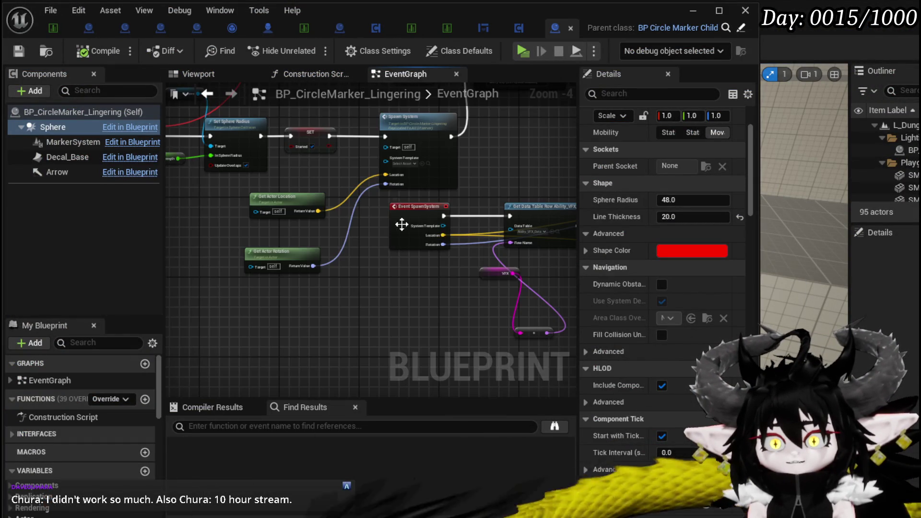
scroll(360, 199, "down", 3)
scroll(390, 221, "up", 3)
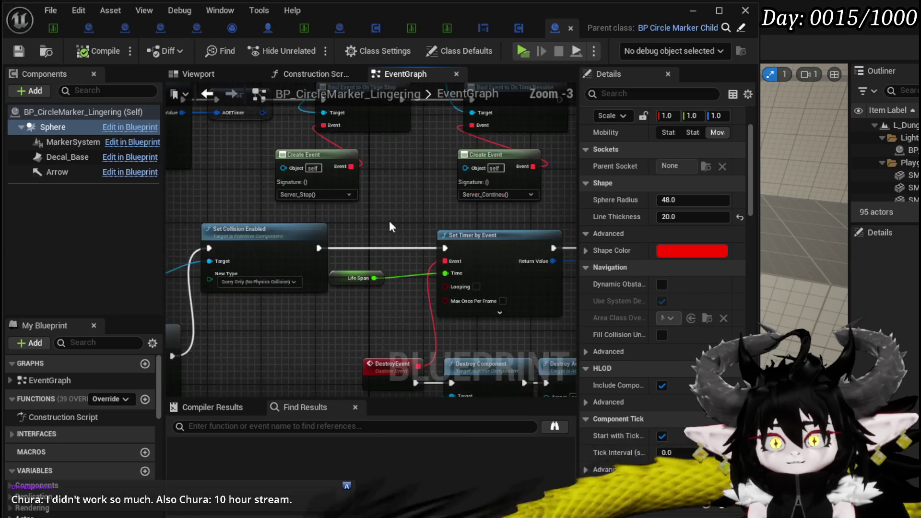
left_click(330, 244)
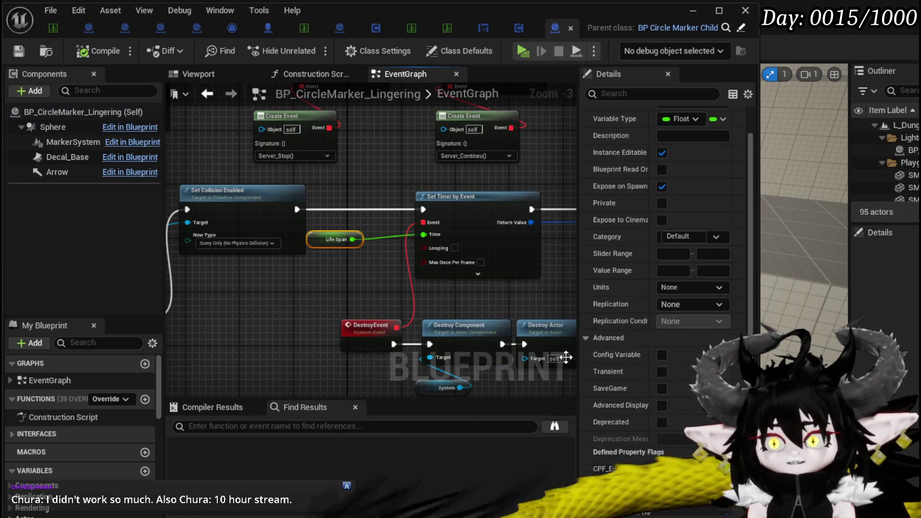
scroll(648, 413, "down", 5)
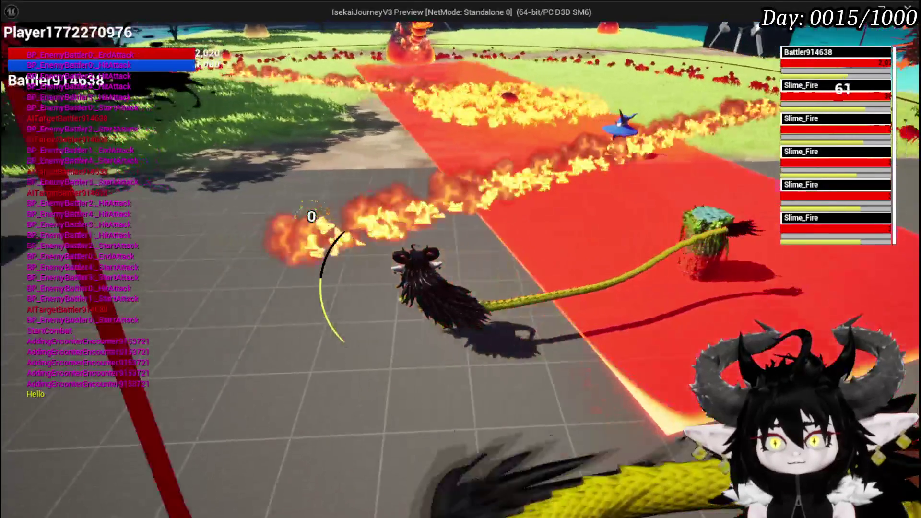
- Stop the play-test and move the LifeSpan getter lower in the lingering marker's graph
key("Escape")
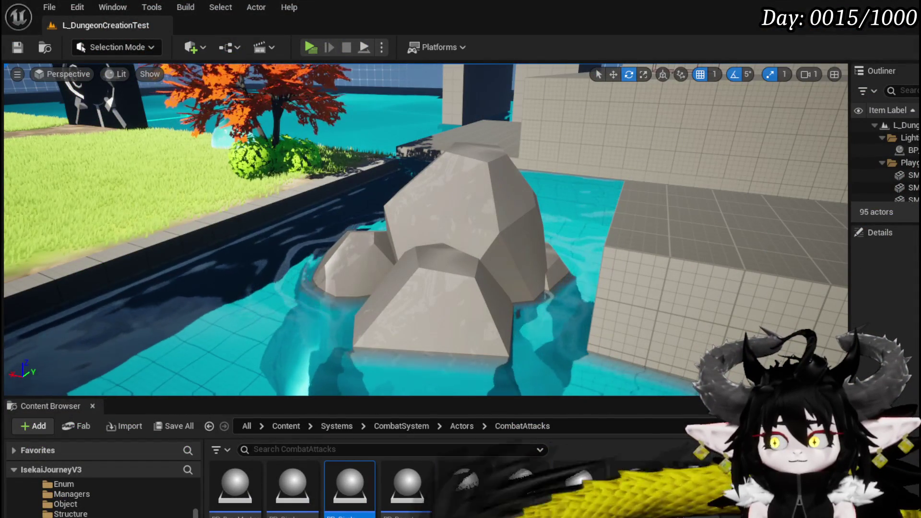
key("alt+Tab")
scroll(383, 324, "down", 1)
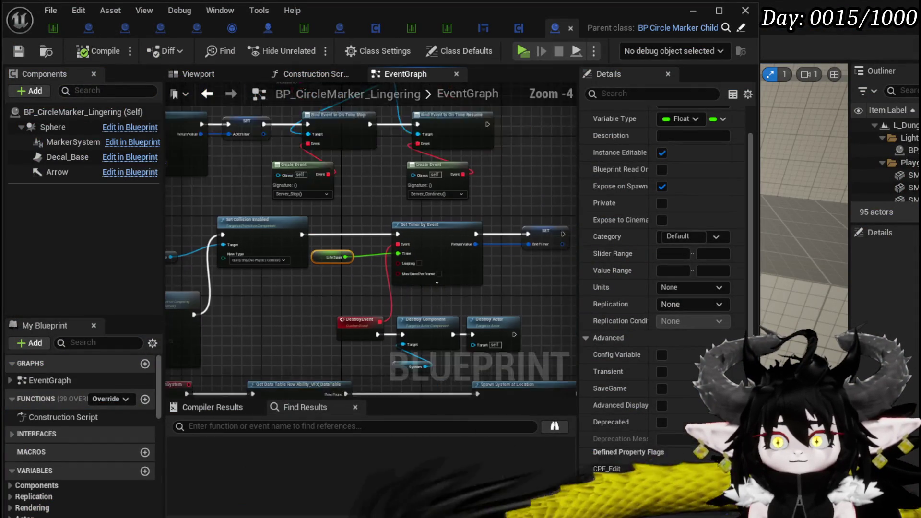
left_click(334, 217)
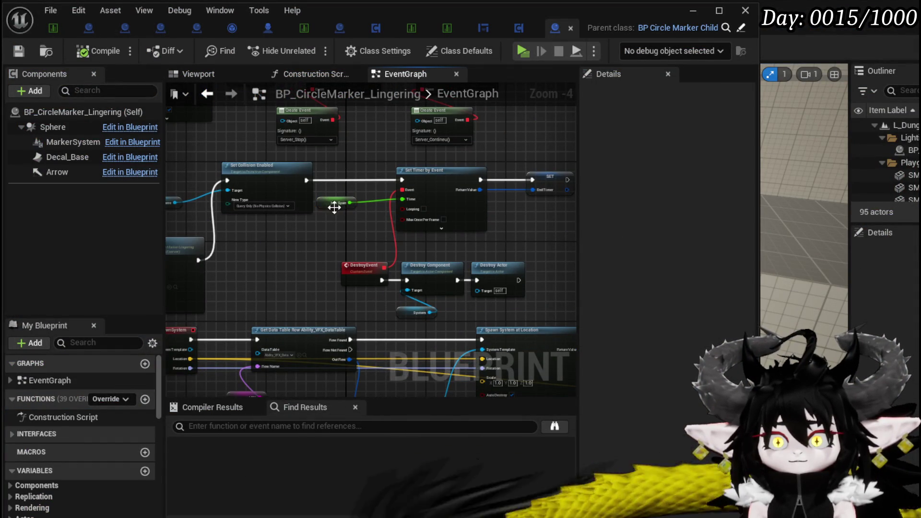
left_click_drag(330, 208, 352, 233)
left_click(367, 245)
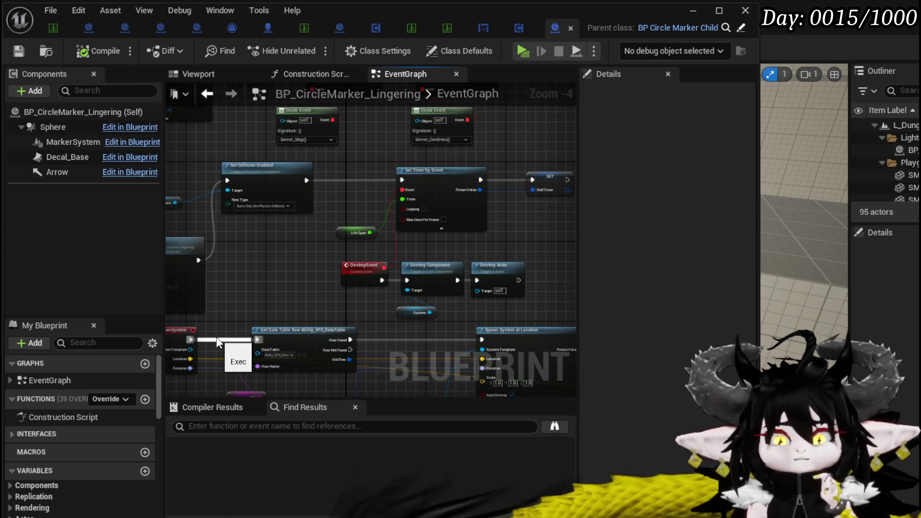
left_click(93, 28)
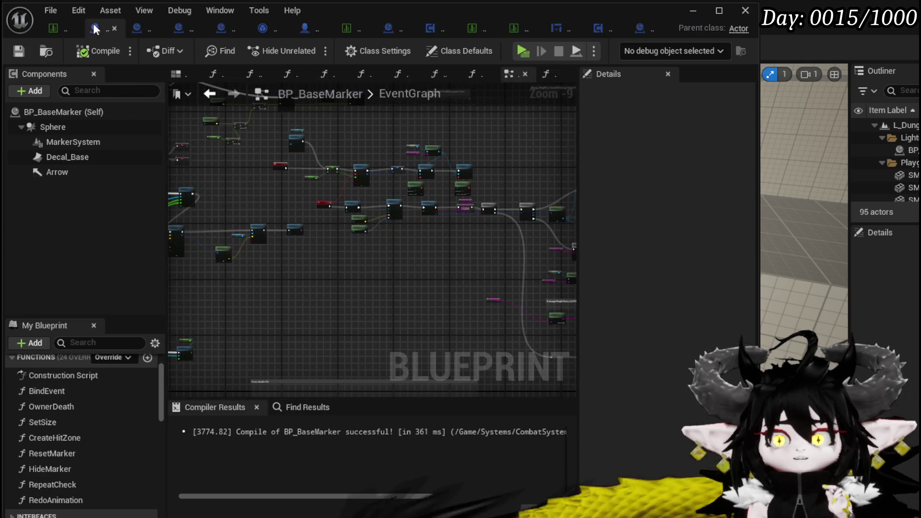
- Open BP_BaseMarker's BindEvent function and look over its binding nodes
double_click(87, 386)
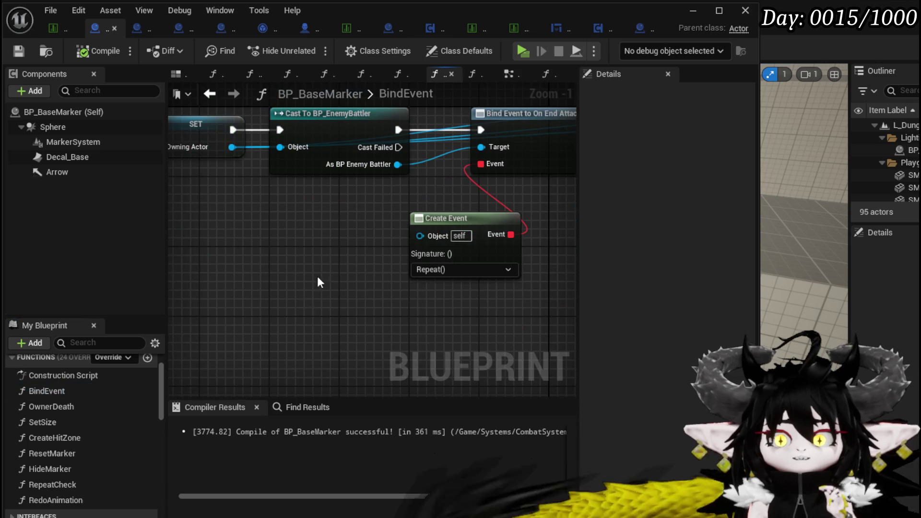
mouse_move(470, 303)
left_mouse_down()
mouse_move(349, 267)
mouse_move(267, 267)
mouse_move(488, 289)
left_mouse_up()
scroll(412, 272, "down", 2)
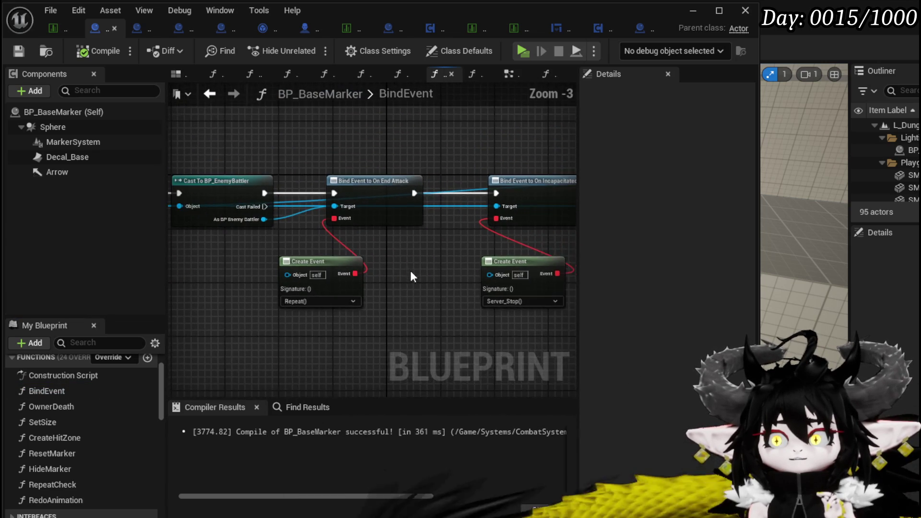
scroll(412, 273, "up", 2)
left_click_drag(346, 351, 415, 344)
left_click_drag(491, 130, 491, 130)
left_click_drag(519, 274, 519, 267)
left_click(336, 345)
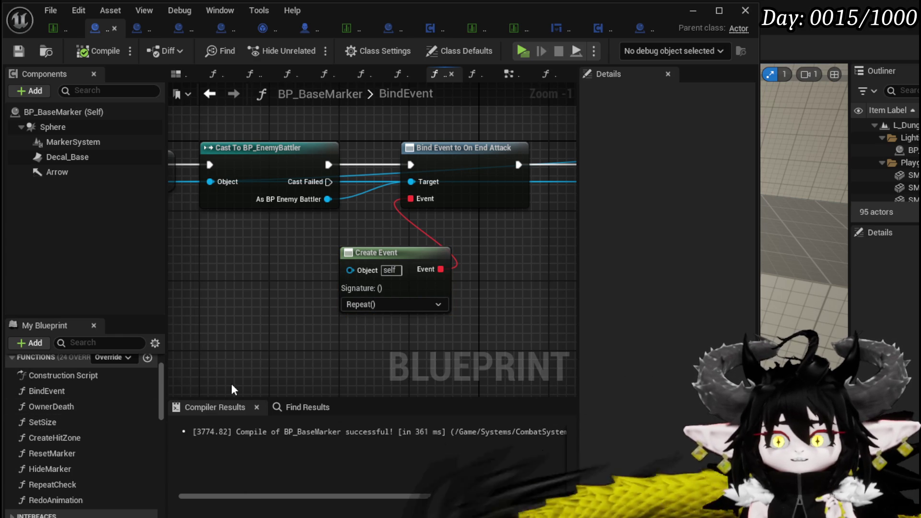
- Select the SET, Cast To BP_EnemyBattler, Bind Event and Create Event nodes and save BP_BaseMarker
mouse_move(271, 311)
left_mouse_down()
mouse_move(353, 358)
mouse_move(423, 344)
mouse_move(304, 312)
mouse_move(392, 313)
mouse_move(344, 298)
left_mouse_up()
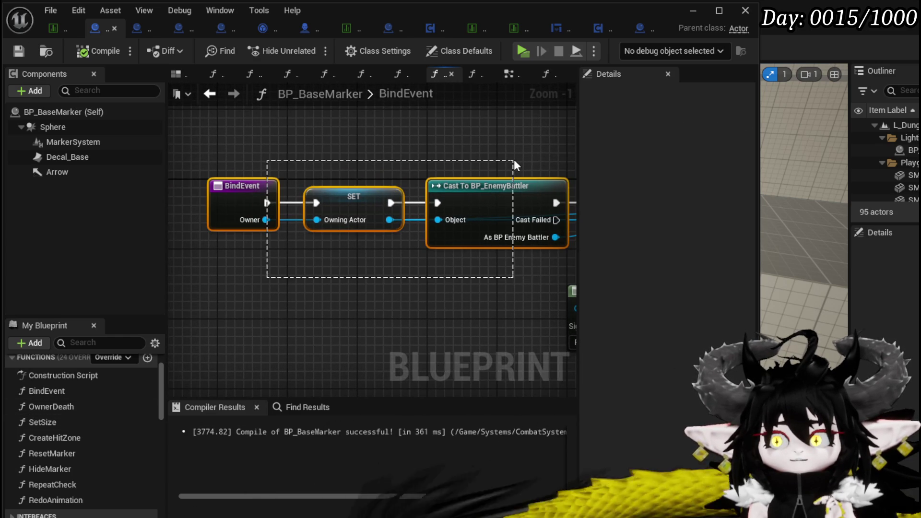
left_click_drag(514, 165, 308, 178)
mouse_move(186, 173)
left_mouse_down()
mouse_move(288, 169)
mouse_move(386, 240)
mouse_move(560, 317)
left_mouse_up()
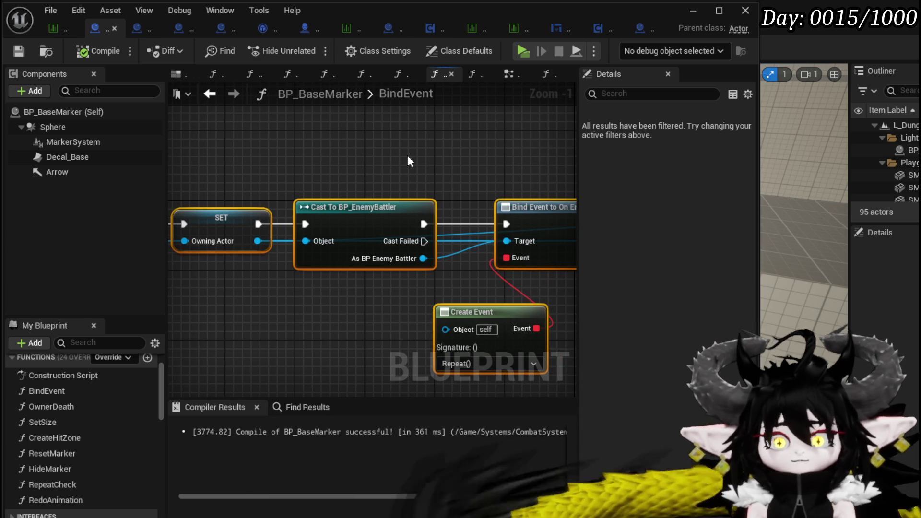
key("ctrl+s")
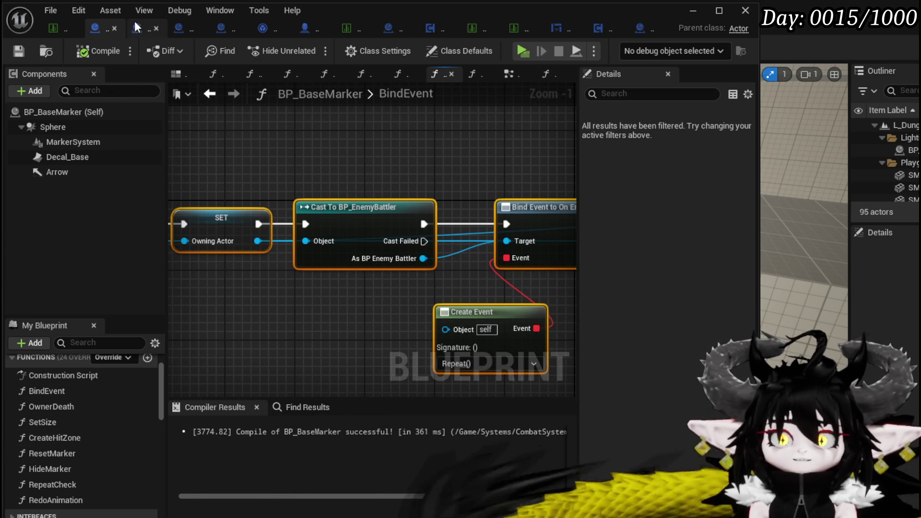
left_click(628, 27)
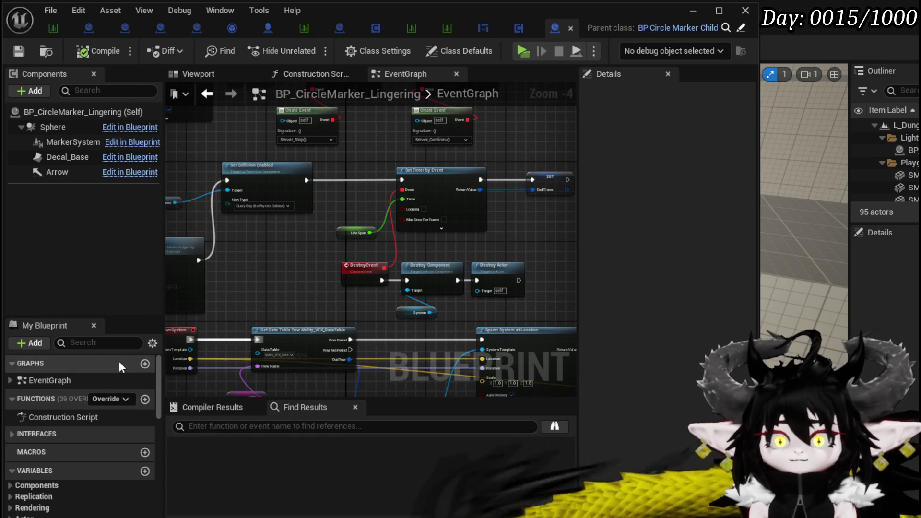
- Paste the copied binding nodes beside Event StartTimer in BP_CircleMarker_Lingering
scroll(62, 442, "down", 5)
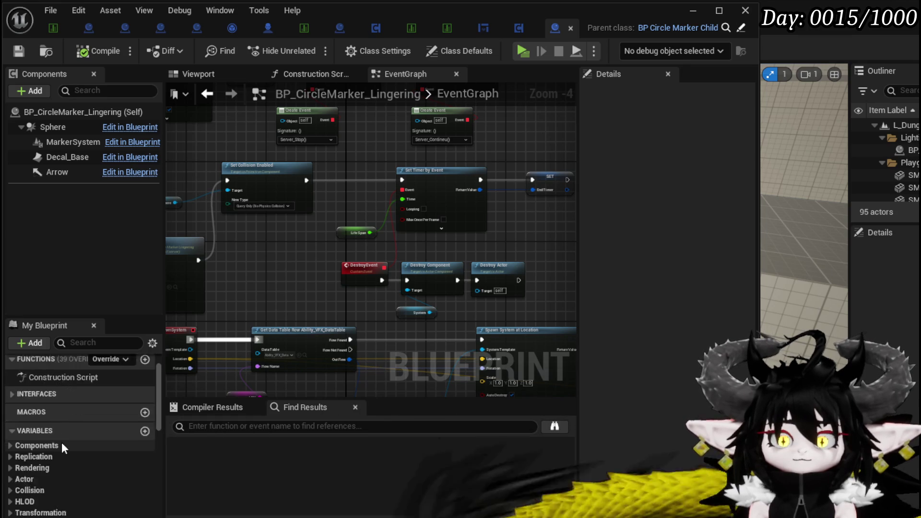
scroll(26, 376, "up", 2)
scroll(407, 243, "down", 3)
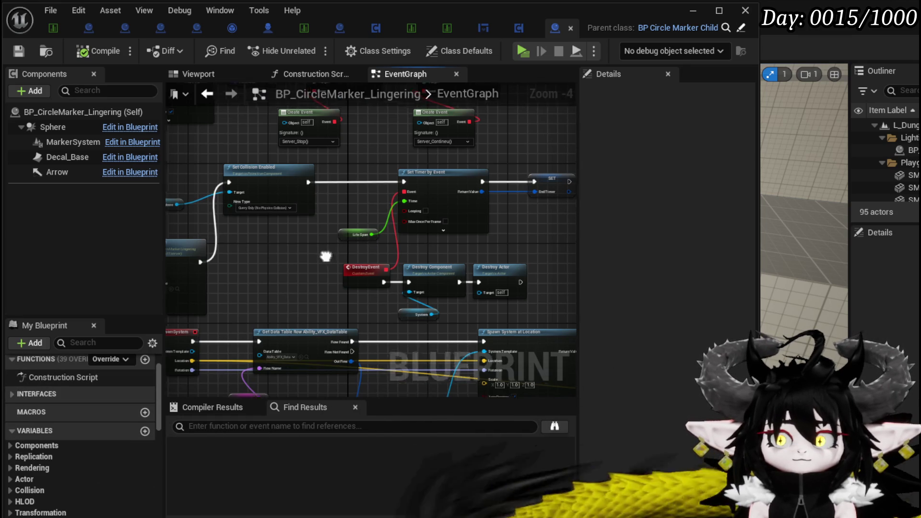
scroll(283, 232, "up", 4)
scroll(307, 218, "down", 2)
mouse_move(307, 214)
left_mouse_down()
mouse_move(431, 130)
mouse_move(483, 134)
mouse_move(288, 366)
mouse_move(324, 273)
mouse_move(336, 201)
left_mouse_up()
scroll(421, 181, "up", 3)
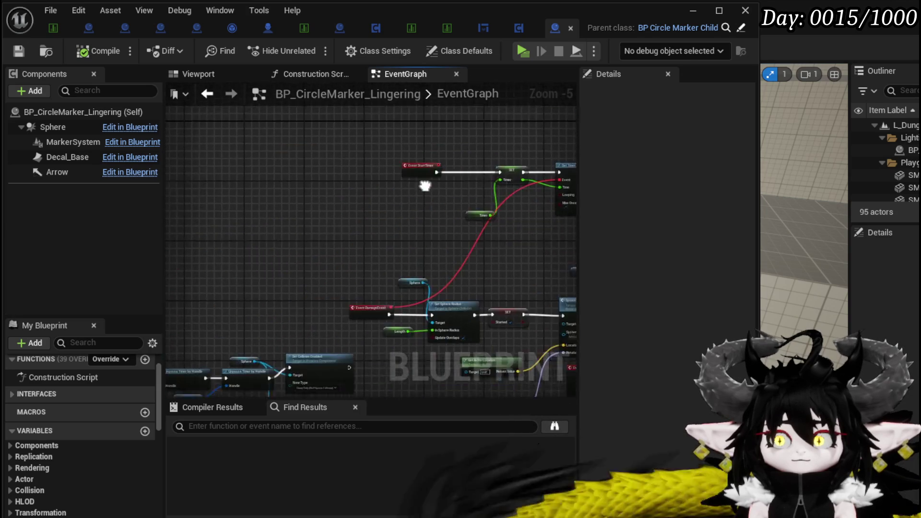
key("ctrl+v")
mouse_move(246, 254)
left_mouse_down()
mouse_move(275, 292)
mouse_move(211, 348)
left_mouse_up()
scroll(82, 432, "down", 3)
mouse_move(424, 286)
left_mouse_down()
mouse_move(157, 271)
mouse_move(263, 278)
left_mouse_up()
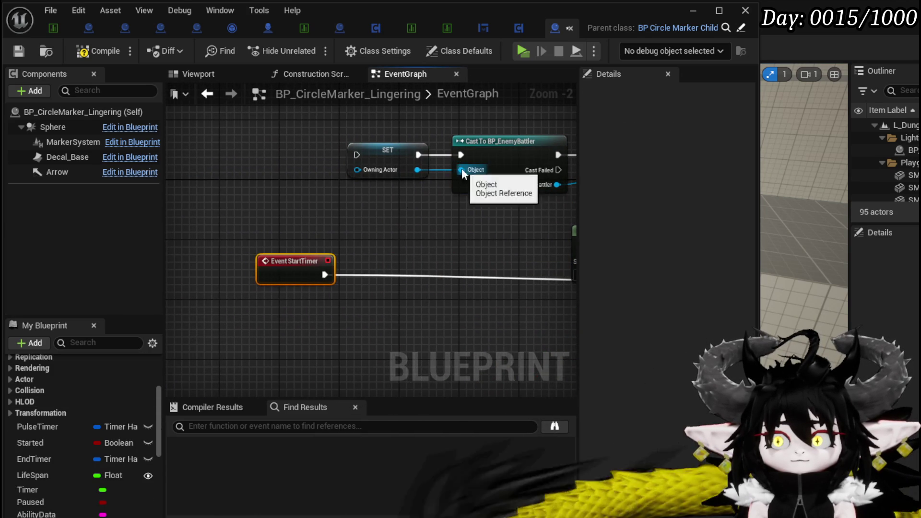
- Feed a Get Owning Actor node into the Cast's Object pin and delete the extra SET node
left_click_drag(461, 170, 380, 240)
type("get owning ac")
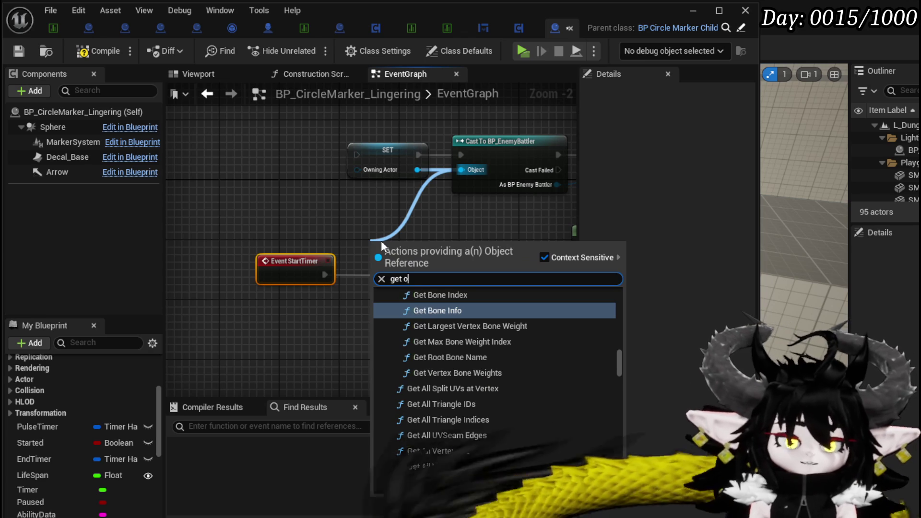
type("to")
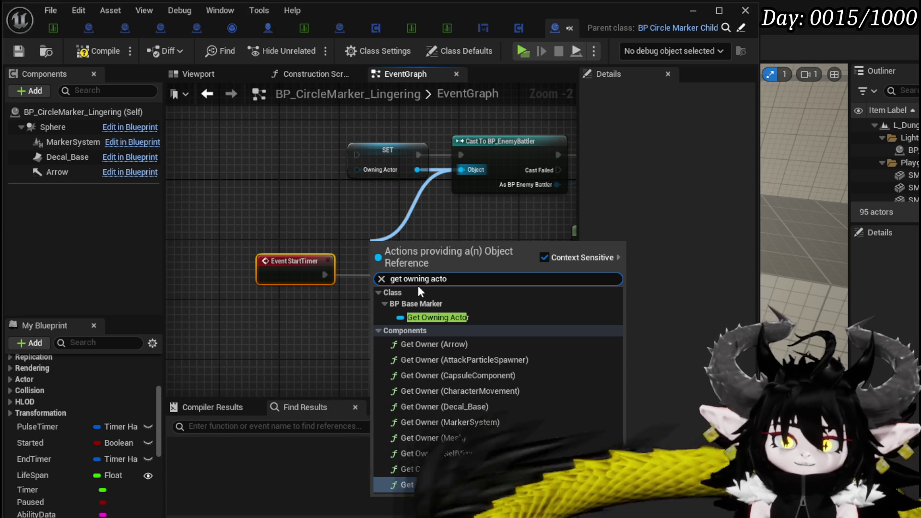
left_click(437, 317)
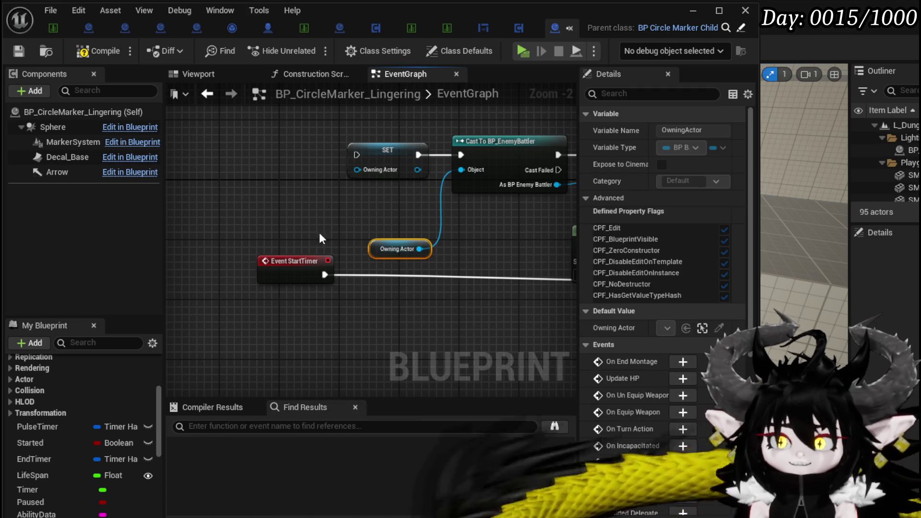
left_click(386, 163)
key("Delete")
- Wire Event StartTimer into the Cast and Bind Event into the timer SET, tidying the nodes
scroll(331, 255, "down", 1)
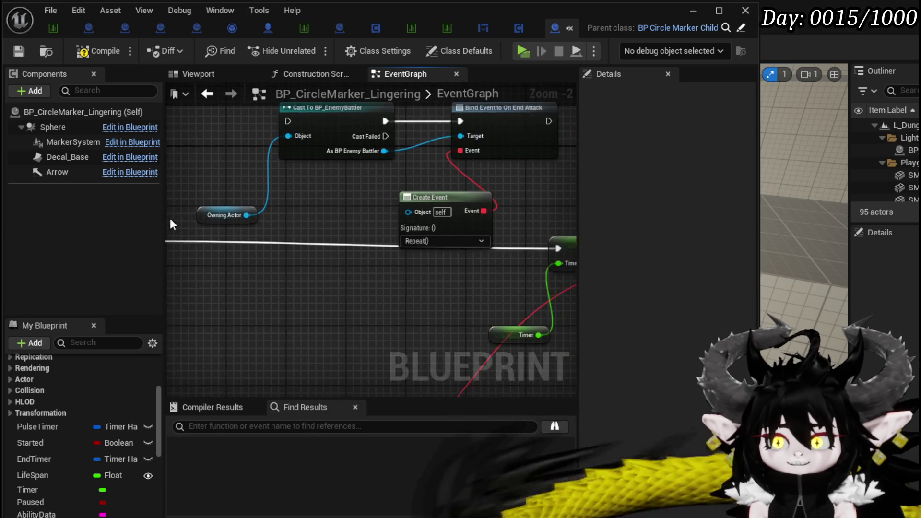
left_click_drag(237, 254, 379, 142)
mouse_move(208, 286)
left_mouse_down()
mouse_move(448, 126)
mouse_move(387, 222)
mouse_move(352, 240)
mouse_move(477, 201)
left_mouse_up()
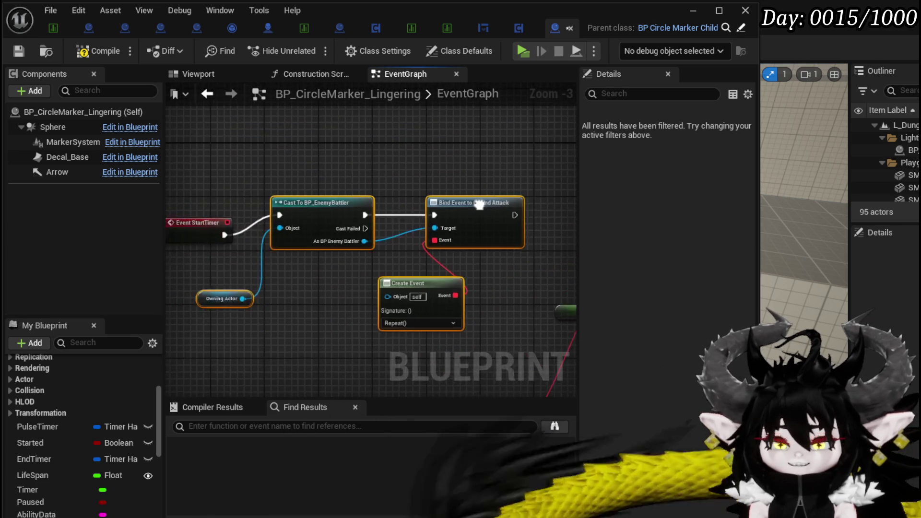
left_click_drag(324, 220, 298, 220)
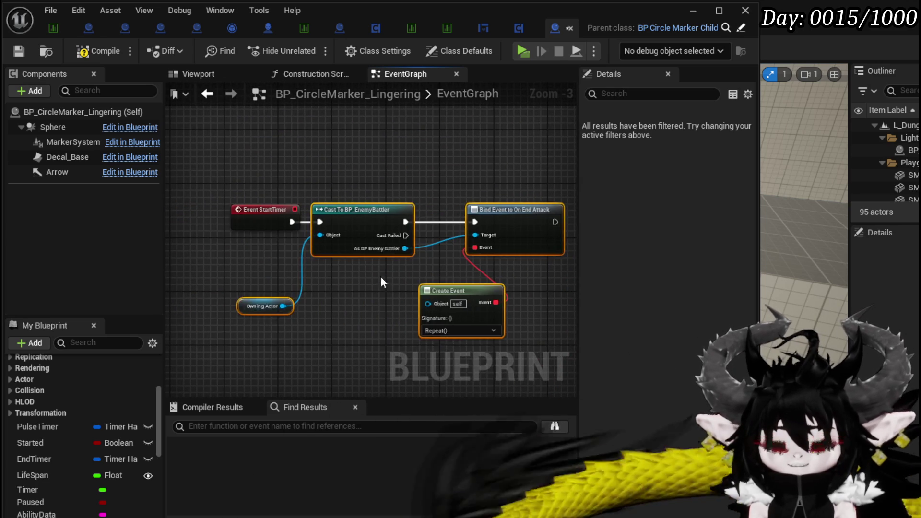
left_click_drag(246, 304, 246, 251)
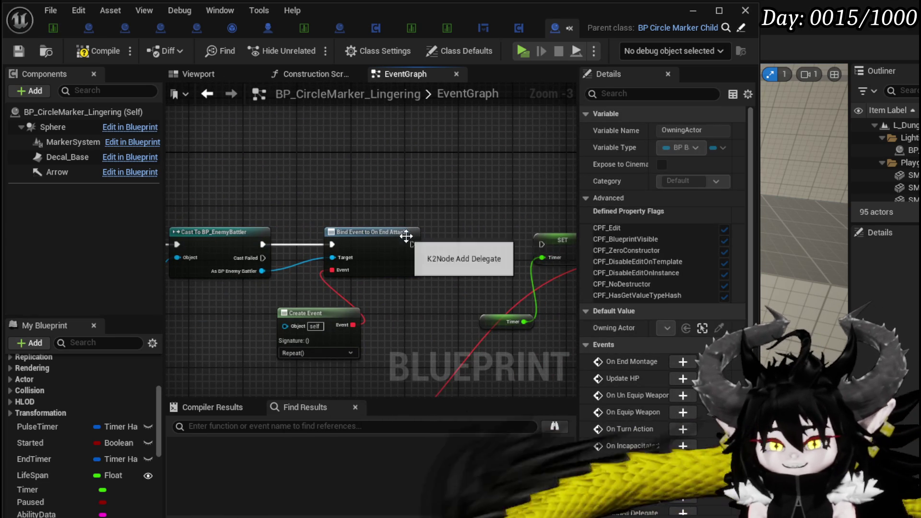
left_click_drag(545, 243, 546, 243)
scroll(426, 233, "up", 2)
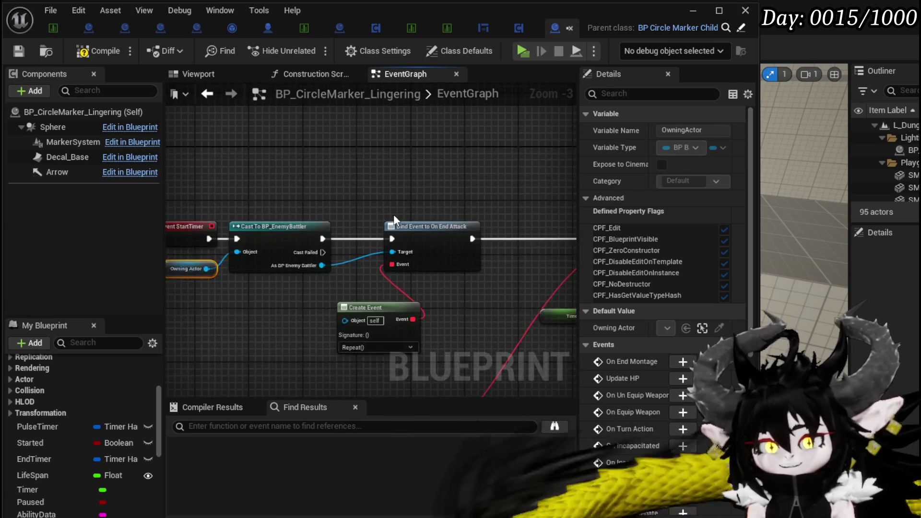
left_click_drag(242, 287, 358, 166)
- Add an Unbind Event from On End Attack node from the As BP Enemy Battler output
type("clear")
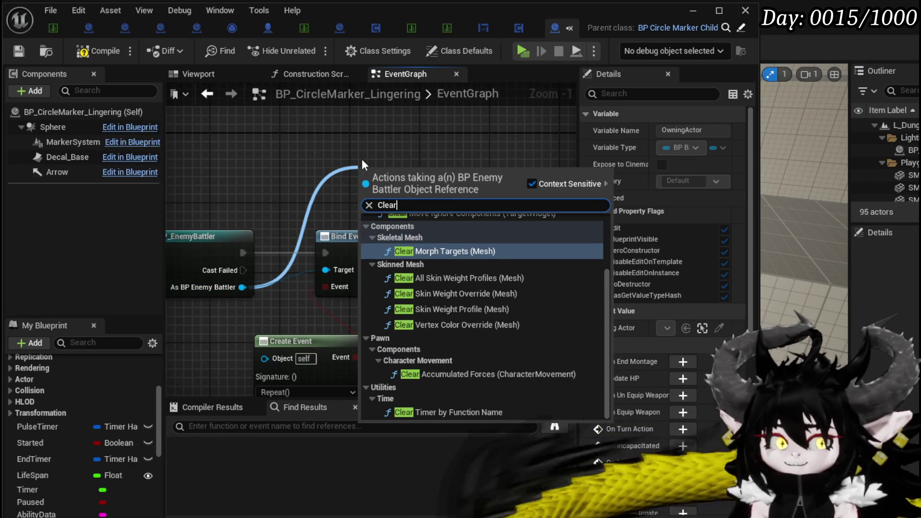
scroll(546, 300, "up", 3)
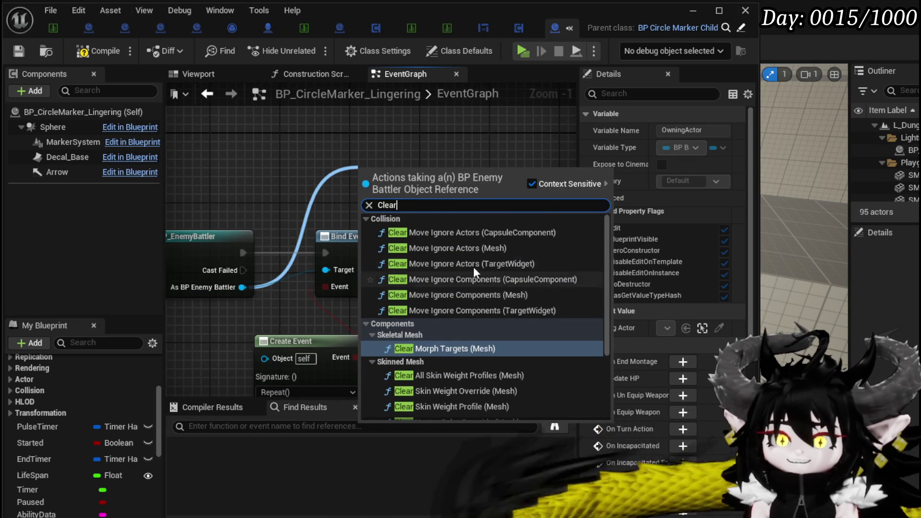
scroll(473, 267, "down", 3)
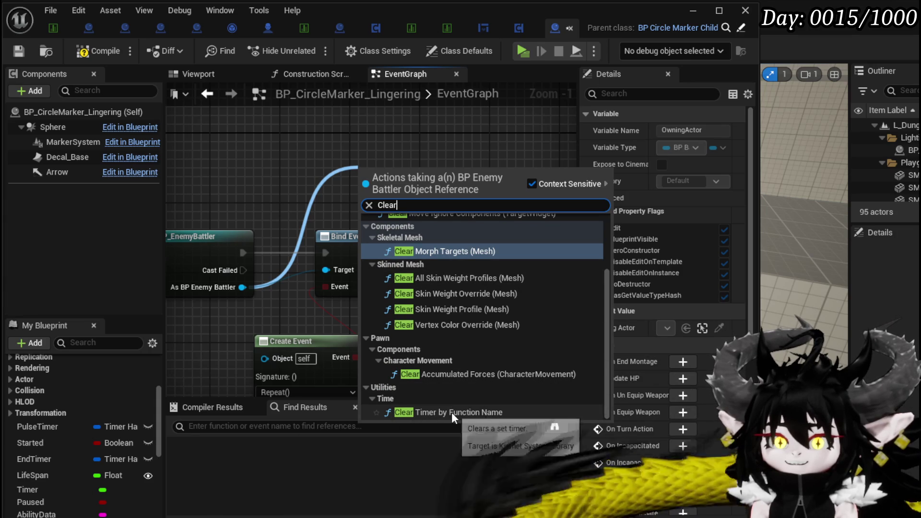
left_click_drag(422, 206, 341, 203)
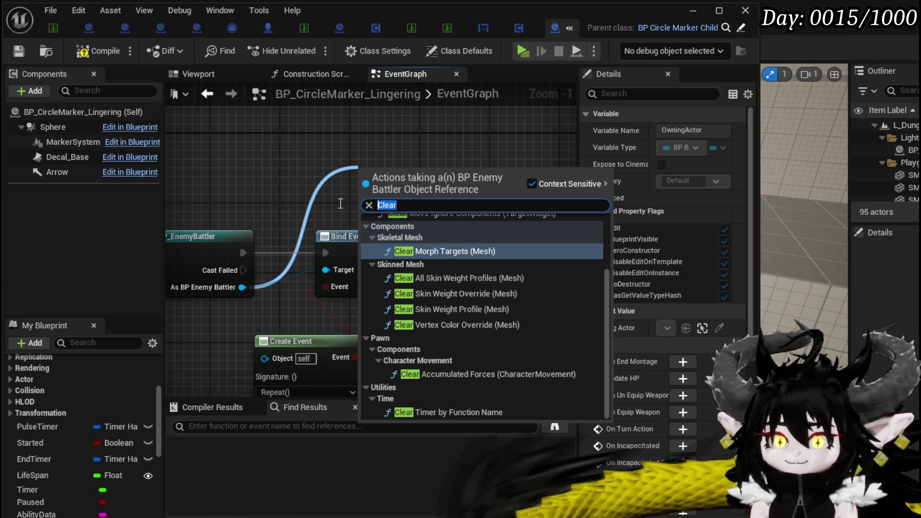
type("un")
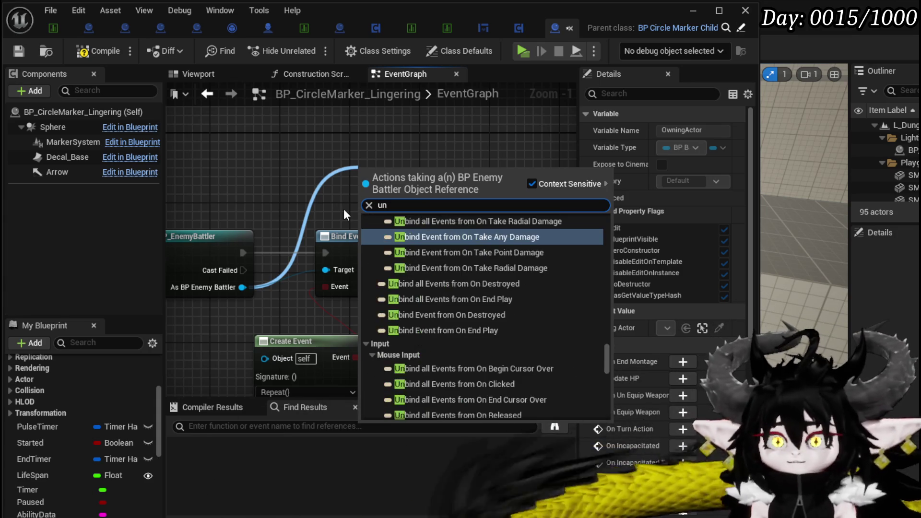
type("bind ")
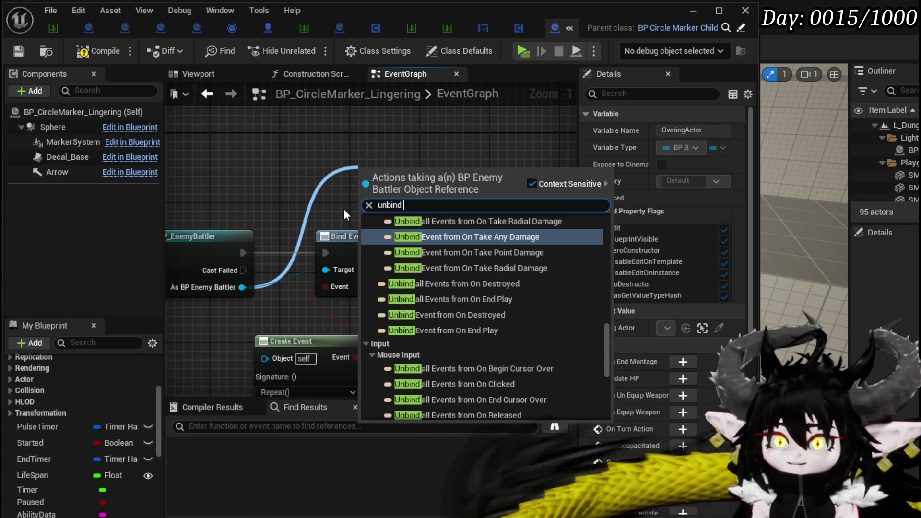
type("attac")
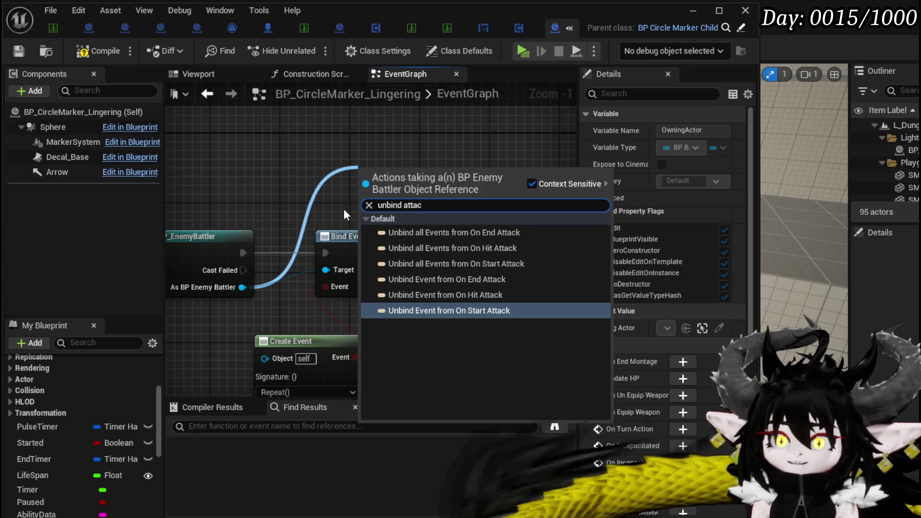
left_click(473, 279)
mouse_move(474, 279)
left_mouse_down()
mouse_move(444, 270)
mouse_move(496, 293)
left_mouse_up()
left_click_drag(435, 188, 374, 145)
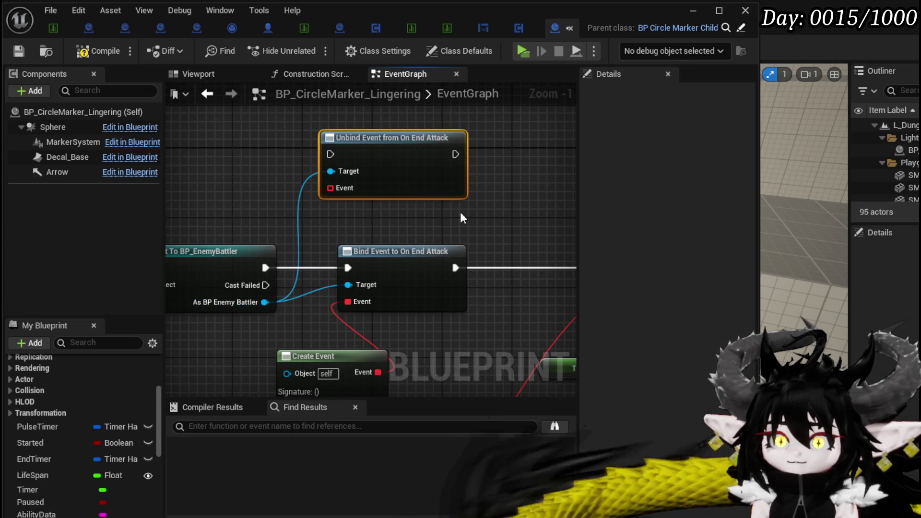
left_click_drag(460, 218, 426, 206)
- Add an Unbind all Events from On End Attack node also targeting the cast enemy battler
left_click_drag(225, 292, 451, 186)
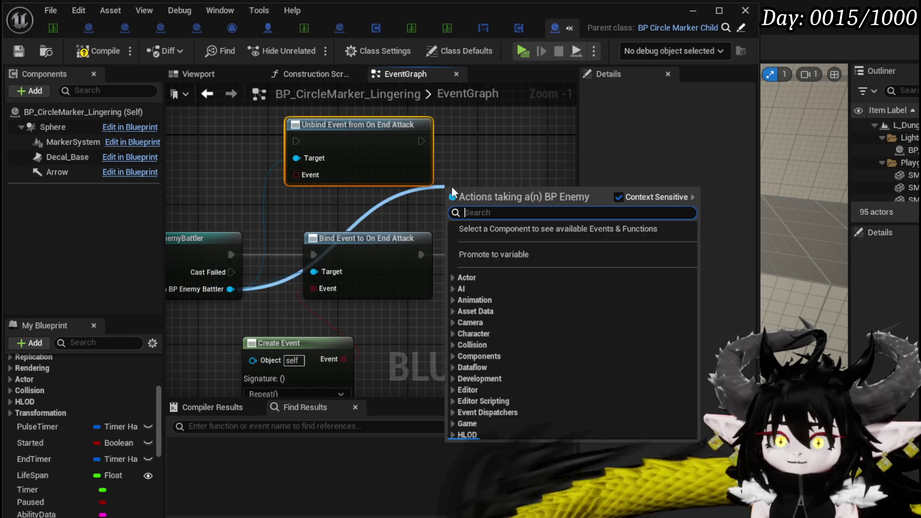
type("unbind o")
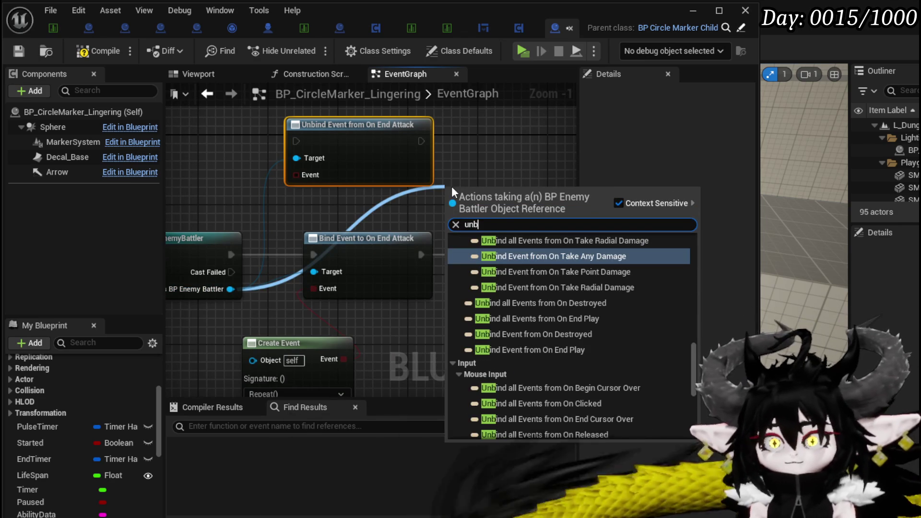
type("n")
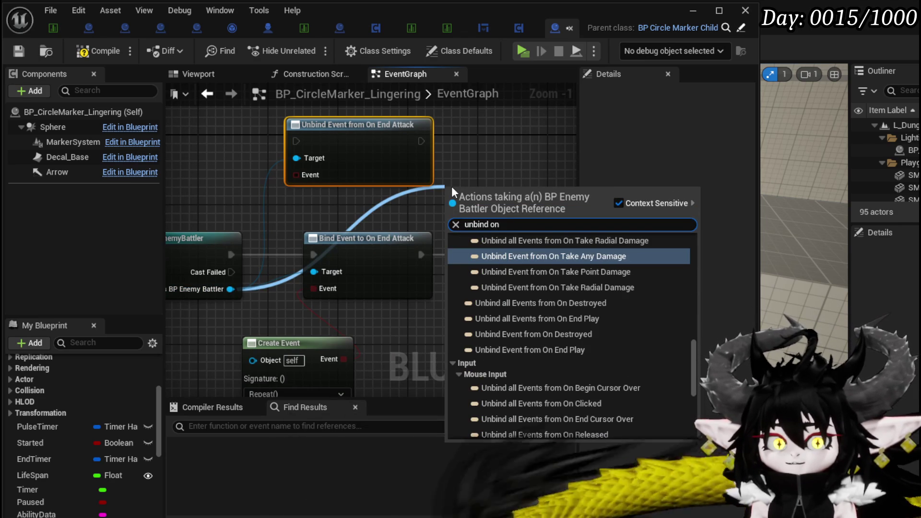
type(" end attack")
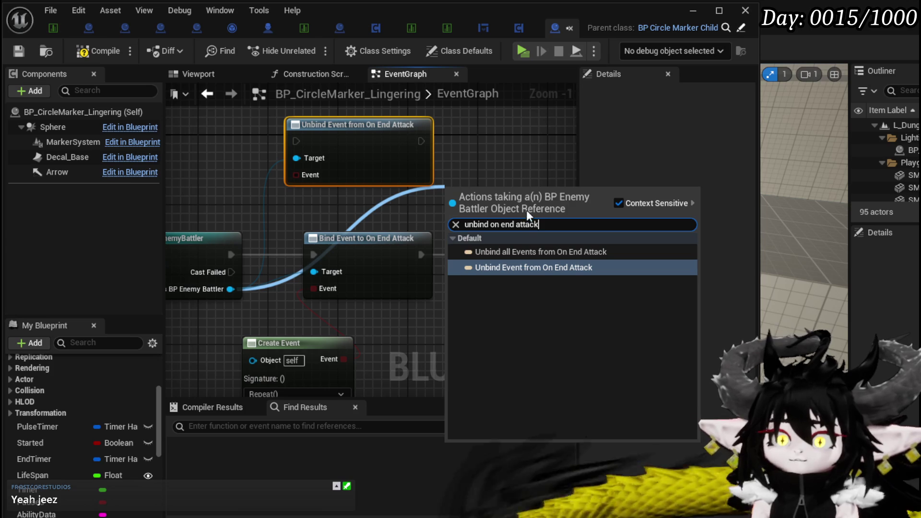
left_click(520, 253)
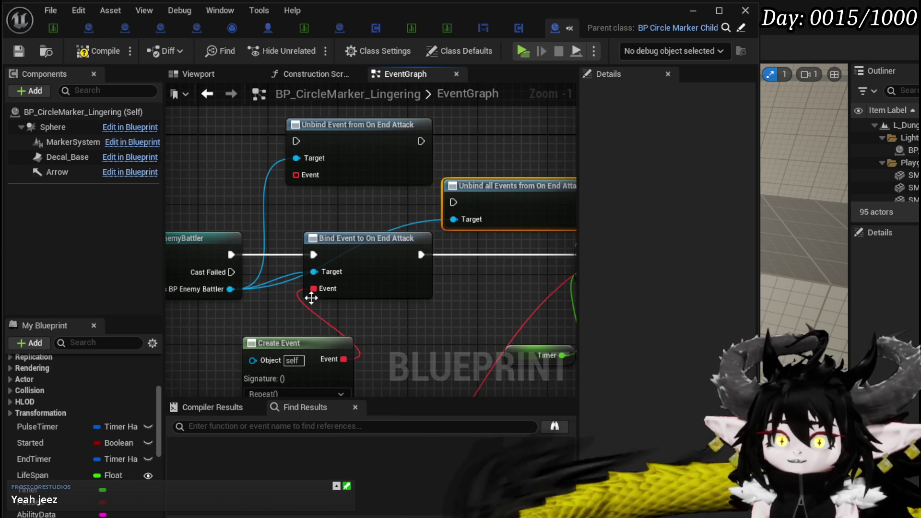
scroll(355, 211, "down", 3)
left_click_drag(356, 155, 344, 335)
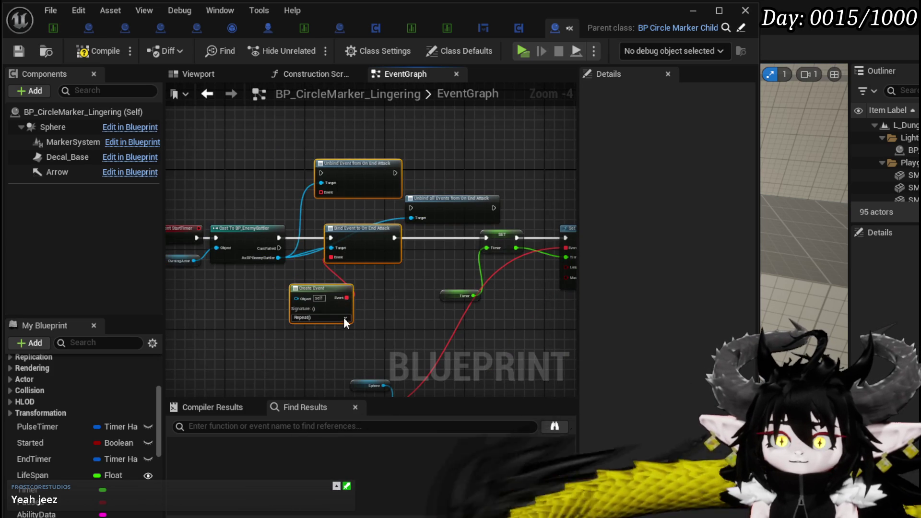
- Delete the Unbind Event, Bind Event and Create Event nodes and wire Cast → Unbind all Events → SET
key("Delete")
left_click_drag(444, 205, 383, 229)
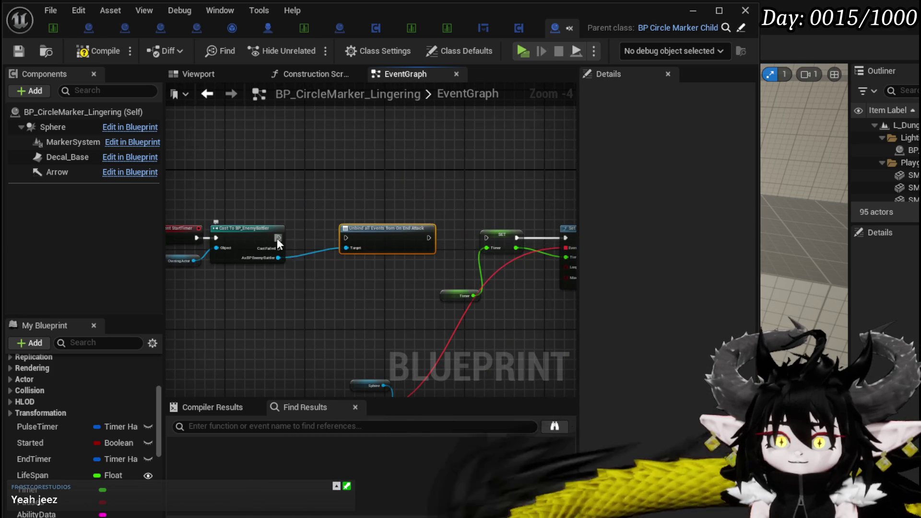
left_click_drag(278, 238, 361, 243)
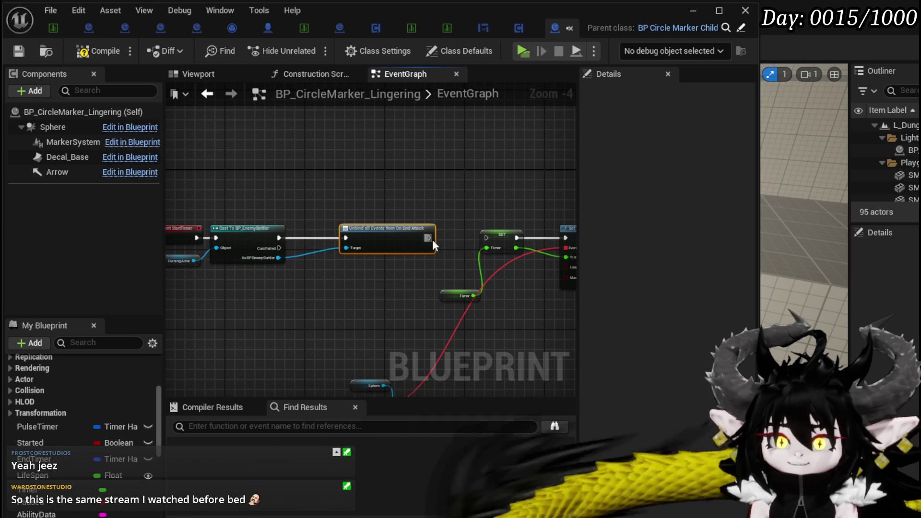
left_click_drag(428, 237, 491, 235)
left_click(449, 197)
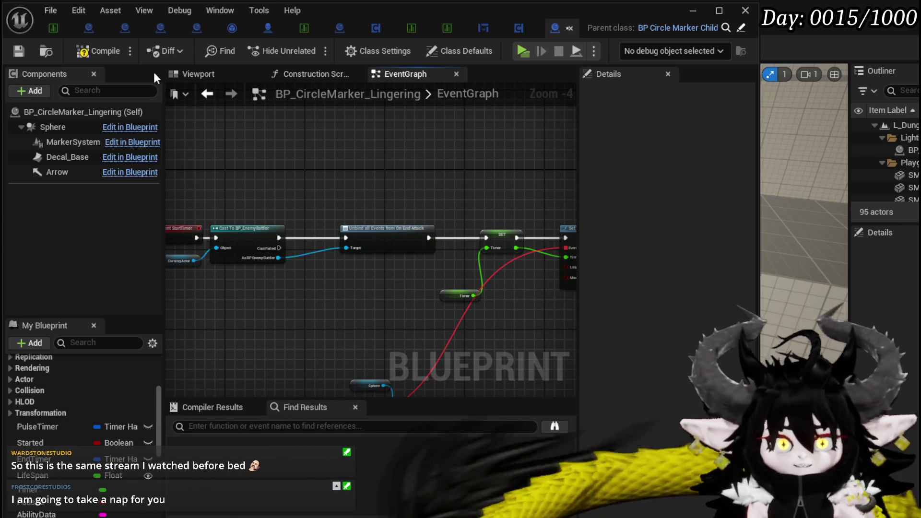
- Compile and save the BP_CircleMarker_Lingering Blueprint
left_click(89, 53)
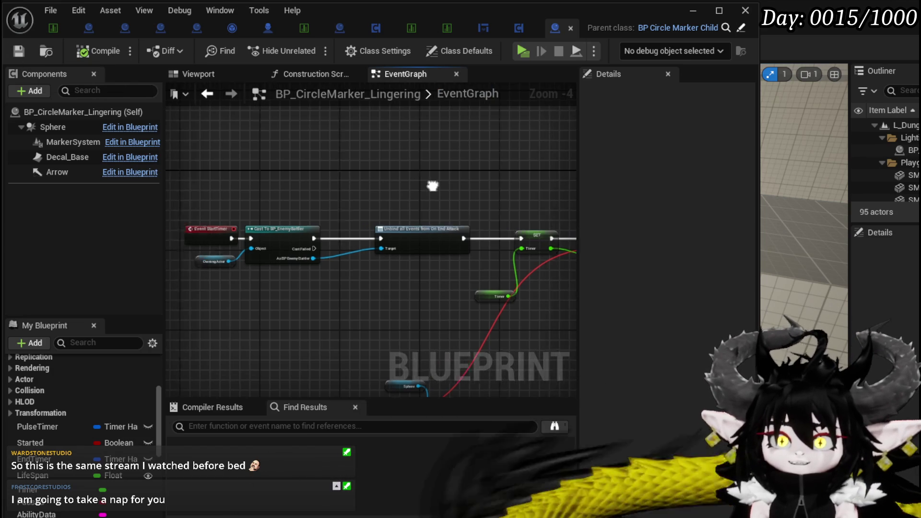
scroll(443, 175, "up", 3)
scroll(355, 311, "down", 1)
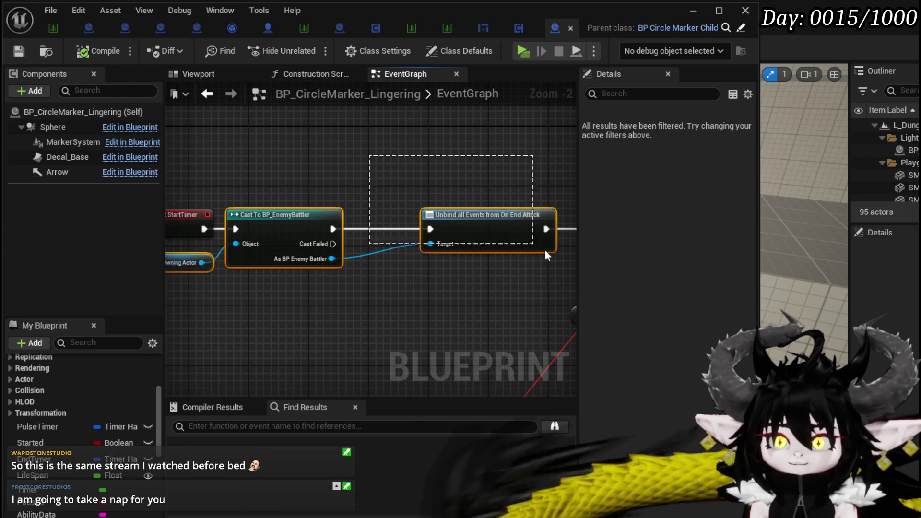
left_click(327, 190)
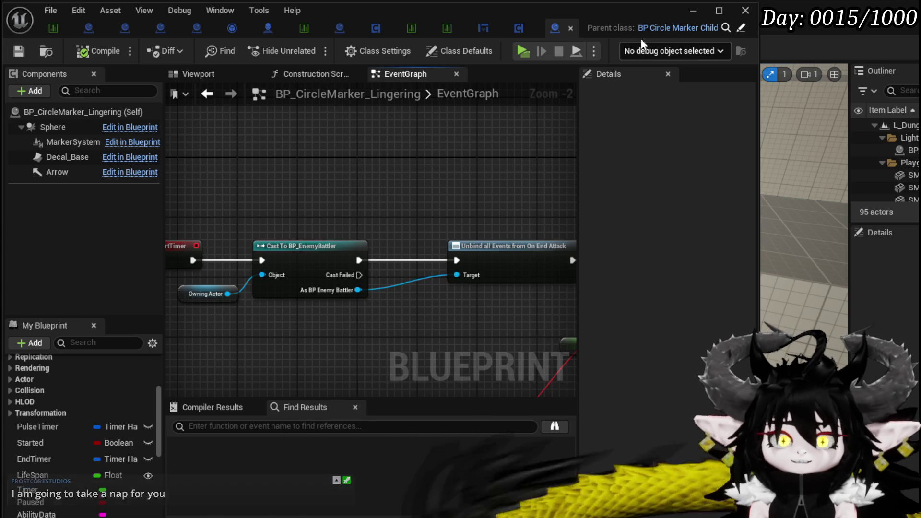
left_click(692, 11)
left_click(17, 47)
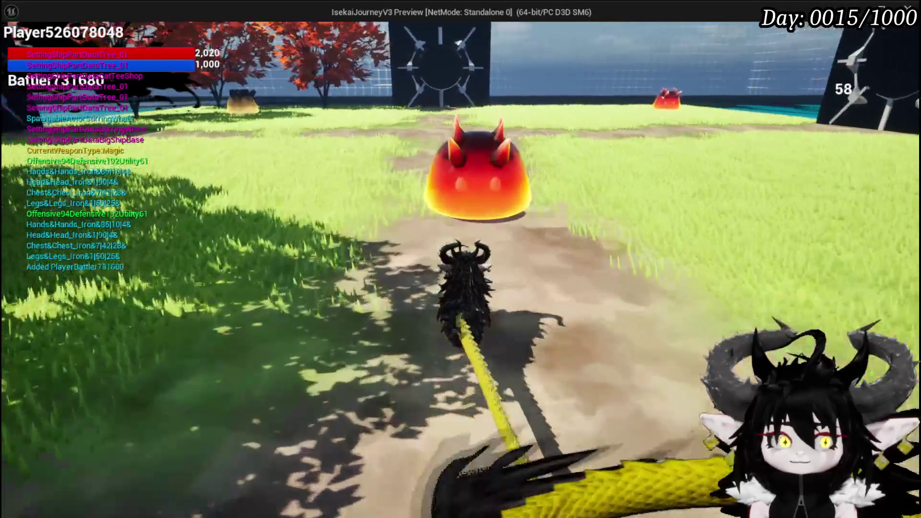
- Fight the Slime_Fire encounter with a water spell, then stop the preview and save
key("w")
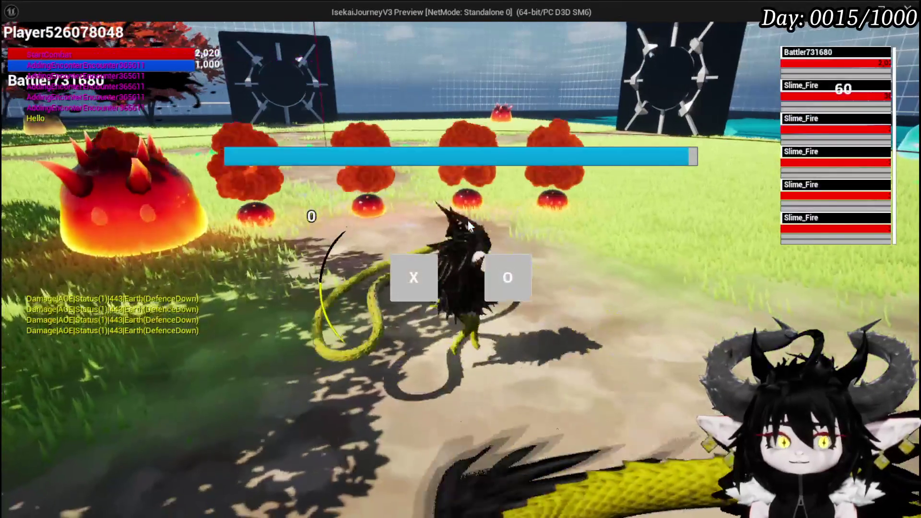
left_click(413, 278)
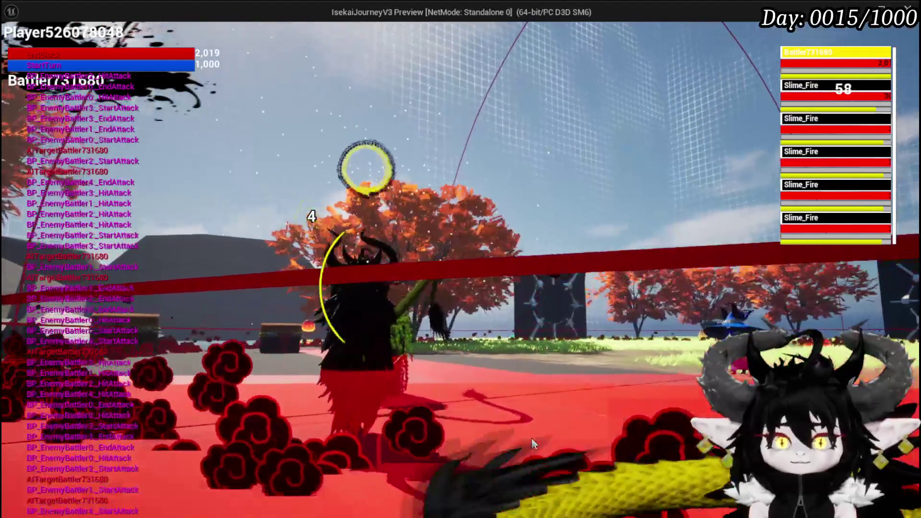
key("Escape")
key("ctrl+s")
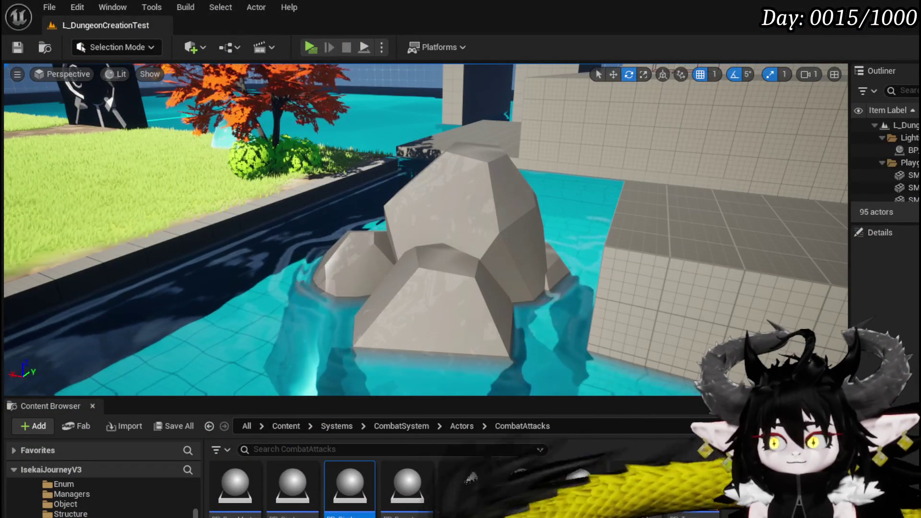
- Review the Slime_Fire|Normal CombatLogic array in DT_BattlerInfo, then return to BP_CircleMarker_Lingering
double_click(349, 483)
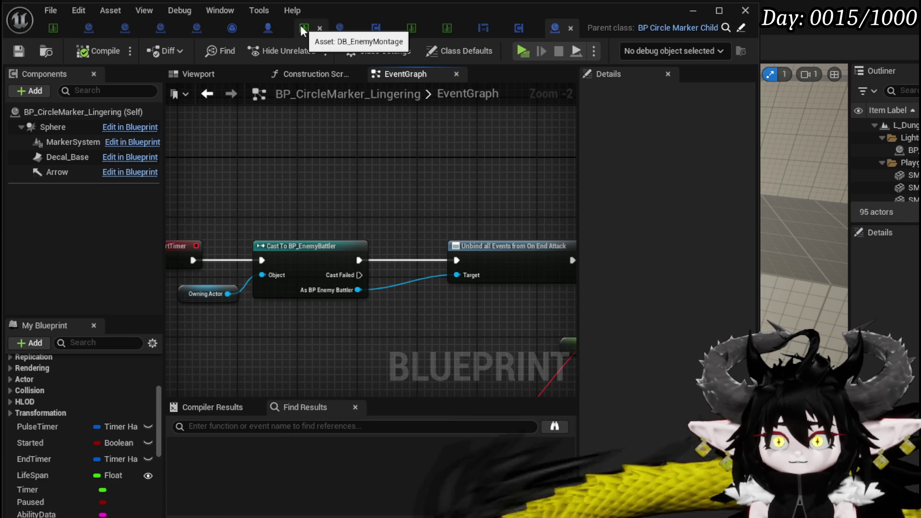
left_click(50, 29)
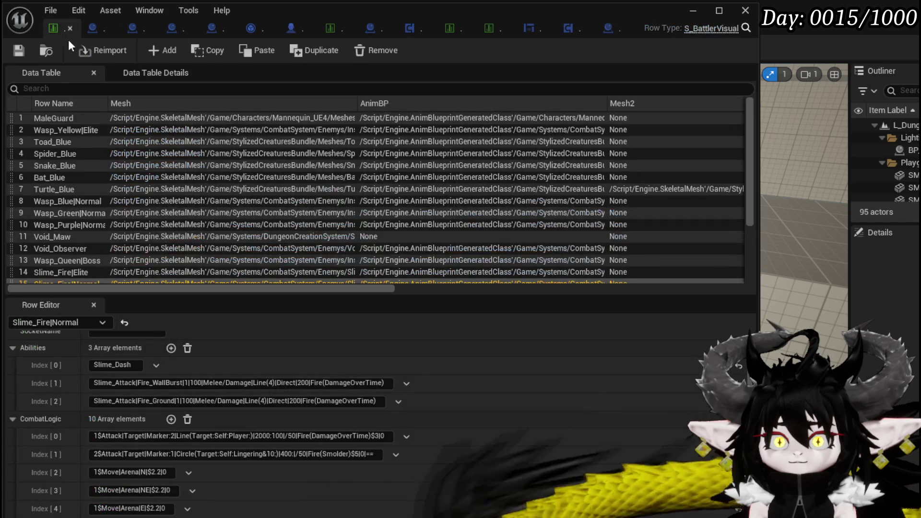
scroll(72, 240, "down", 3)
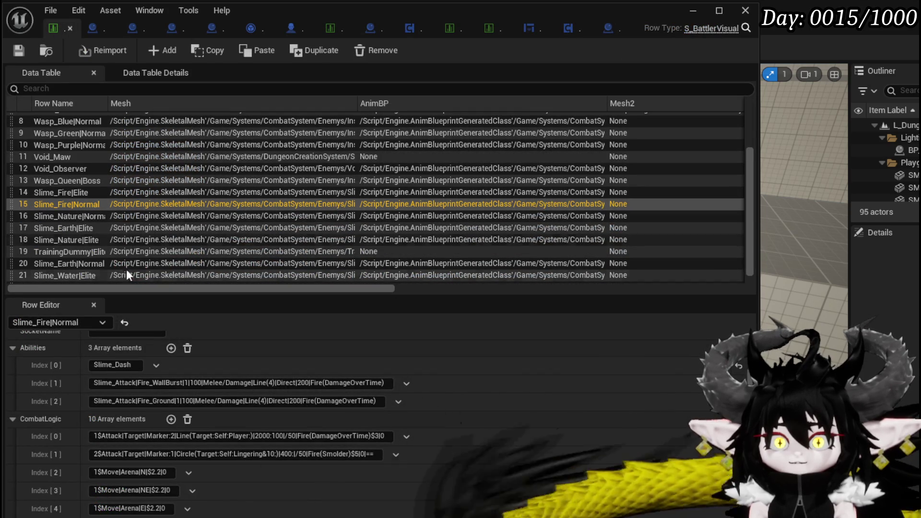
scroll(467, 431, "down", 2)
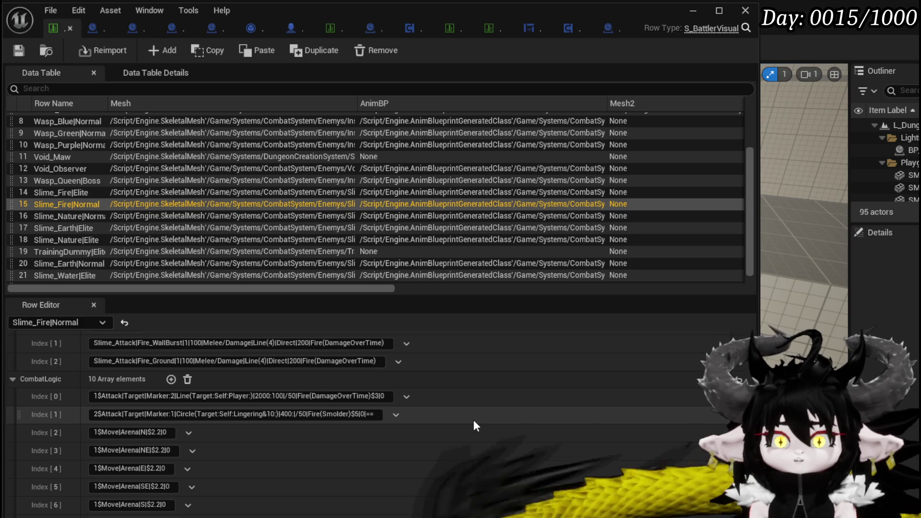
scroll(474, 421, "down", 3)
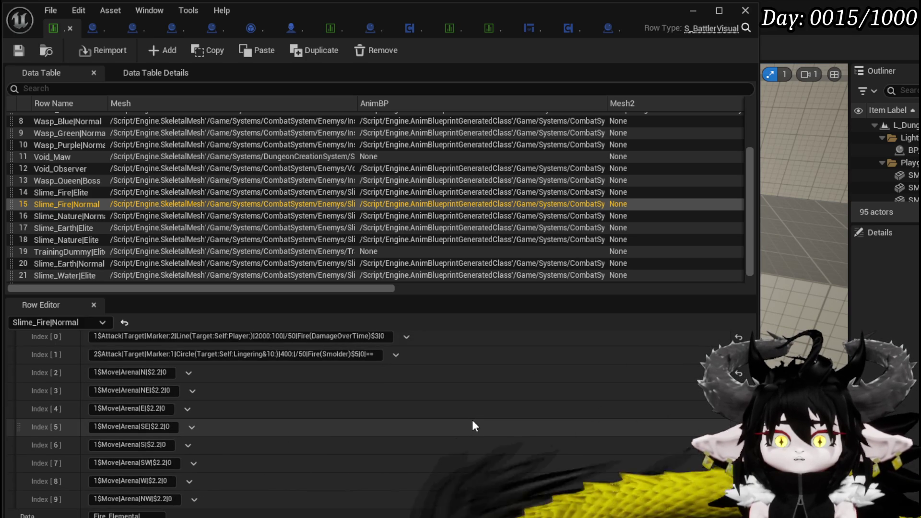
scroll(472, 419, "up", 3)
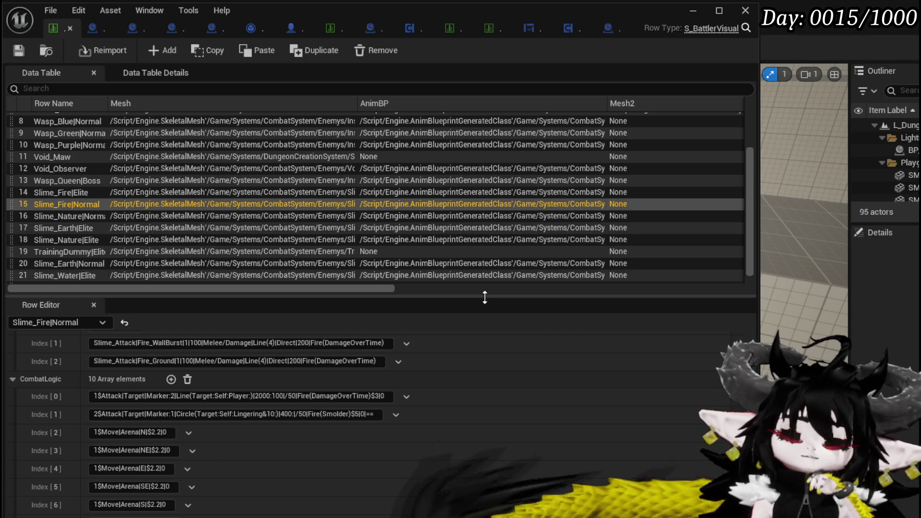
scroll(485, 346, "up", 3)
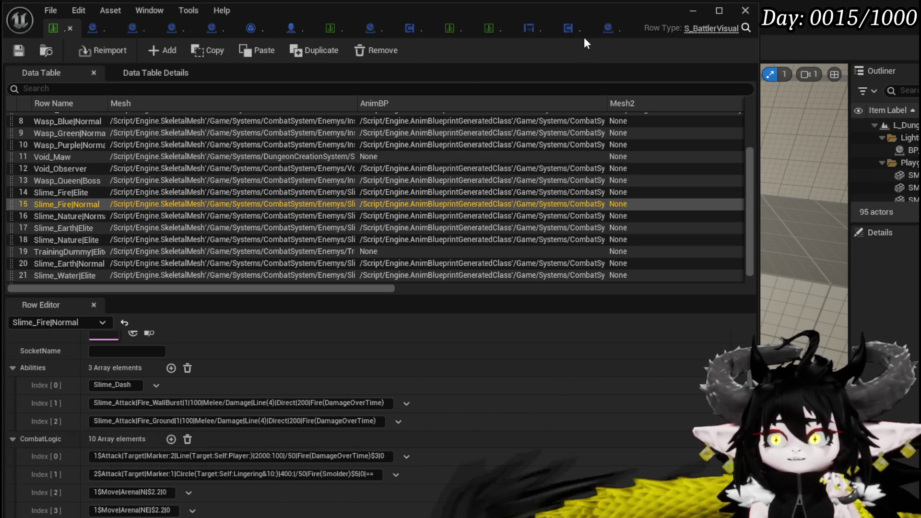
left_click(615, 30)
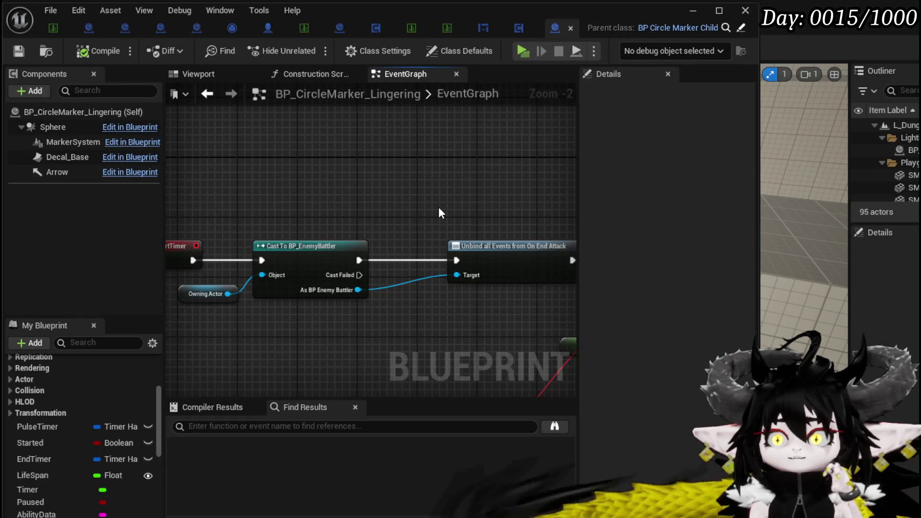
- Pan and zoom the lingering marker's EventGraph to the Event StartTimer chain
left_click_drag(327, 181, 417, 183)
scroll(417, 183, "up", 1)
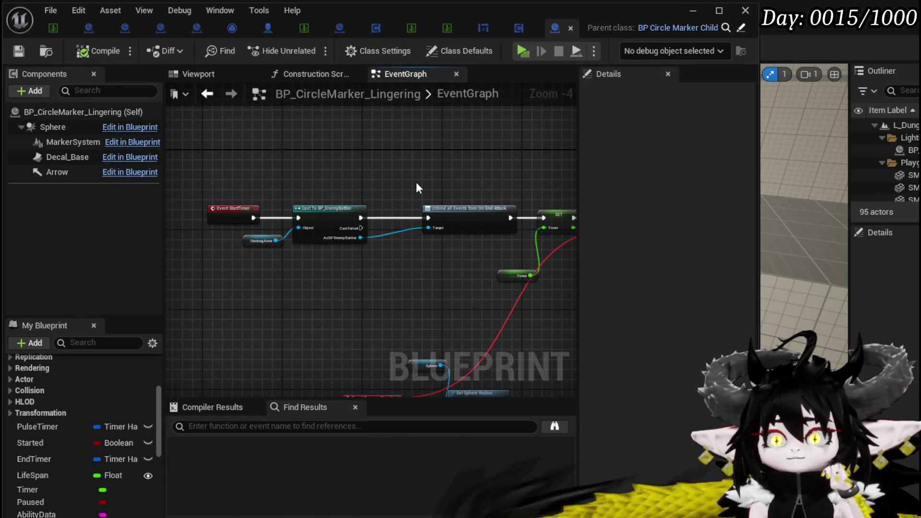
scroll(416, 185, "up", 1)
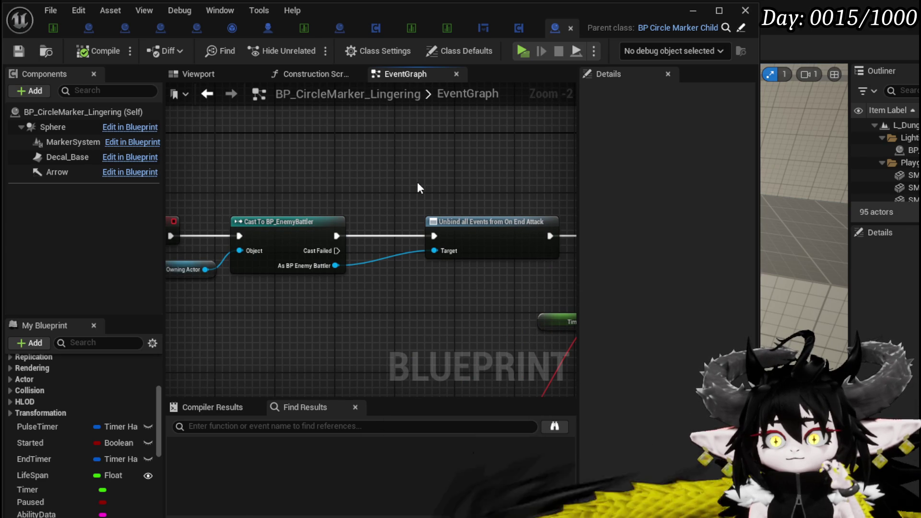
scroll(416, 182, "down", 2)
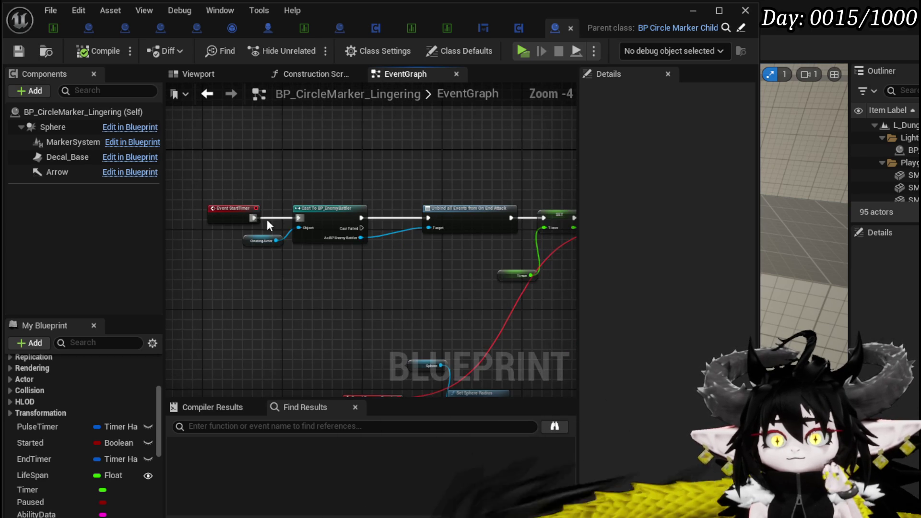
mouse_move(254, 218)
left_mouse_down()
mouse_move(536, 217)
mouse_move(527, 202)
left_mouse_up()
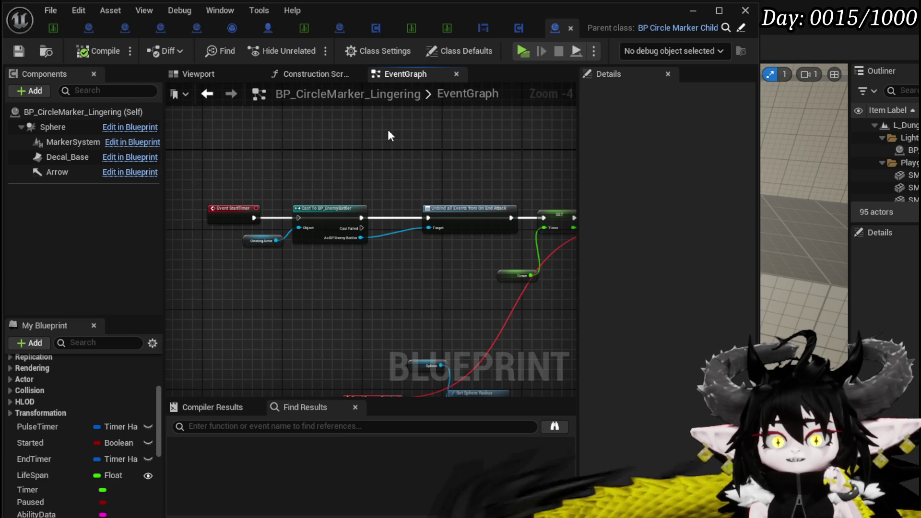
scroll(310, 167, "up", 3)
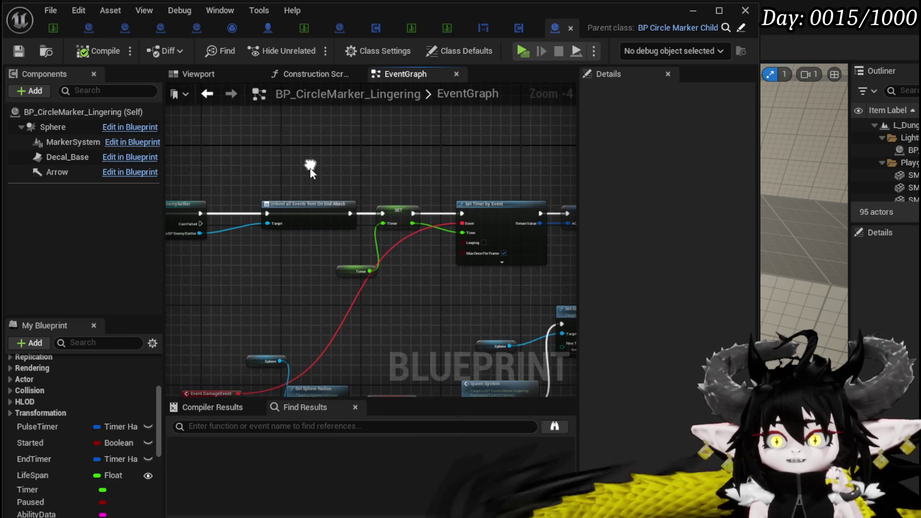
- Shift the Timer node left, then switch to the BPC_LootContainer Blueprint
mouse_move(408, 288)
left_mouse_down()
mouse_move(331, 268)
mouse_move(336, 263)
left_mouse_up()
scroll(255, 183, "down", 2)
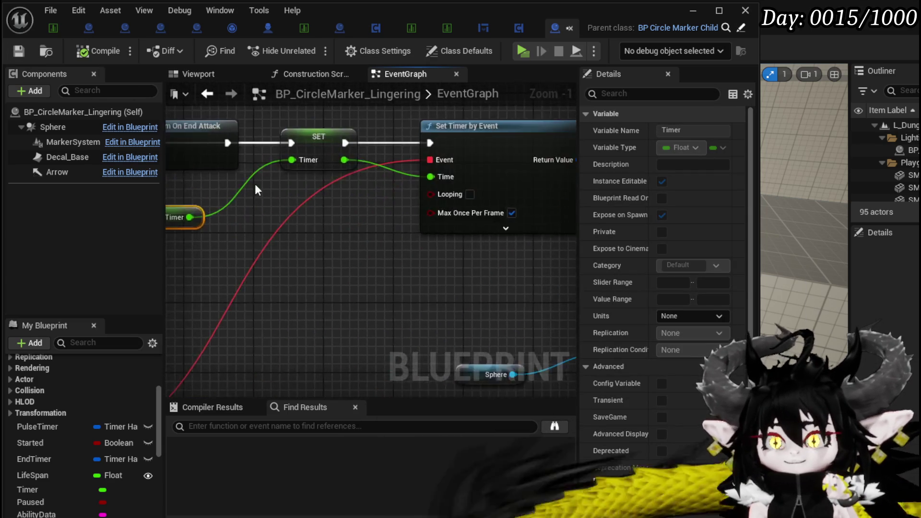
scroll(369, 181, "down", 2)
left_click(355, 238)
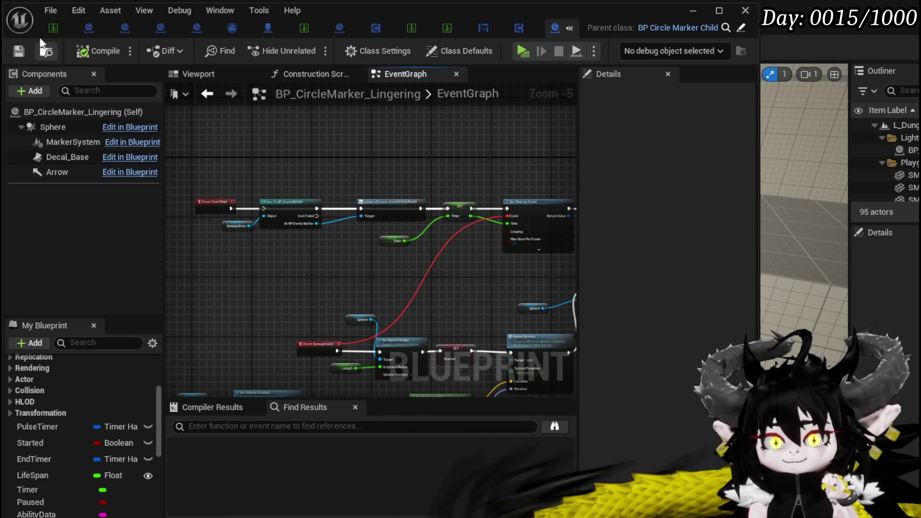
mouse_move(399, 122)
left_mouse_down()
mouse_move(288, 86)
mouse_move(233, 96)
mouse_move(394, 111)
left_mouse_up()
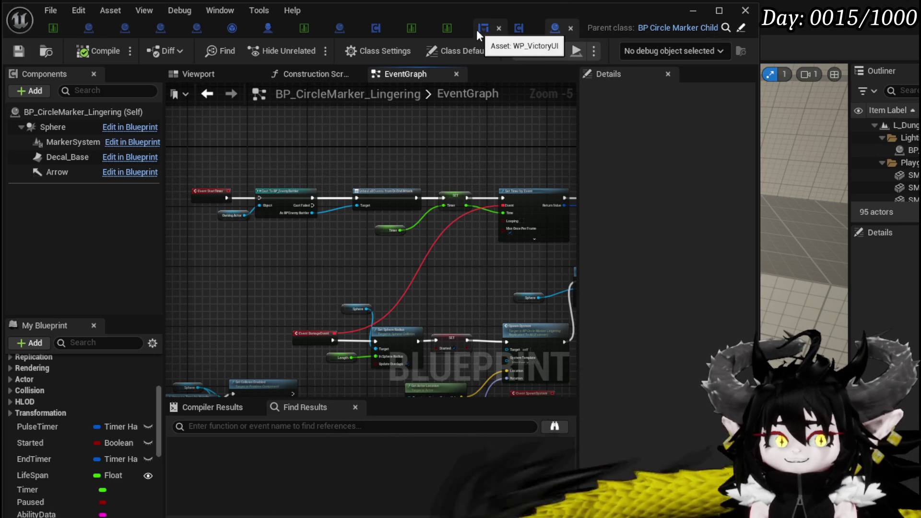
left_click(517, 28)
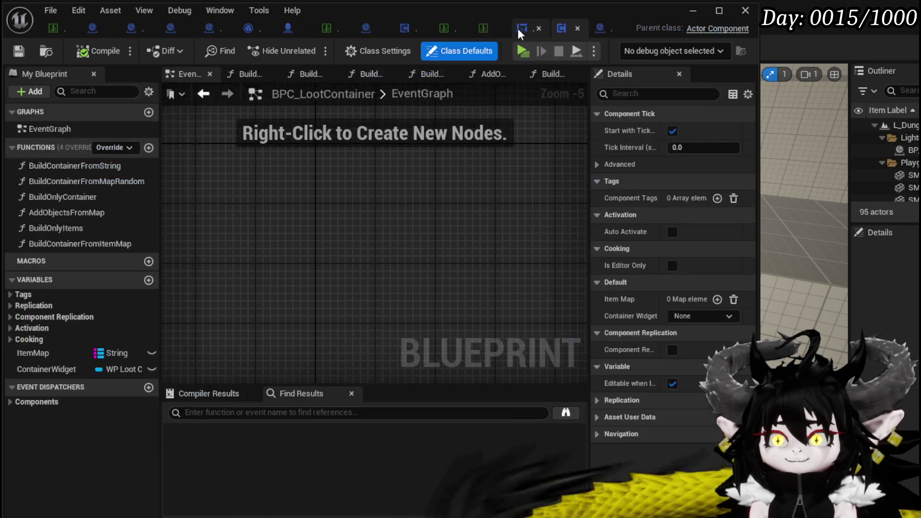
- Cycle through open Blueprint tabs, moving Combat_Manager's BPC Loot Container node up and saving
left_click(404, 28)
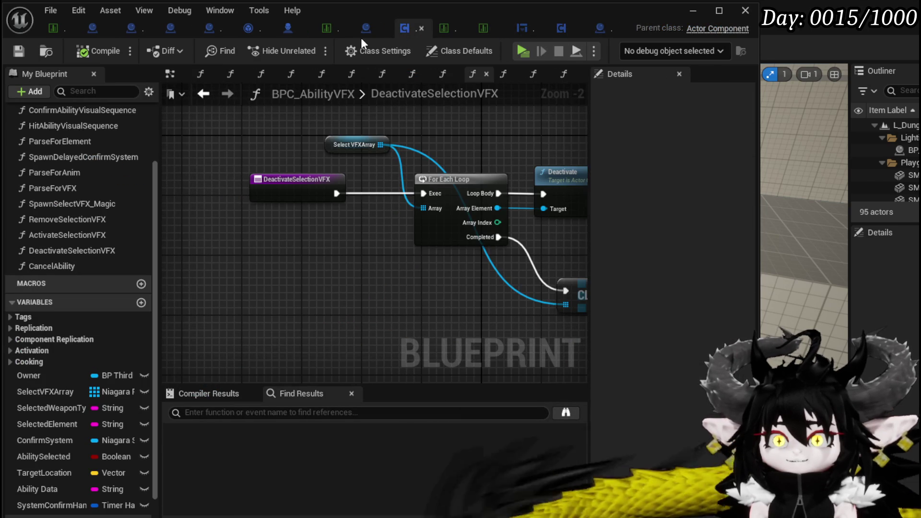
left_click(364, 30)
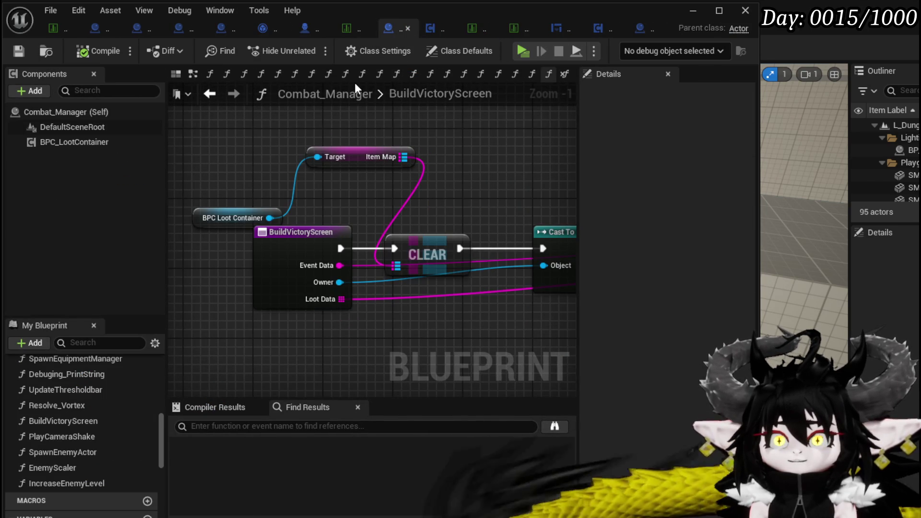
mouse_move(200, 216)
left_mouse_down()
mouse_move(192, 155)
mouse_move(201, 181)
left_mouse_up()
left_click(19, 51)
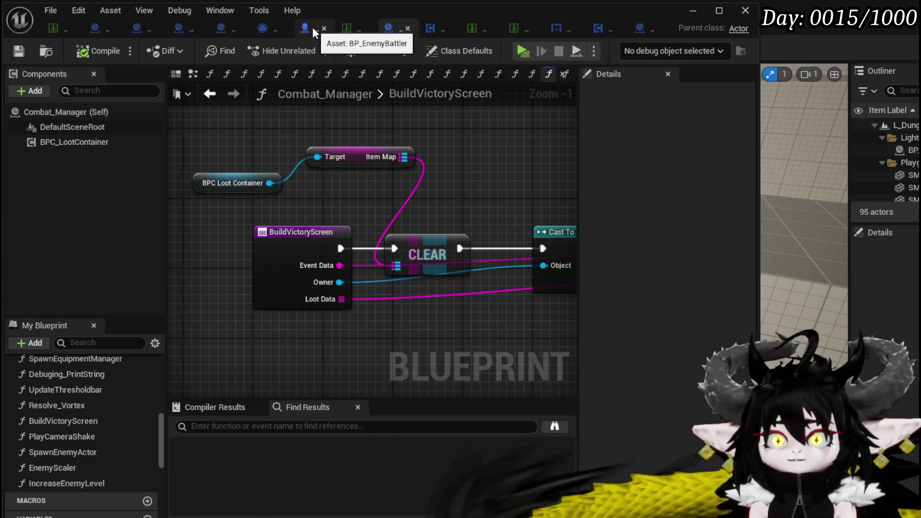
left_click(312, 27)
left_click(231, 29)
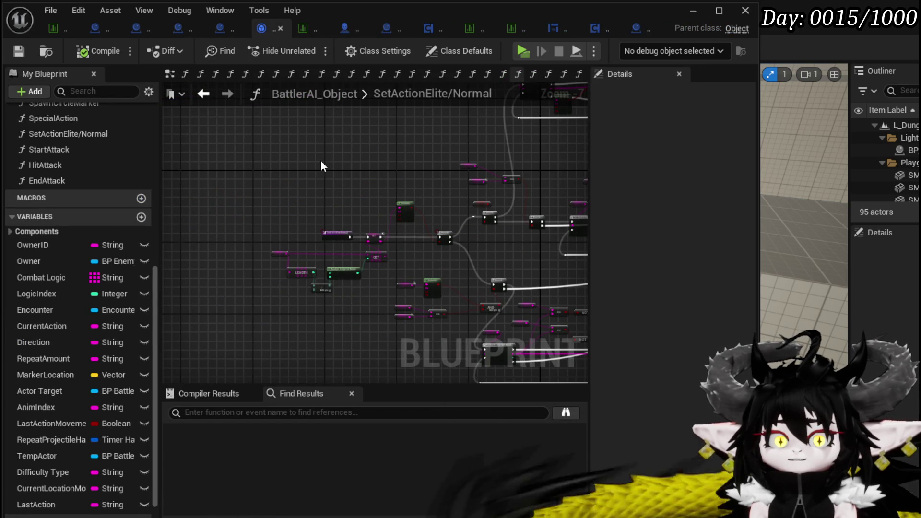
- Glance over BP_CircleMarker_Child's event graph, then open BP_BaseMarker's BindEvent graph
scroll(293, 147, "up", 2)
left_click(218, 29)
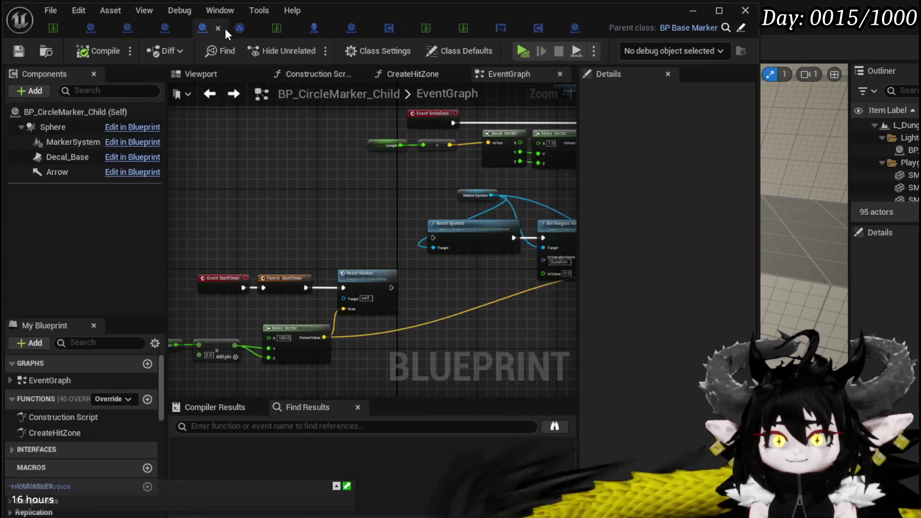
mouse_move(208, 68)
left_mouse_down()
mouse_move(230, 144)
mouse_move(255, 179)
mouse_move(335, 149)
left_mouse_up()
left_click(90, 28)
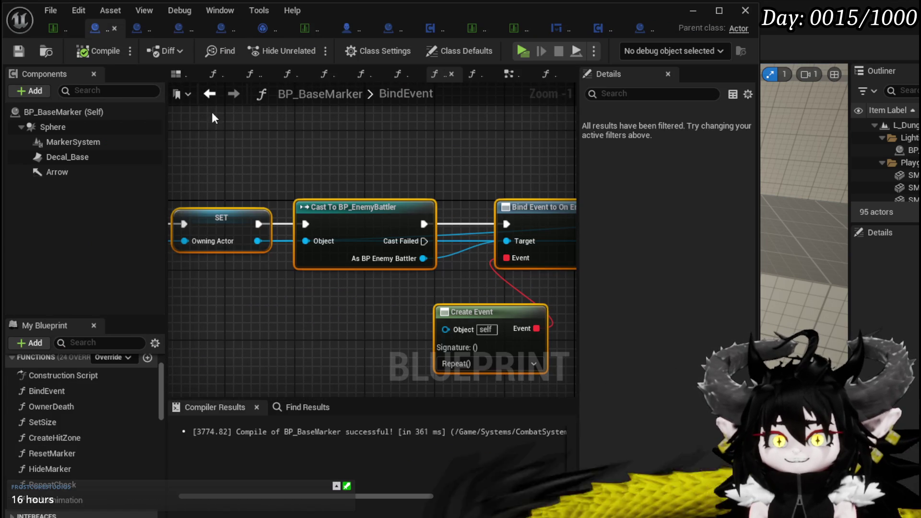
- Look over the second Bind Event pair, then open BP_BaseMarker's EventGraph
scroll(383, 146, "down", 2)
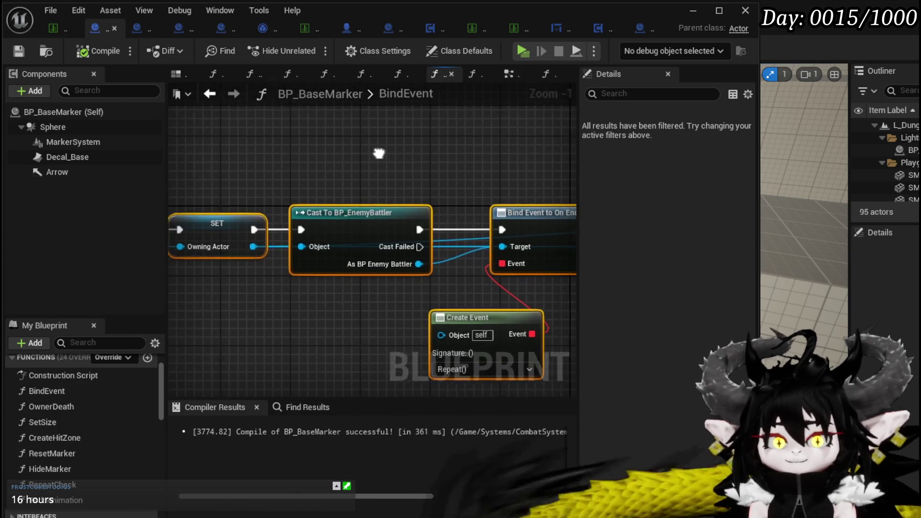
mouse_move(396, 151)
left_mouse_down()
mouse_move(294, 132)
mouse_move(385, 150)
mouse_move(215, 139)
mouse_move(435, 153)
mouse_move(263, 135)
mouse_move(261, 124)
mouse_move(411, 125)
left_mouse_up()
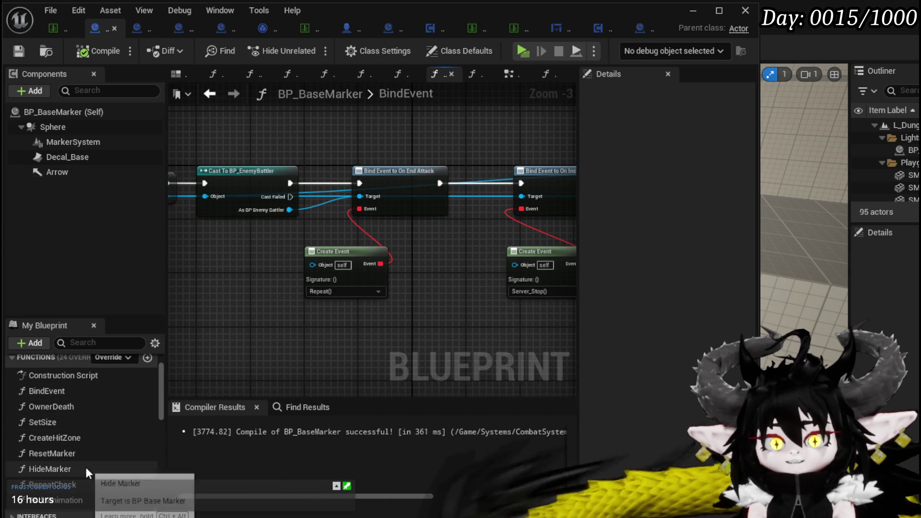
scroll(60, 412, "up", 2)
double_click(48, 378)
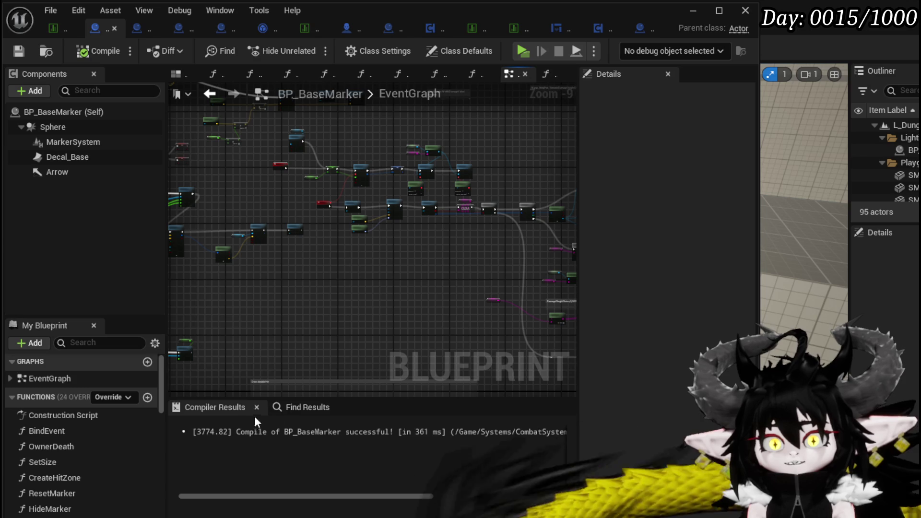
- Search Find Results for 'Repeat' and jump to the Repeat custom event
left_click(290, 413)
left_click(169, 426)
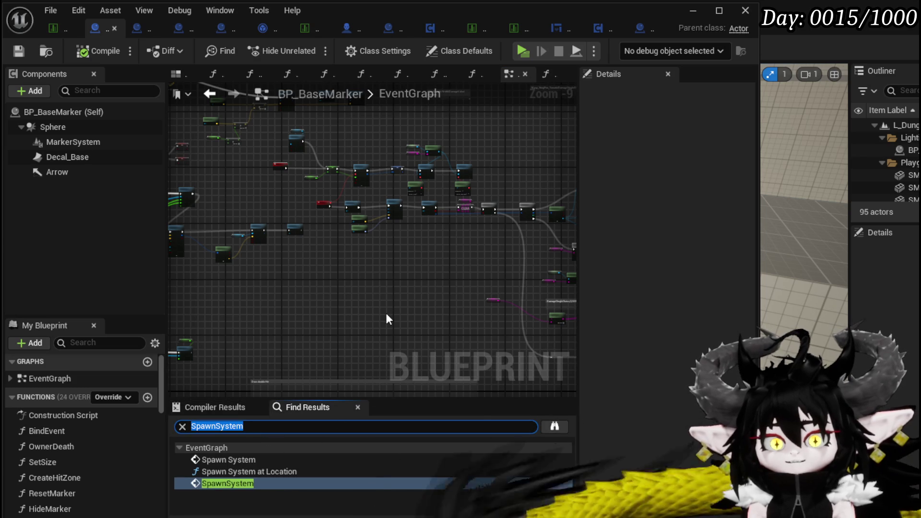
type("R")
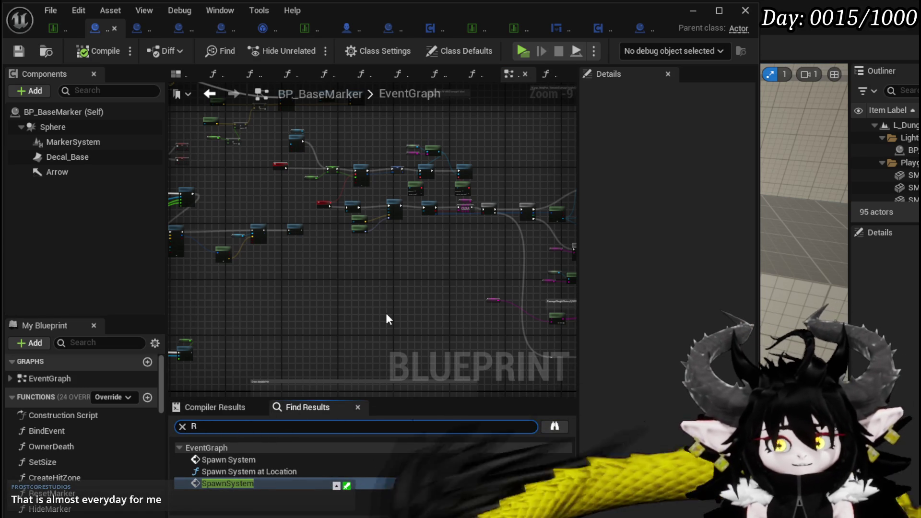
type("eü")
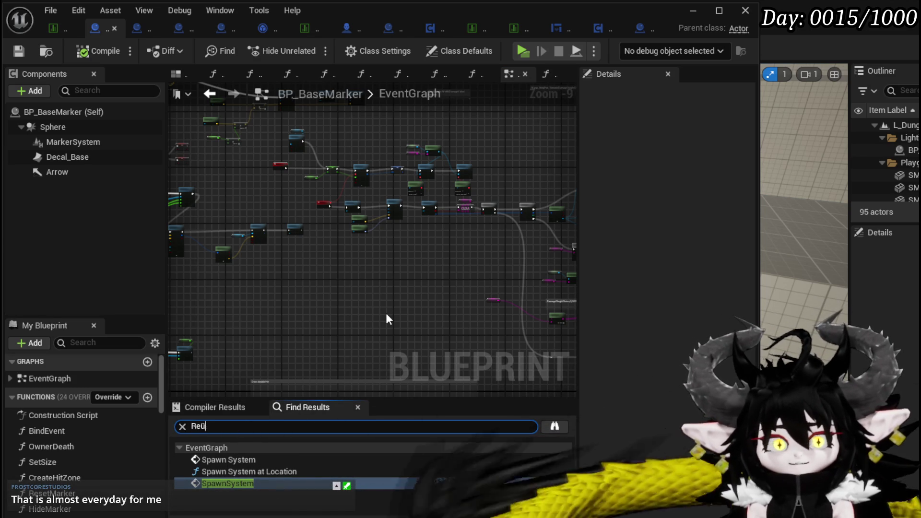
type("peat")
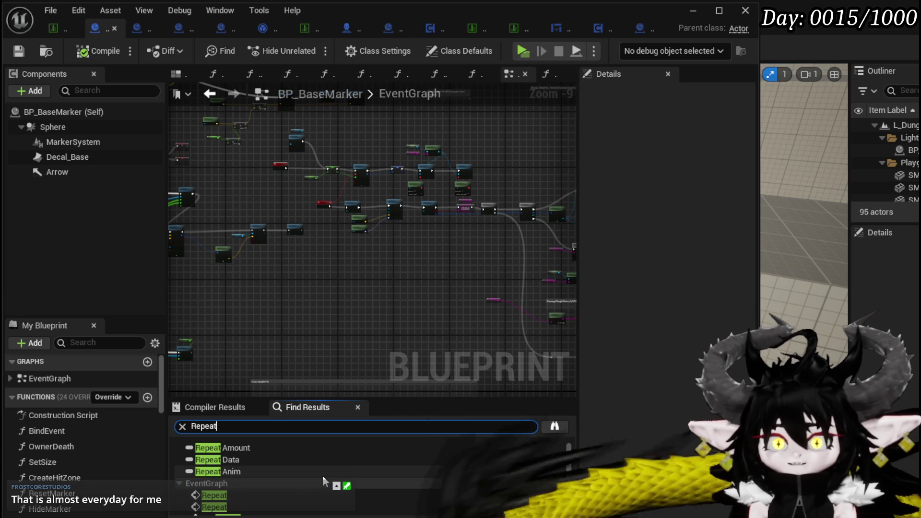
scroll(255, 468, "down", 2)
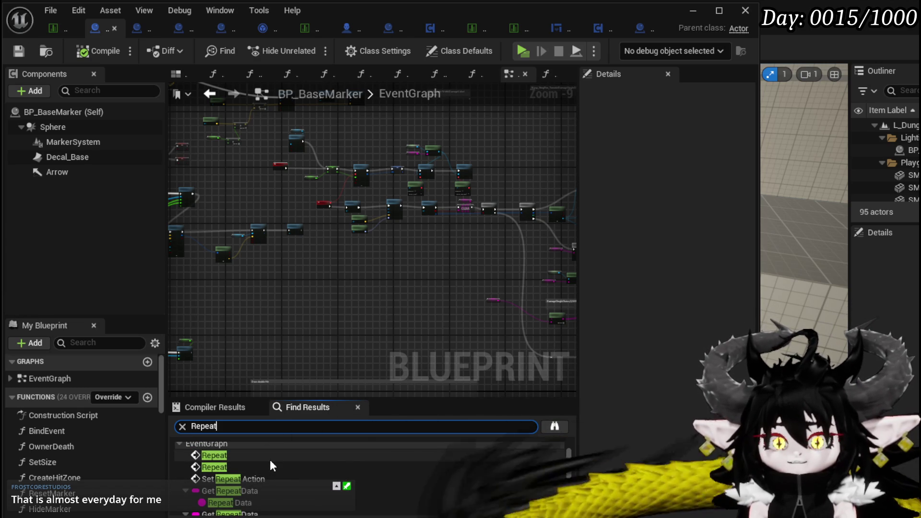
scroll(269, 459, "up", 2)
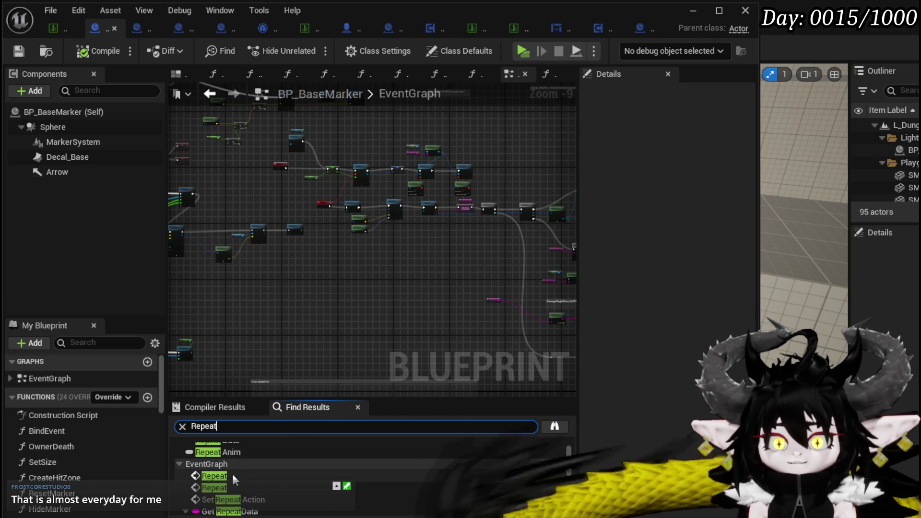
left_click(232, 474)
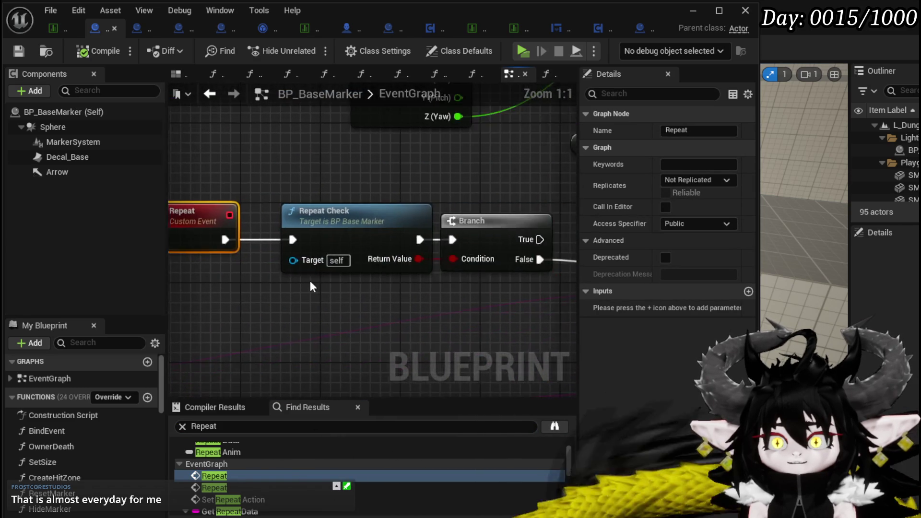
- Follow the Repeat event's Branch into Switch on String, then pan back
scroll(317, 283, "down", 3)
mouse_move(326, 286)
left_mouse_down()
mouse_move(143, 268)
mouse_move(461, 259)
left_mouse_up()
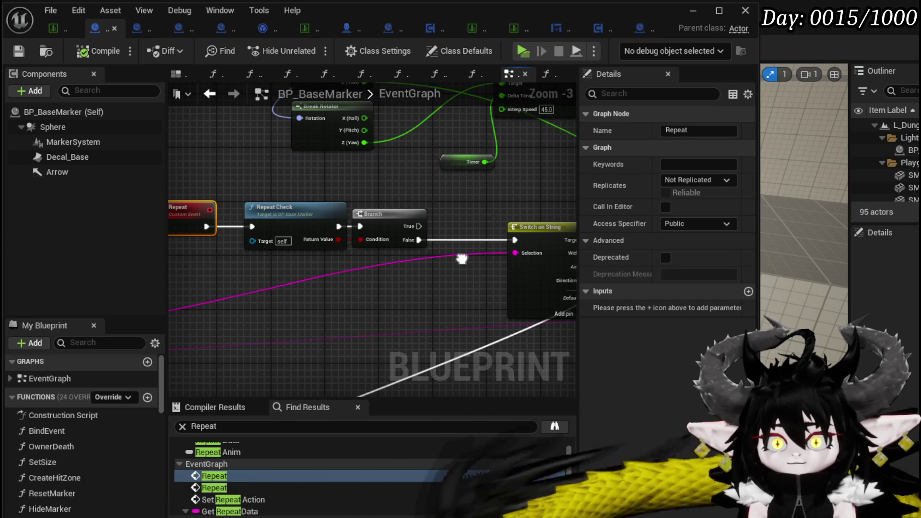
scroll(337, 194, "down", 1)
left_click_drag(464, 194, 235, 195)
scroll(235, 195, "up", 1)
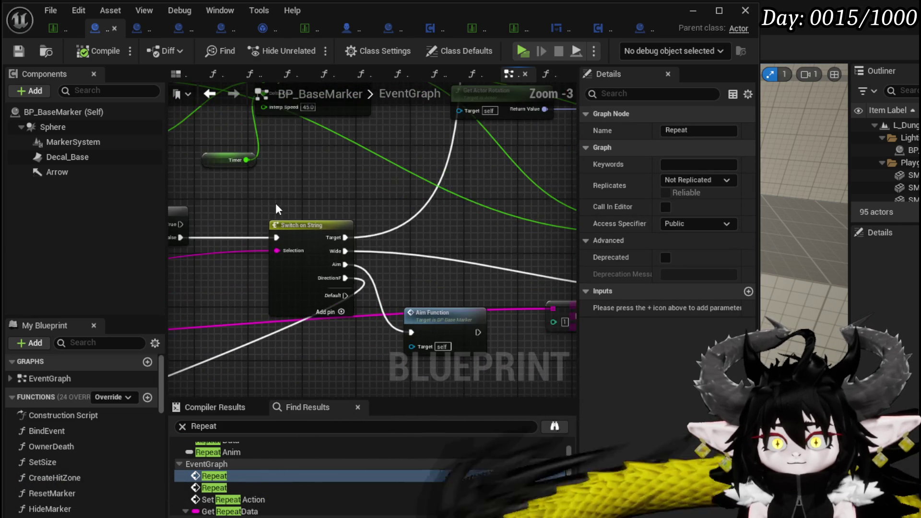
scroll(345, 211, "down", 3)
scroll(349, 205, "up", 3)
mouse_move(349, 205)
left_mouse_down()
mouse_move(341, 254)
mouse_move(422, 265)
mouse_move(256, 249)
left_mouse_up()
- Open the RepeatCheck function and select its Repeat Amount, <=, Branch and Destroy Actor nodes
double_click(393, 232)
mouse_move(394, 232)
left_mouse_down()
mouse_move(377, 286)
mouse_move(517, 252)
mouse_move(479, 255)
left_mouse_up()
mouse_move(263, 353)
left_mouse_down()
mouse_move(366, 267)
mouse_move(393, 162)
mouse_move(490, 115)
left_mouse_up()
left_click(513, 130)
left_click_drag(481, 180, 496, 190)
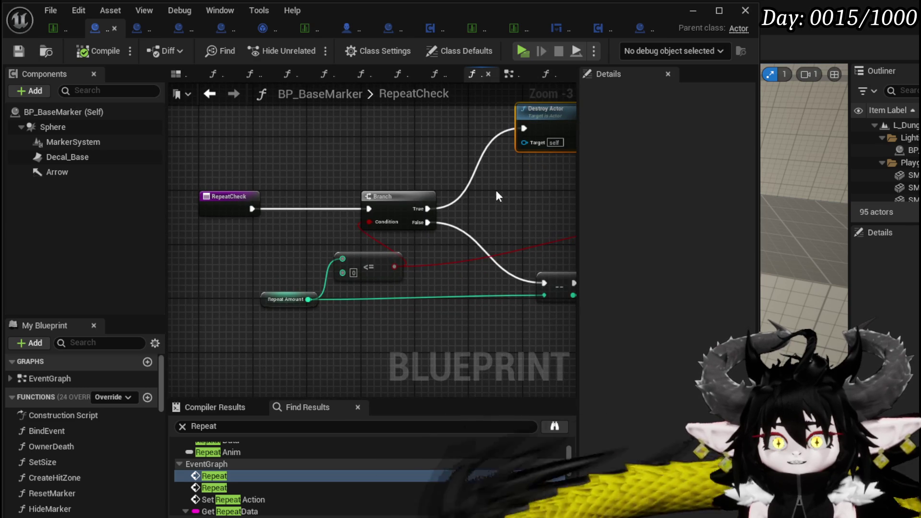
- Inspect RepeatCheck's Repeat Amount and <= nodes, then return to BP_CircleMarker_Lingering's EventGraph
left_click(273, 312)
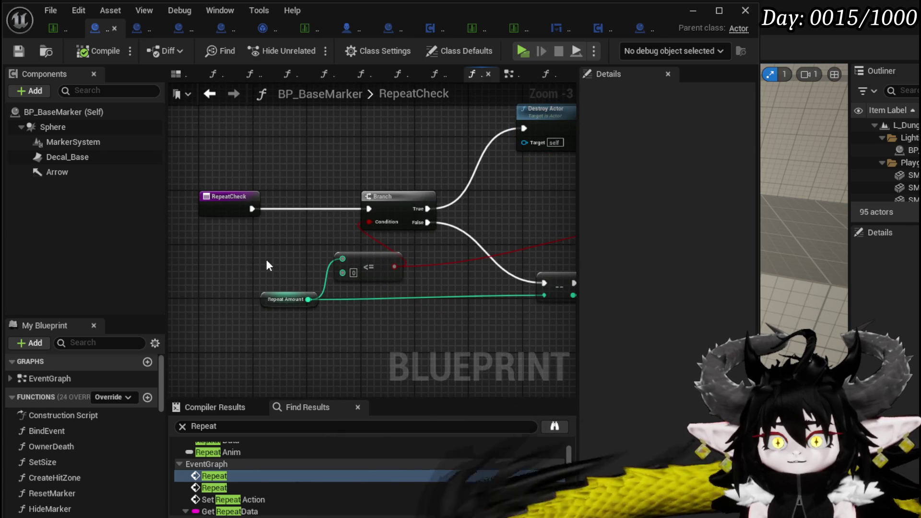
left_click(269, 293)
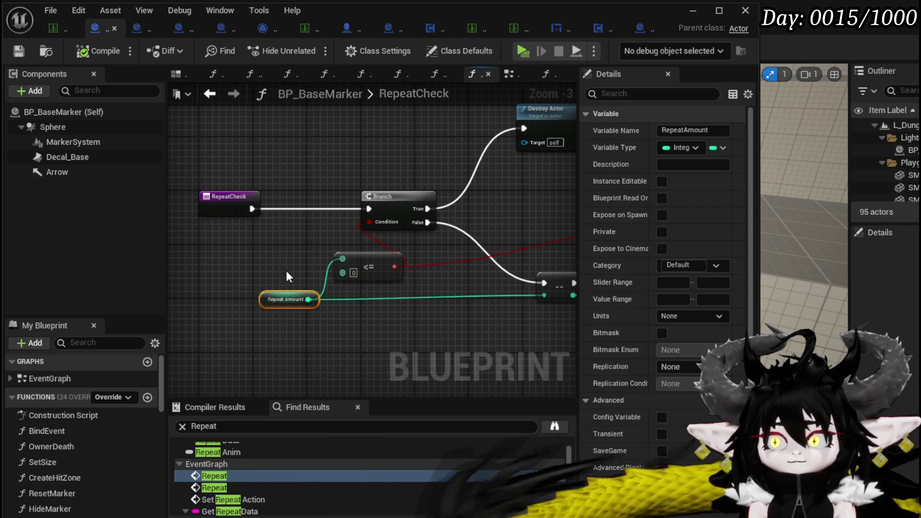
mouse_move(287, 271)
left_mouse_down()
mouse_move(200, 274)
mouse_move(241, 287)
left_mouse_up()
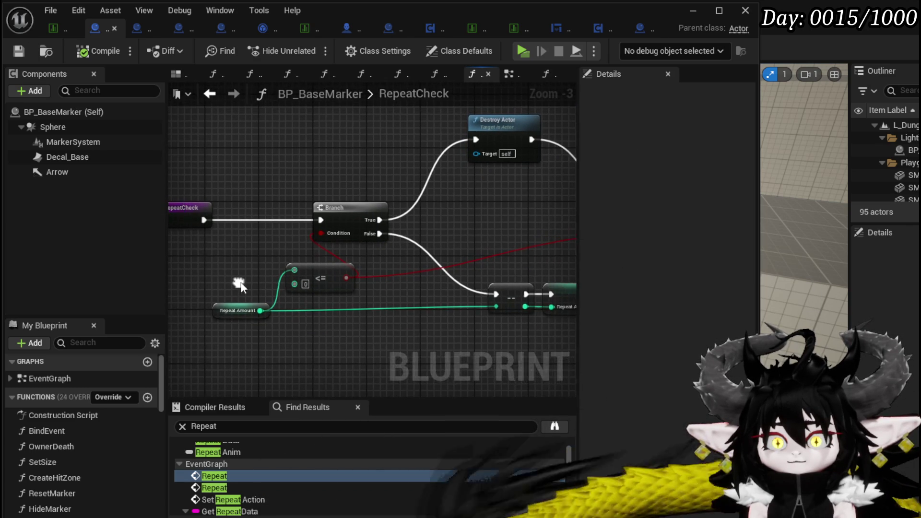
left_click(329, 282)
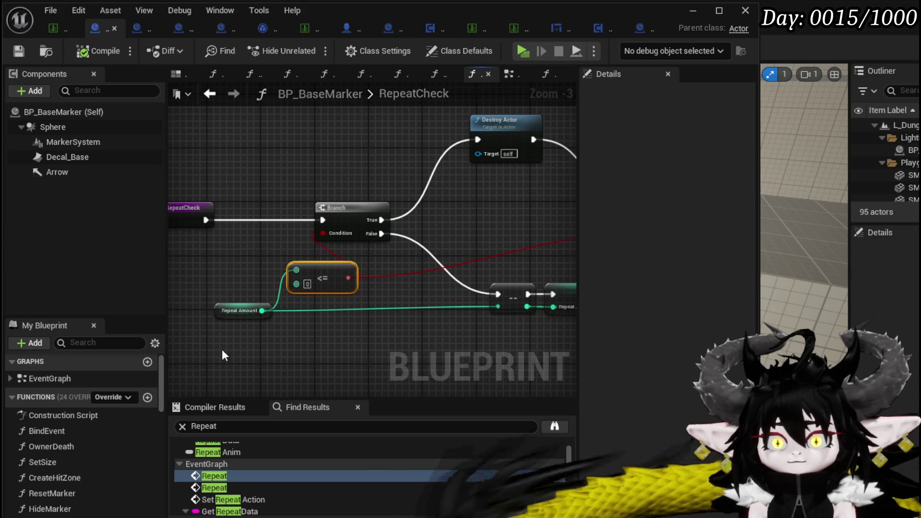
mouse_move(349, 248)
left_mouse_down()
mouse_move(266, 260)
mouse_move(469, 264)
mouse_move(400, 261)
left_mouse_up()
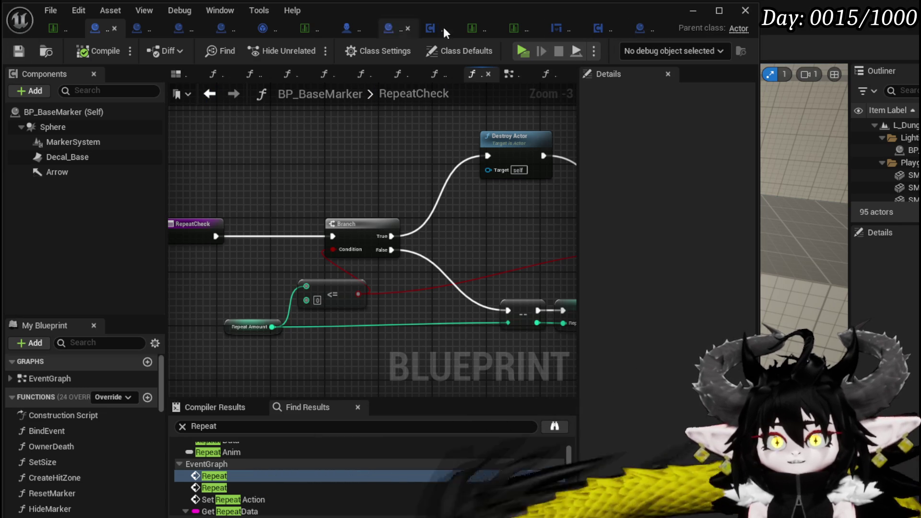
left_click(648, 27)
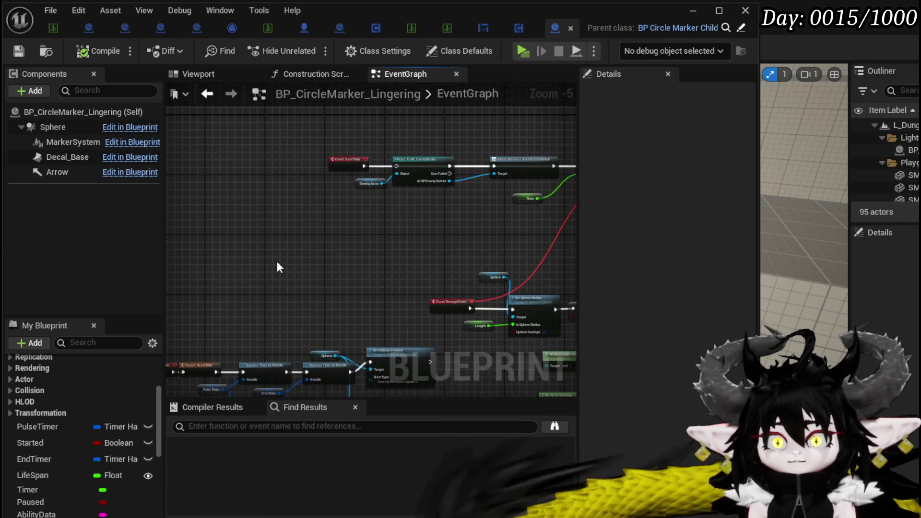
- Add two Repeat nodes by search, then delete both unwanted nodes
right_click(245, 242)
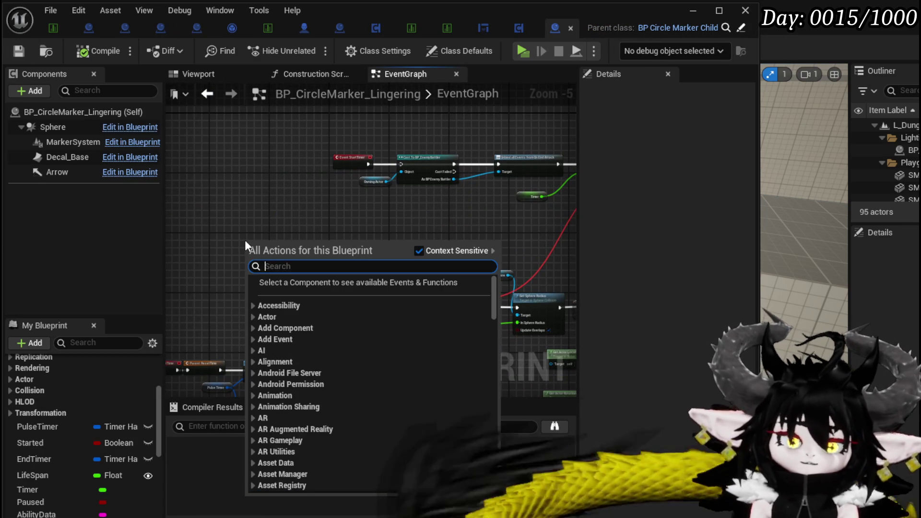
type("Repeat")
key("Return")
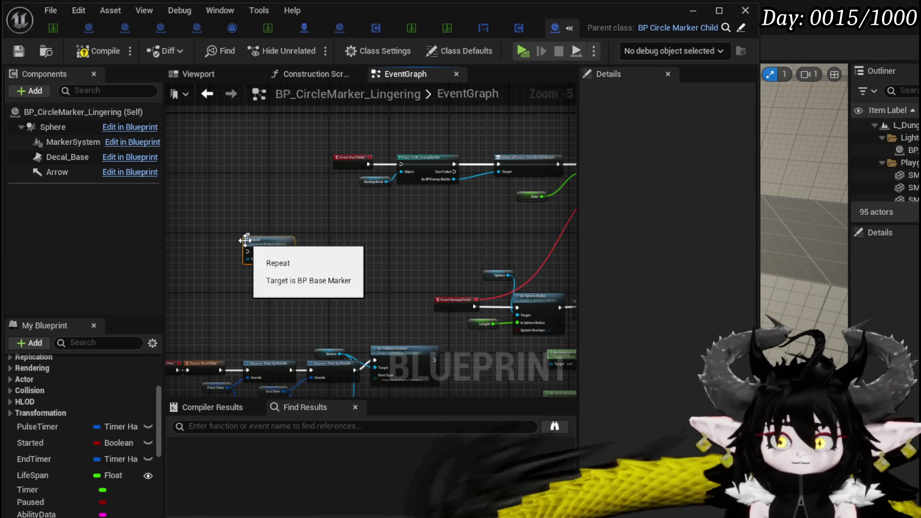
right_click(222, 186)
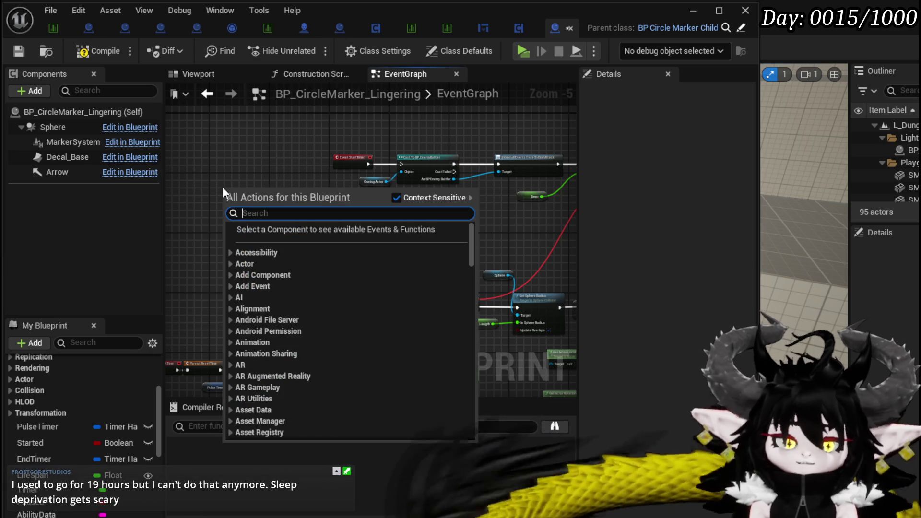
type("Repea")
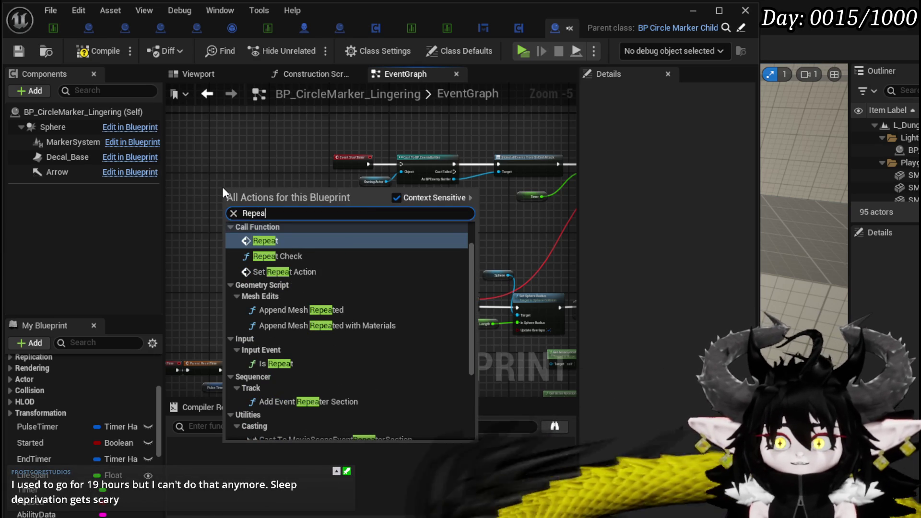
left_click(310, 271)
scroll(223, 269, "up", 4)
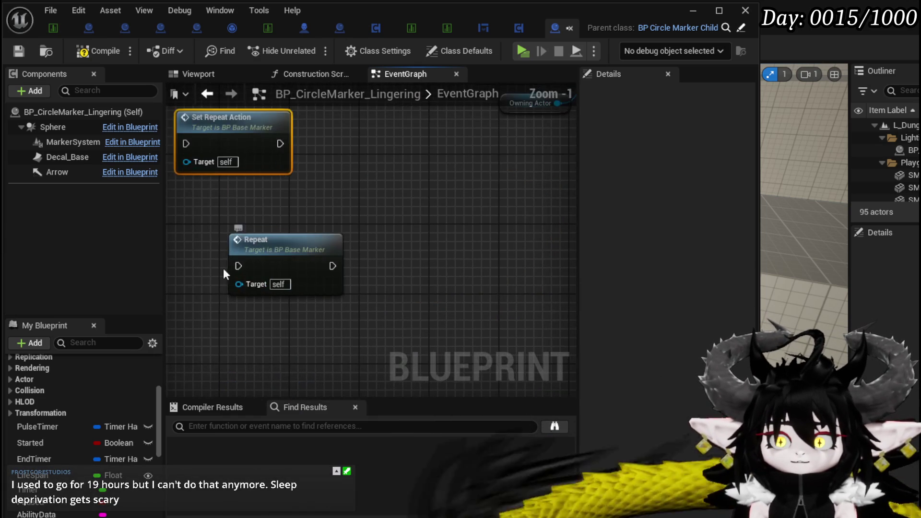
key("Delete")
- Place an Event Repeat event node in the graph
right_click(244, 216)
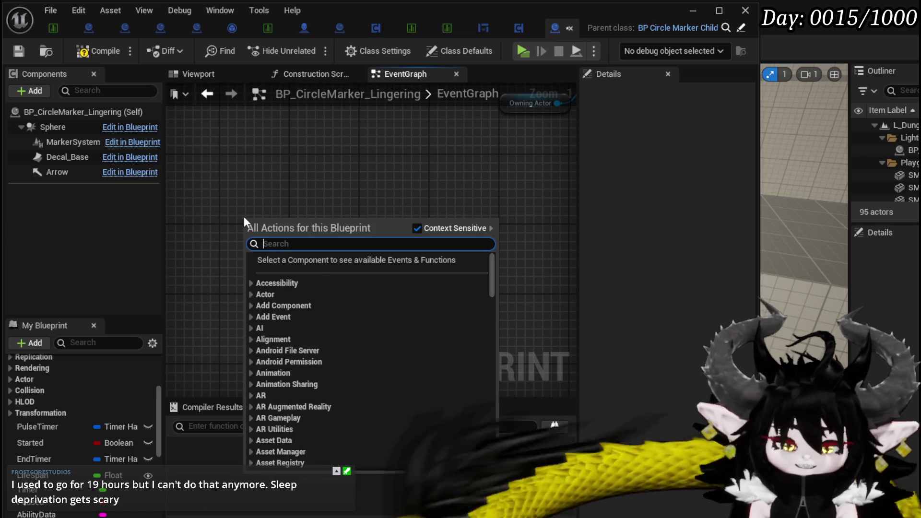
type("Repeat")
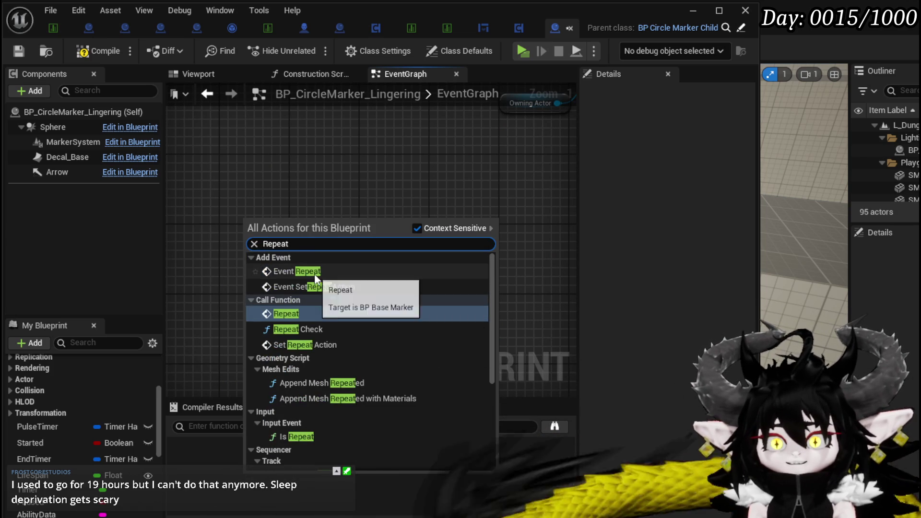
left_click(314, 274)
- Drag from Event Repeat's exec pin and search 'Print String', then dismiss the action list
left_click_drag(245, 253, 316, 252)
type("pting")
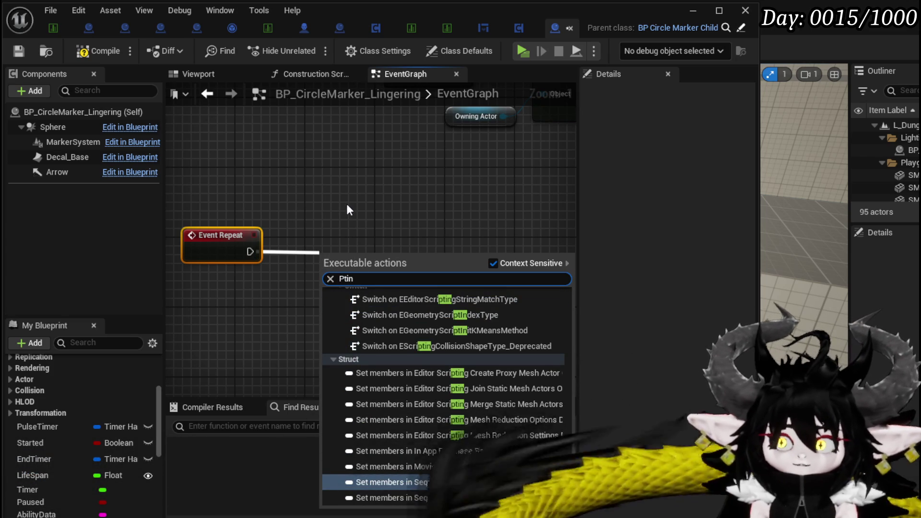
key("BackSpace")
key("BackSpace")
key("BackSpace")
type("rint sting")
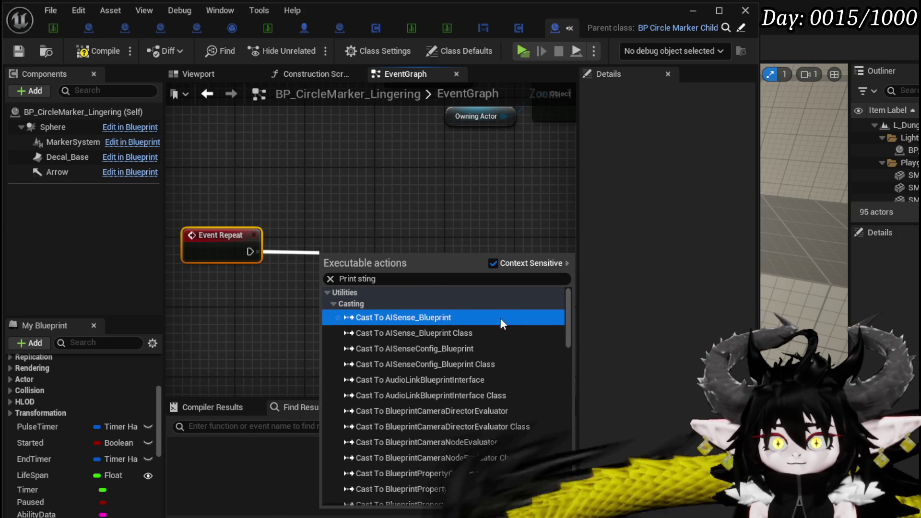
scroll(510, 298, "down", 10)
scroll(510, 297, "down", 15)
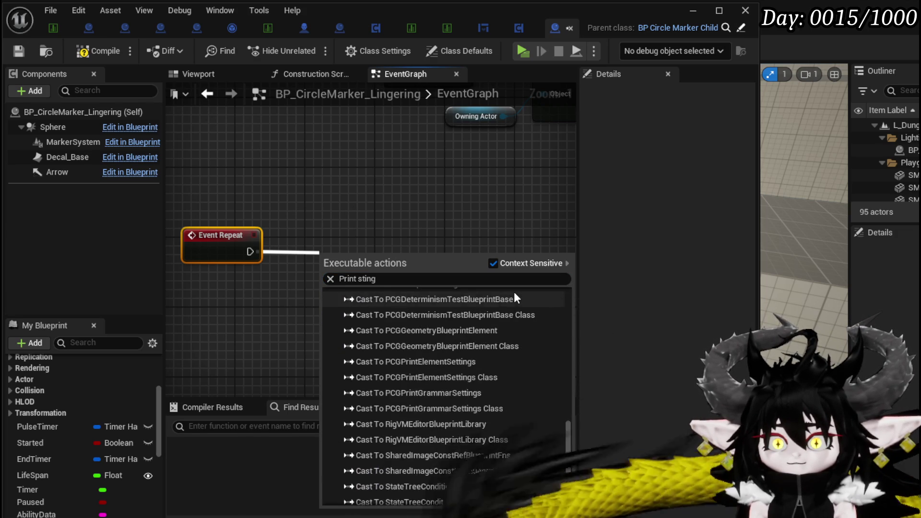
left_click_drag(567, 452, 594, 271)
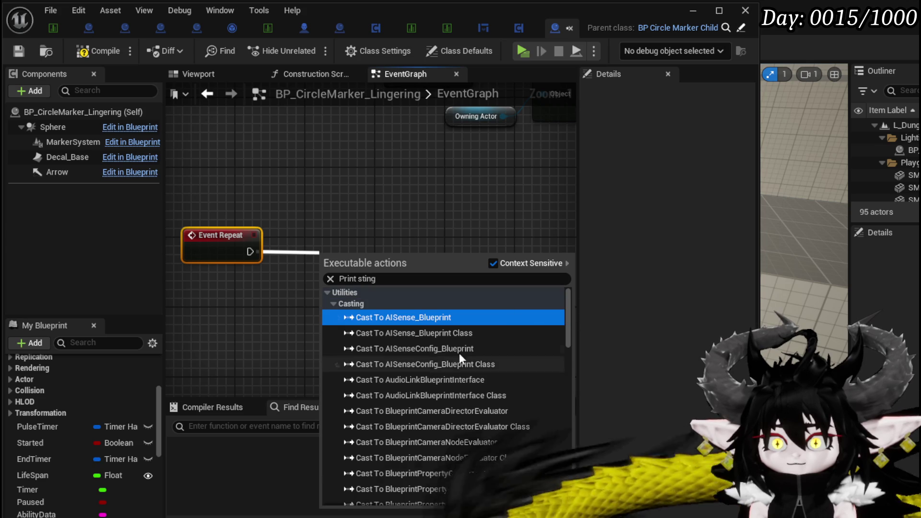
left_click(328, 202)
left_click_drag(327, 202, 275, 200)
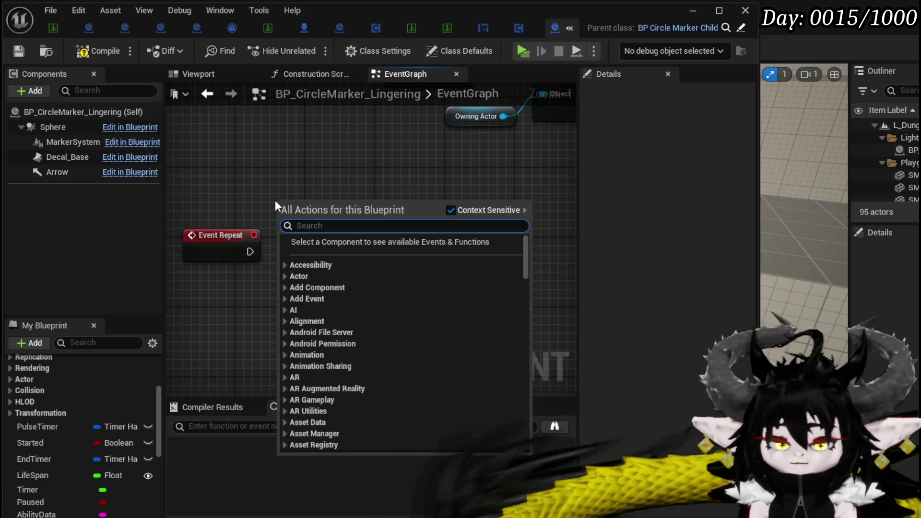
- Add a Print String after Event Repeat printing 'Whwahhawhwa'
type("print string")
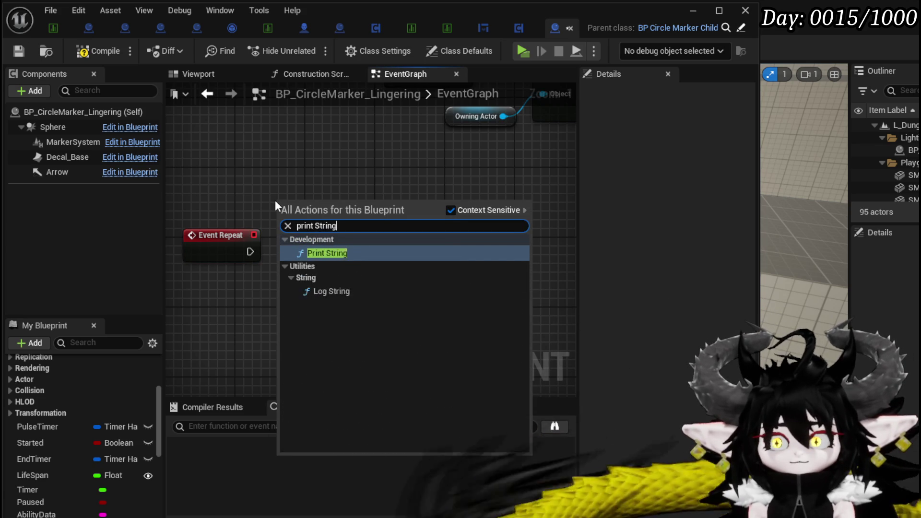
key("Return")
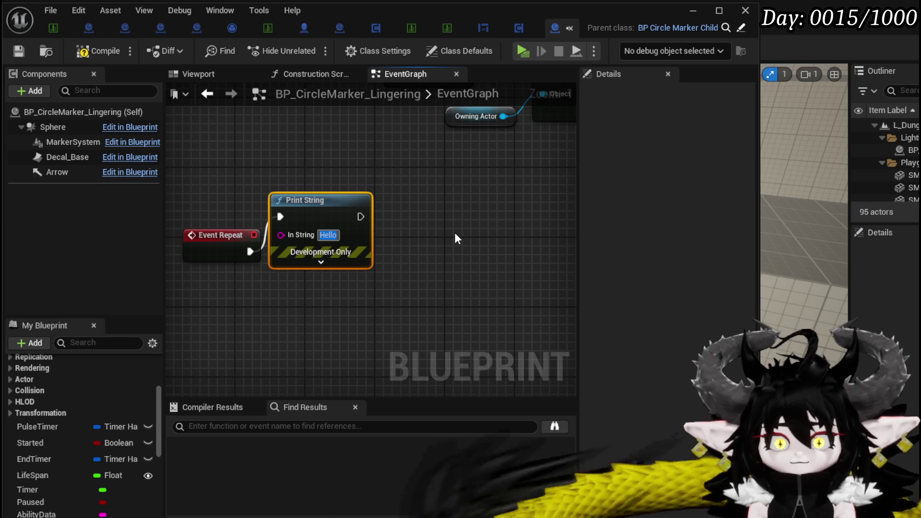
type("Whwahhawhwa")
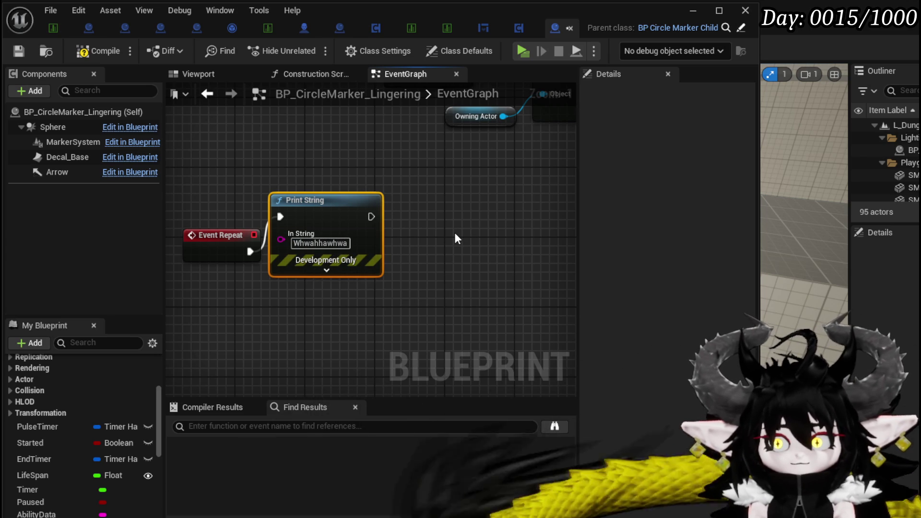
- Compile and save the Blueprint, then launch a play-test preview
left_click(115, 50)
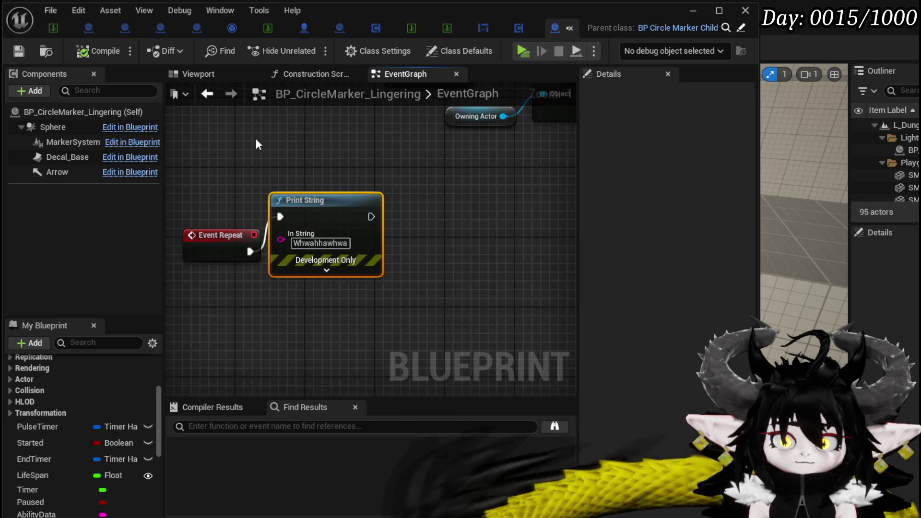
left_click(14, 51)
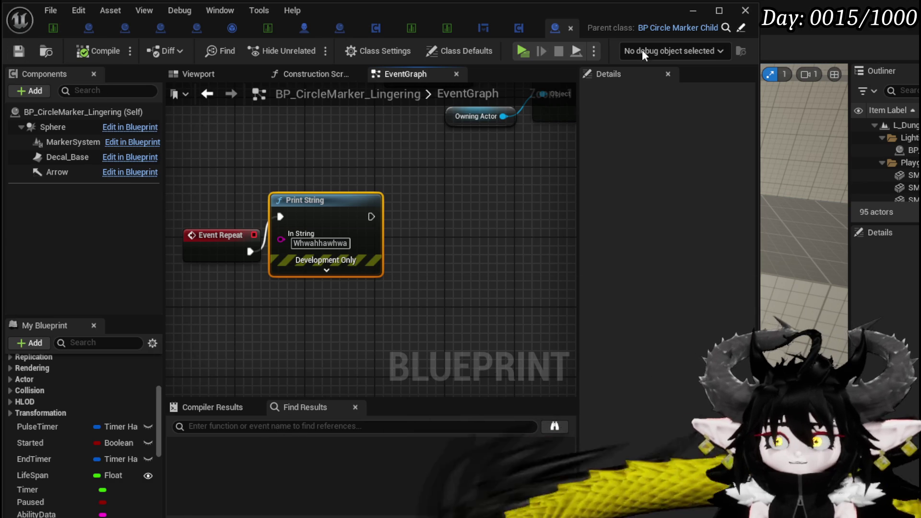
left_click(687, 12)
left_click(319, 45)
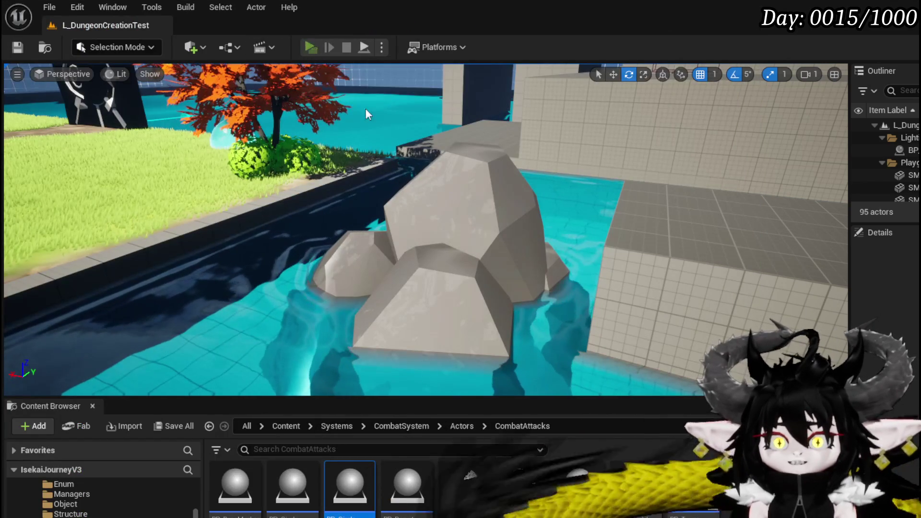
- Battle the red slime with water and earth attacks, then save the map
key("w")
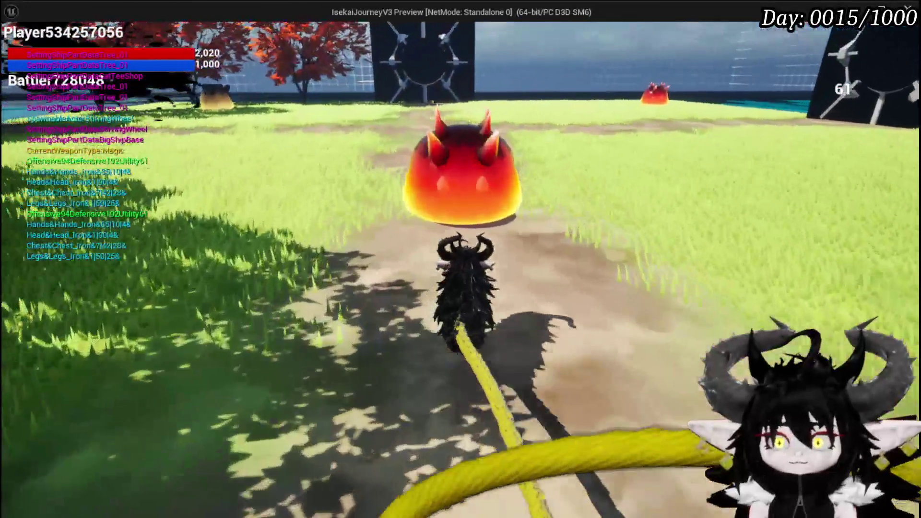
left_click(460, 259)
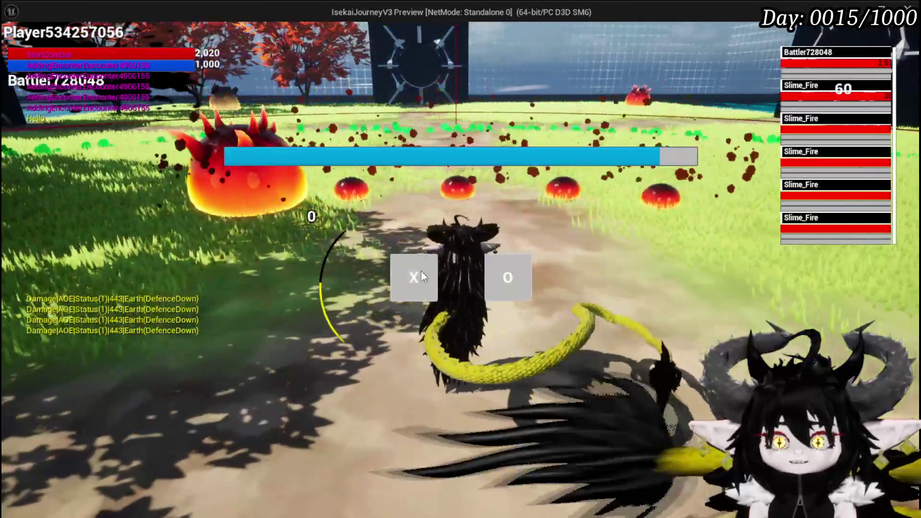
left_click(421, 271)
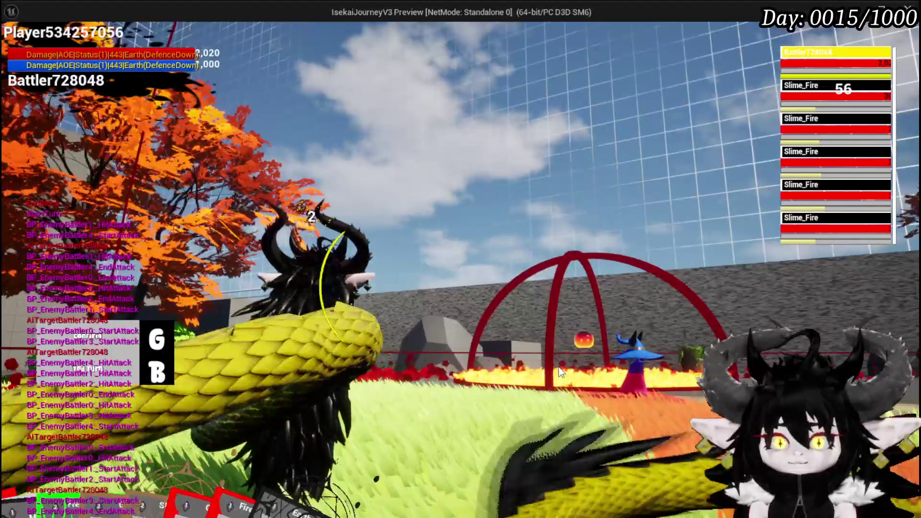
key("g")
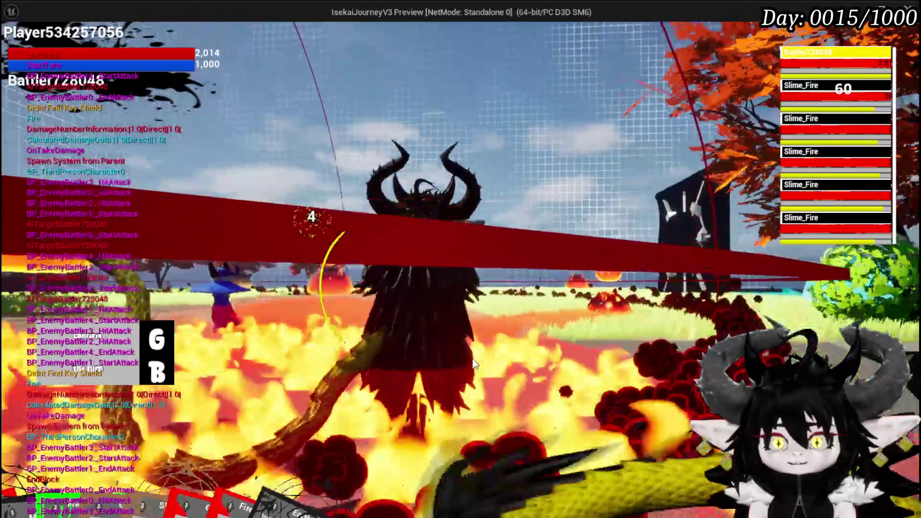
key("g")
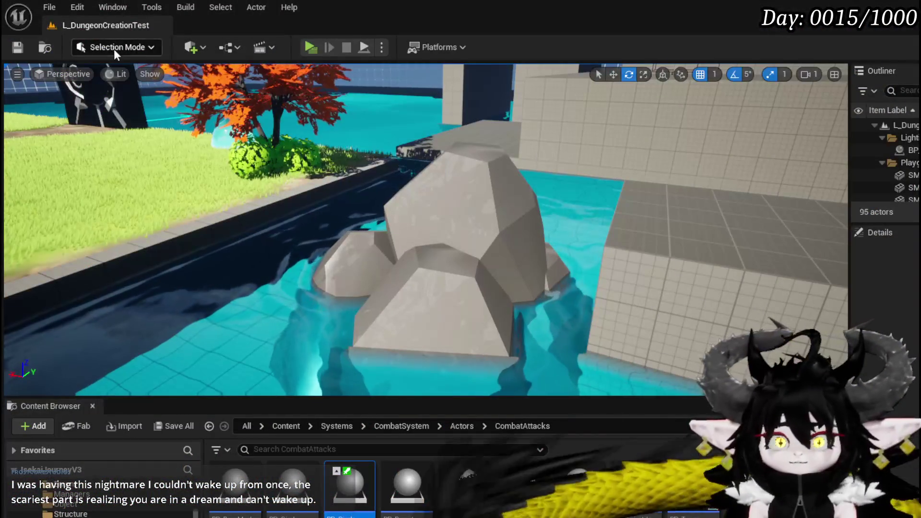
left_click(23, 45)
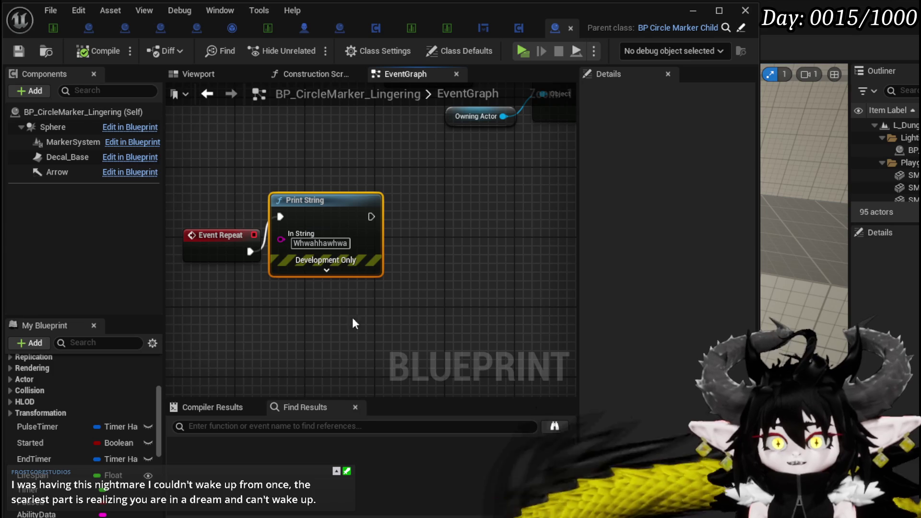
- Delete the test Print String node after Event Repeat and save the Blueprint
left_click_drag(375, 238, 407, 248)
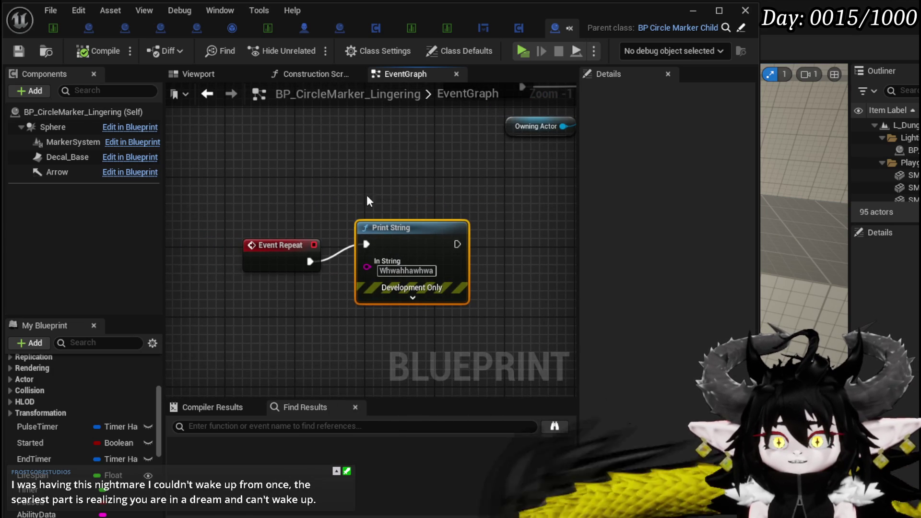
key("Delete")
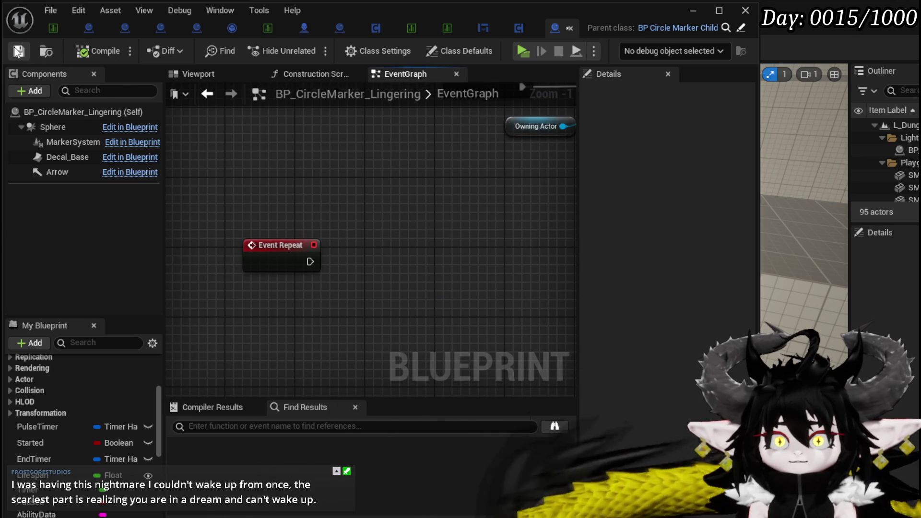
scroll(378, 224, "down", 3)
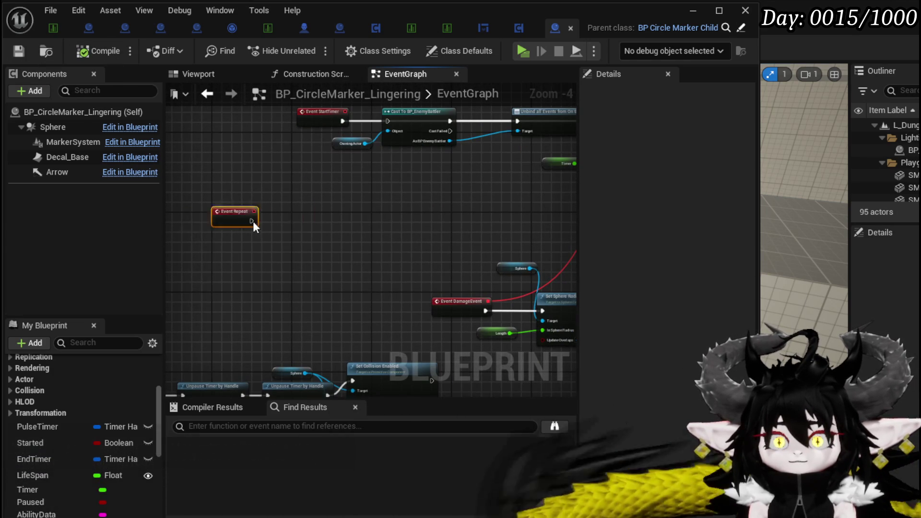
scroll(452, 232, "down", 3)
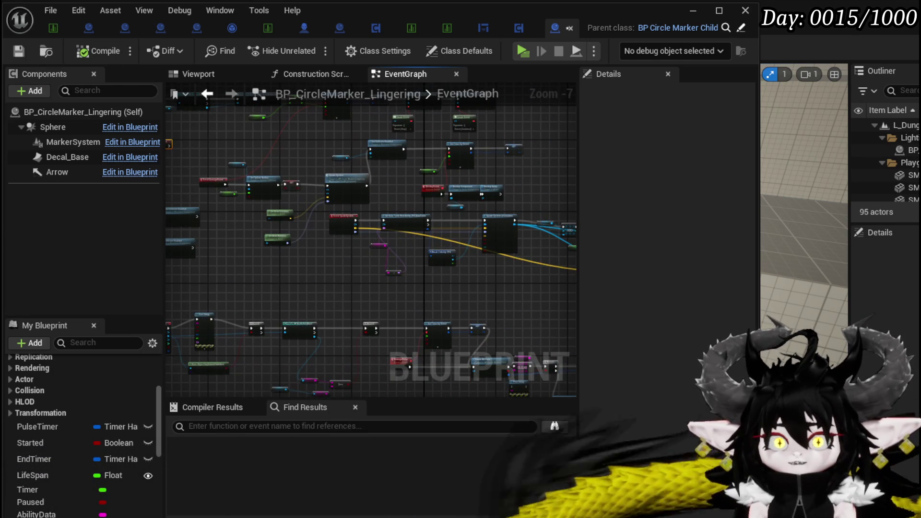
left_click(19, 51)
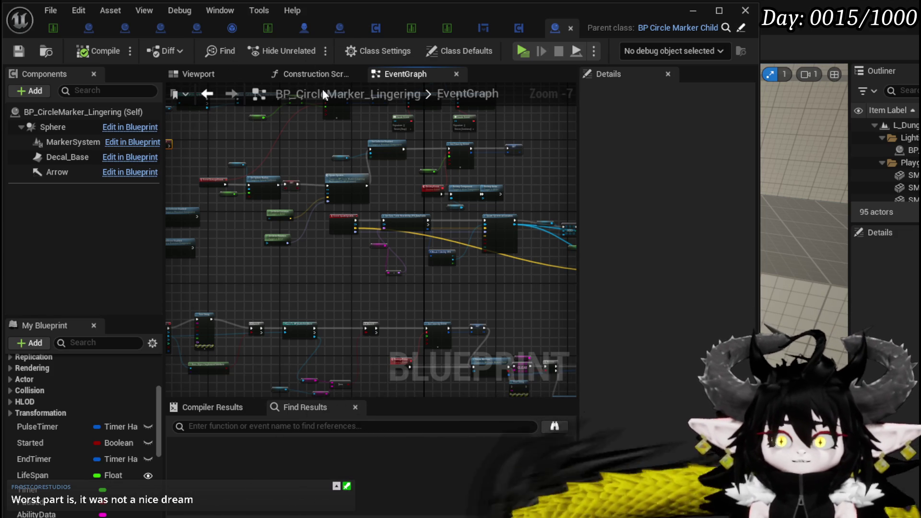
- Look over the Spawn System and DamageEvent nodes and save BP_CircleMarker_Lingering with Ctrl+S
scroll(251, 260, "up", 3)
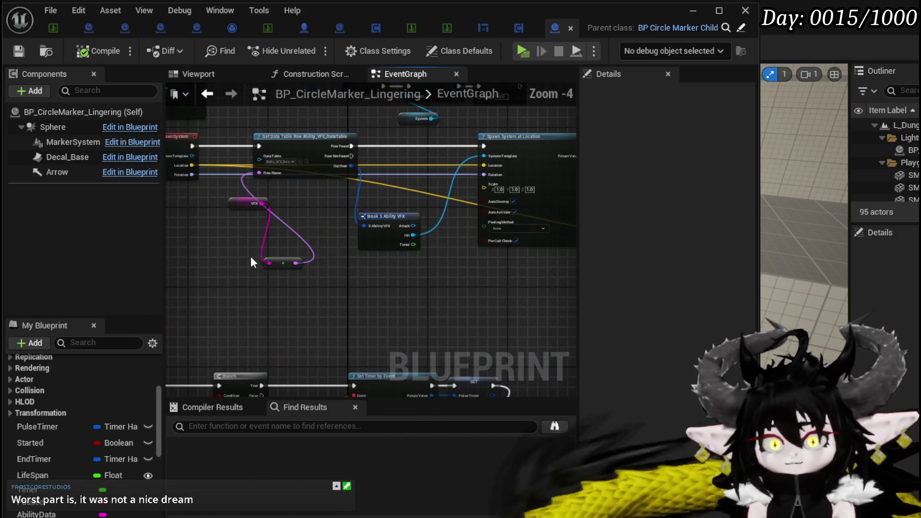
scroll(288, 261, "down", 2)
mouse_move(495, 211)
left_mouse_down()
mouse_move(658, 199)
mouse_move(310, 198)
mouse_move(196, 265)
left_mouse_up()
mouse_move(443, 226)
left_mouse_down()
mouse_move(569, 194)
mouse_move(550, 187)
left_mouse_up()
scroll(229, 179, "up", 2)
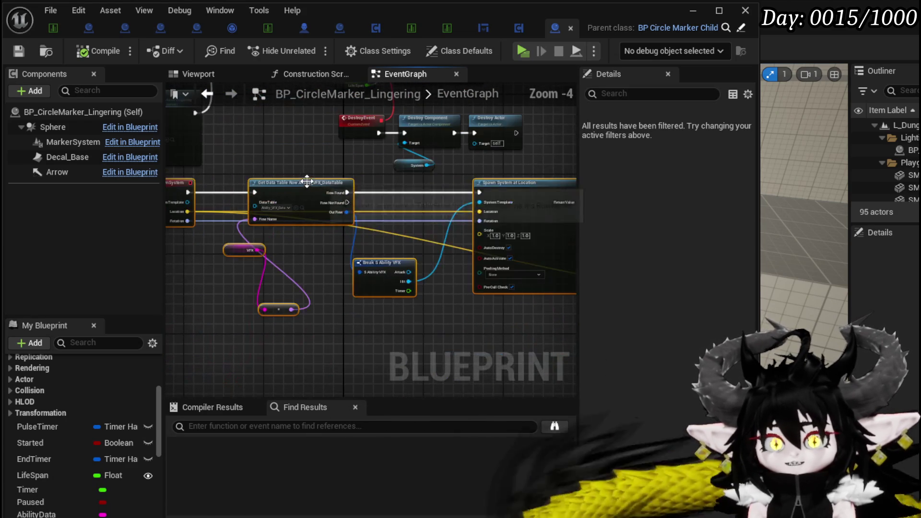
left_click_drag(308, 181, 310, 234)
mouse_move(283, 188)
left_mouse_down()
mouse_move(402, 236)
mouse_move(450, 236)
mouse_move(459, 252)
left_mouse_up()
key("ctrl+s")
mouse_move(280, 247)
left_mouse_down()
mouse_move(392, 249)
mouse_move(243, 231)
mouse_move(334, 220)
left_mouse_up()
scroll(392, 248, "down", 2)
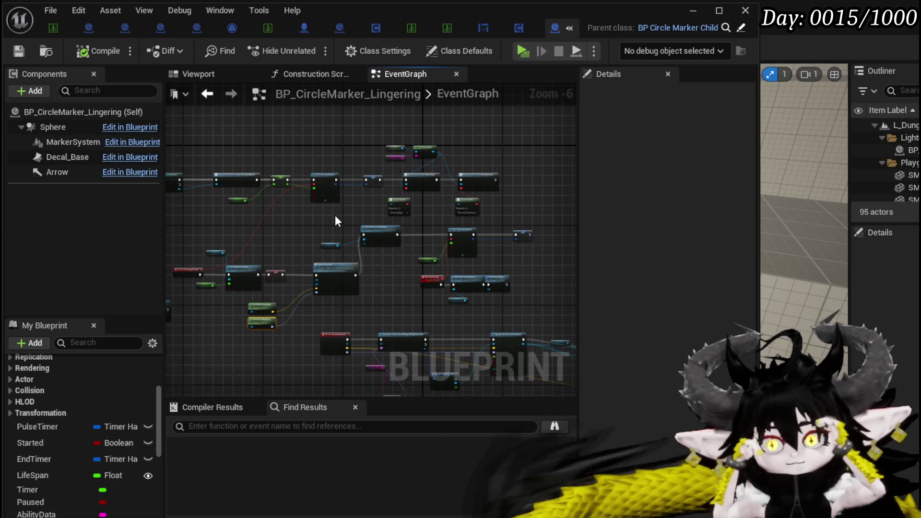
mouse_move(335, 220)
left_mouse_down()
mouse_move(437, 139)
mouse_move(374, 159)
mouse_move(262, 146)
left_mouse_up()
- Move the Cast To BP_EnemyBattler node, the Timer getter above SET, and Unbind all Events below the wire
scroll(262, 147, "up", 4)
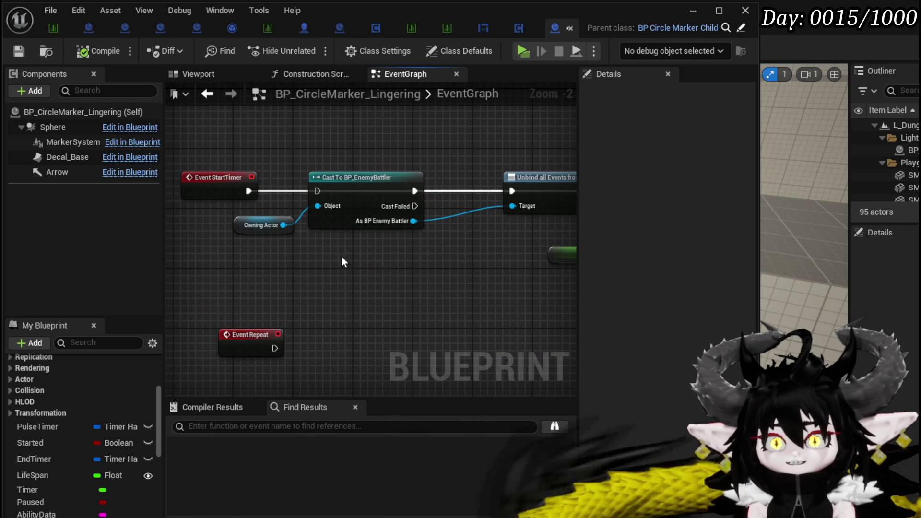
left_click_drag(354, 217, 355, 217)
mouse_move(274, 282)
left_mouse_down()
mouse_move(372, 185)
mouse_move(396, 217)
left_mouse_up()
mouse_move(427, 155)
left_mouse_down()
mouse_move(268, 166)
mouse_move(192, 158)
mouse_move(395, 189)
left_mouse_up()
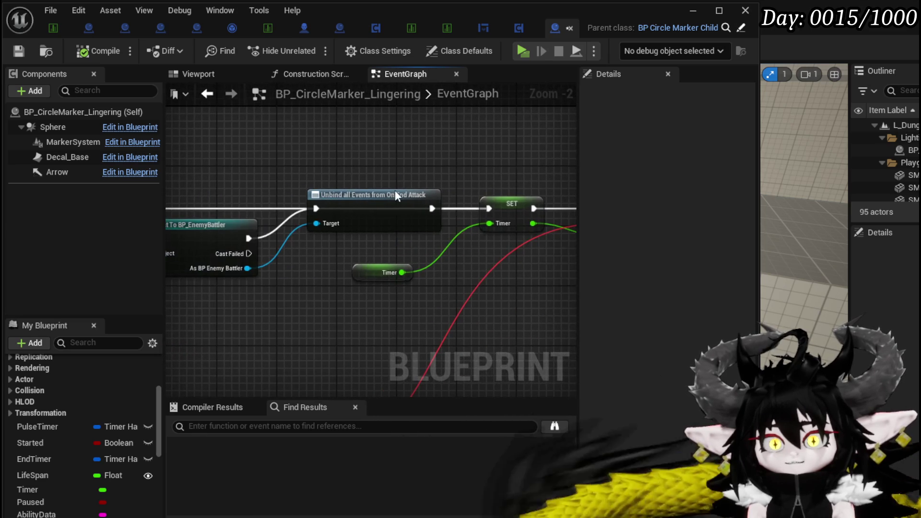
left_click_drag(375, 278, 514, 159)
left_click_drag(362, 188, 359, 219)
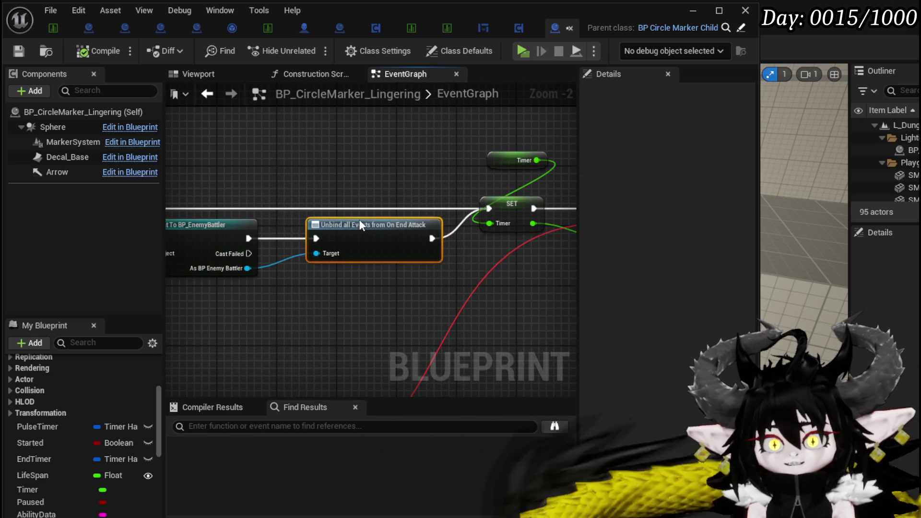
left_click_drag(368, 154, 361, 182)
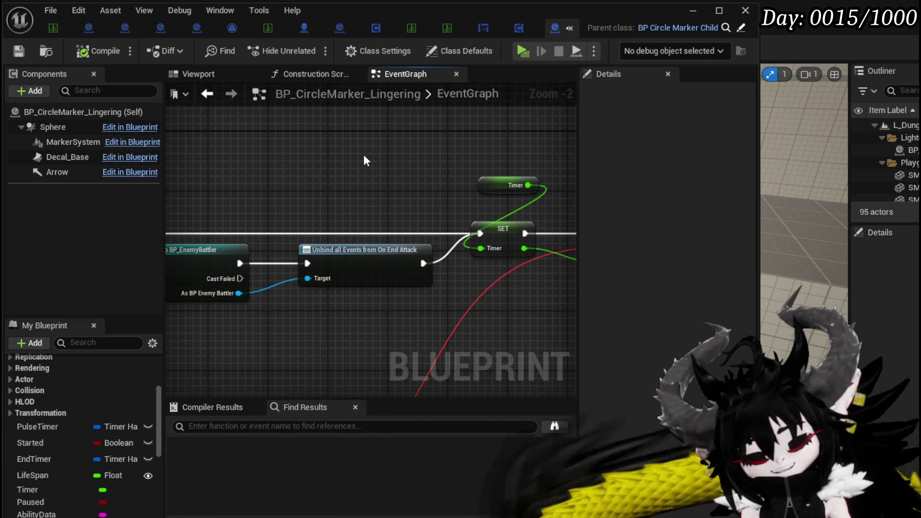
- Pan past Set Timer by Event and the StartTimer/Repeat events, and collapse Print String's advanced pins
left_click_drag(363, 154, 276, 169)
scroll(304, 160, "down", 2)
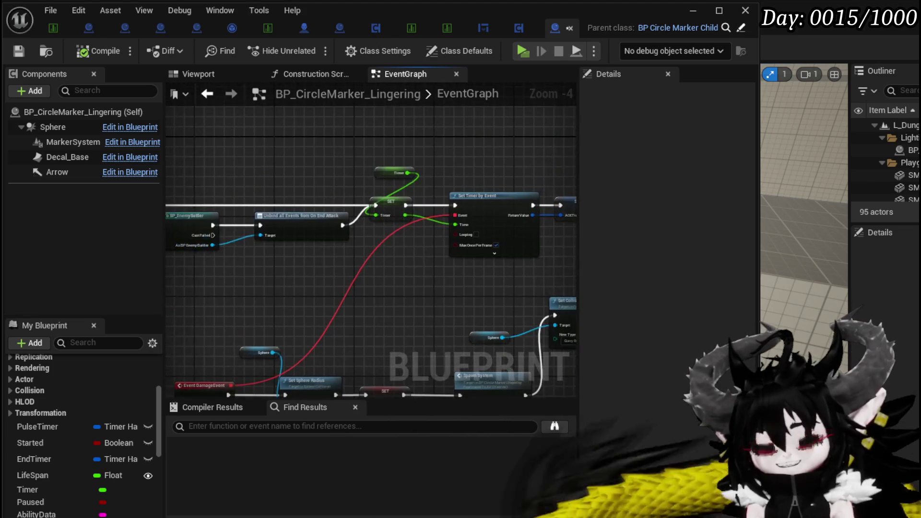
left_click_drag(182, 288, 267, 281)
mouse_move(393, 180)
left_mouse_down()
mouse_move(401, 243)
mouse_move(393, 219)
left_mouse_up()
scroll(392, 185, "down", 2)
left_click_drag(393, 185, 473, 132)
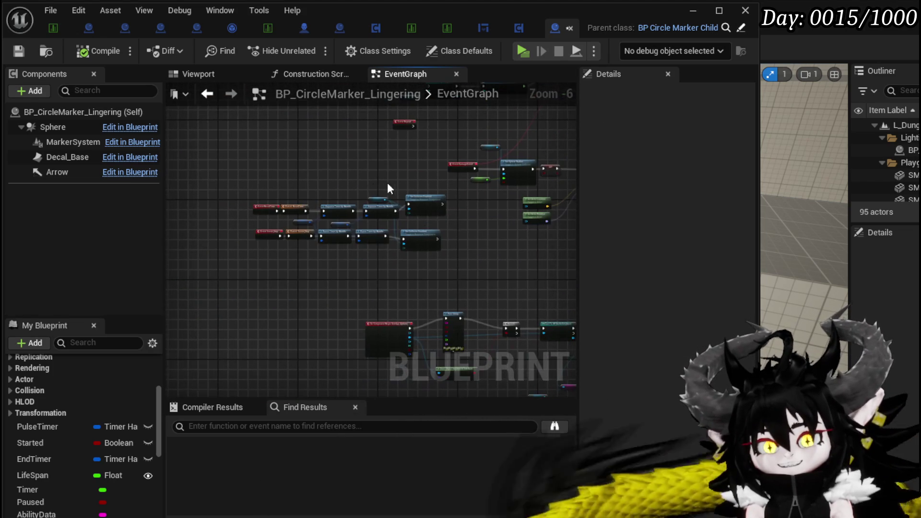
scroll(468, 283, "up", 4)
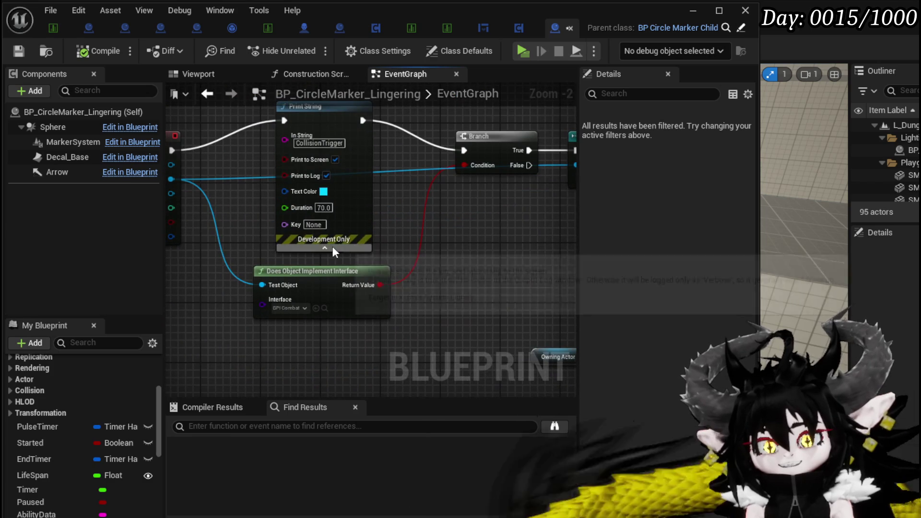
left_click(324, 248)
left_click_drag(324, 248, 302, 286)
left_click(313, 160)
- Move the Duration Set Niagara Variable (Float) node clear of the Size and TargetLocation setters
scroll(386, 151, "down", 2)
mouse_move(362, 202)
left_mouse_down()
mouse_move(214, 185)
mouse_move(345, 214)
left_mouse_up()
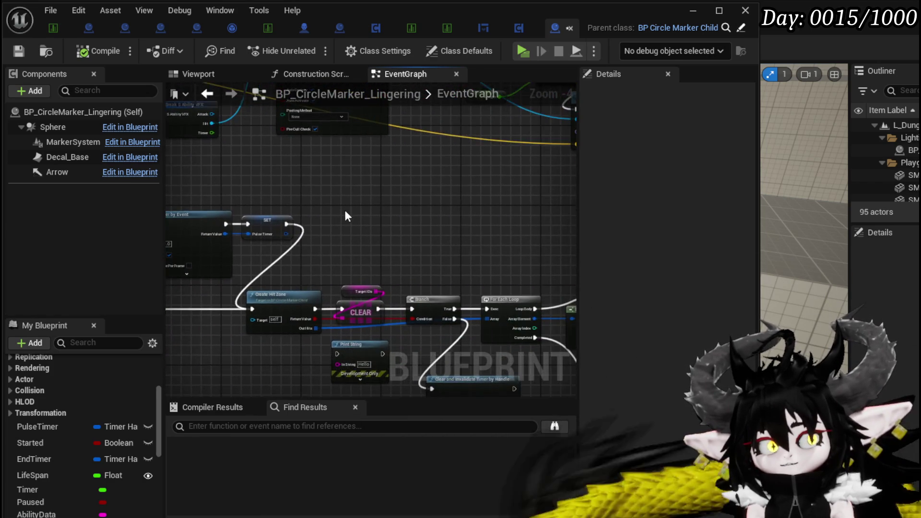
scroll(278, 181, "down", 2)
mouse_move(251, 181)
left_mouse_down()
mouse_move(317, 190)
mouse_move(384, 312)
left_mouse_up()
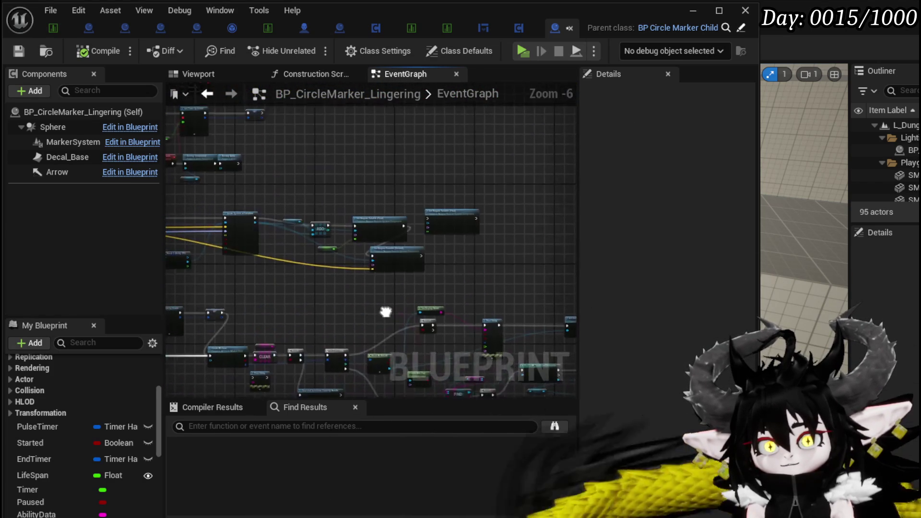
scroll(298, 277, "up", 1)
left_click_drag(298, 278, 287, 154)
scroll(421, 184, "up", 2)
mouse_move(421, 189)
left_mouse_down()
mouse_move(523, 99)
mouse_move(356, 148)
left_mouse_up()
left_click(406, 153)
left_click_drag(287, 161, 301, 227)
left_click_drag(395, 218, 318, 138)
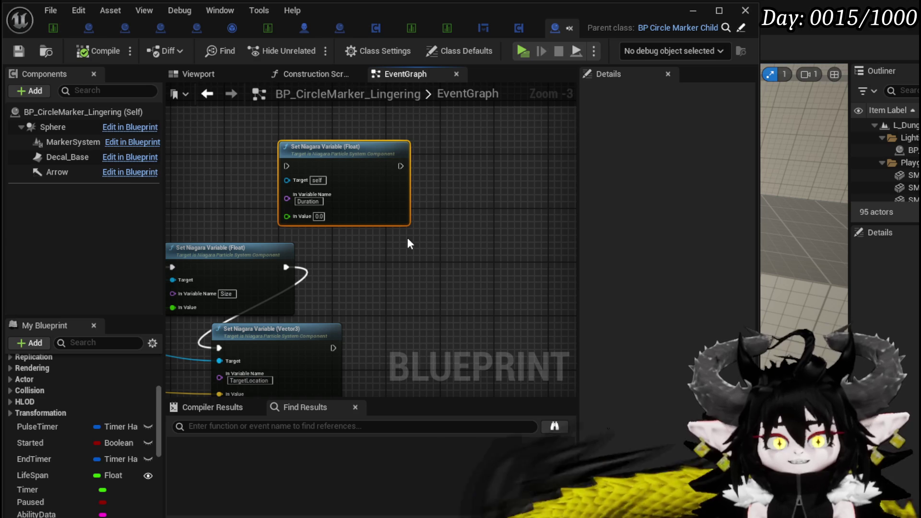
- Shift the DestroyEvent's destroy nodes left and place the Life Span getter by Set Timer's Time input
scroll(368, 165, "down", 2)
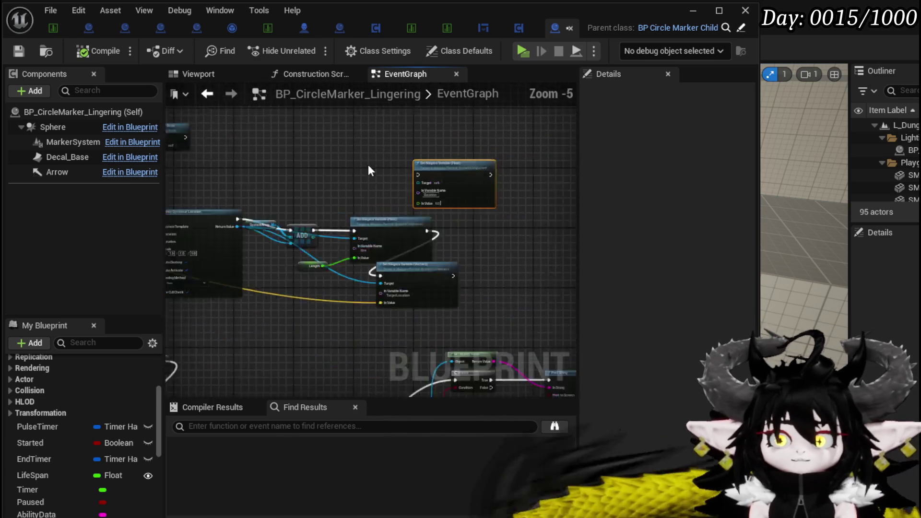
scroll(456, 200, "down", 1)
scroll(413, 228, "up", 3)
mouse_move(363, 277)
left_mouse_down()
mouse_move(413, 248)
mouse_move(522, 264)
left_mouse_up()
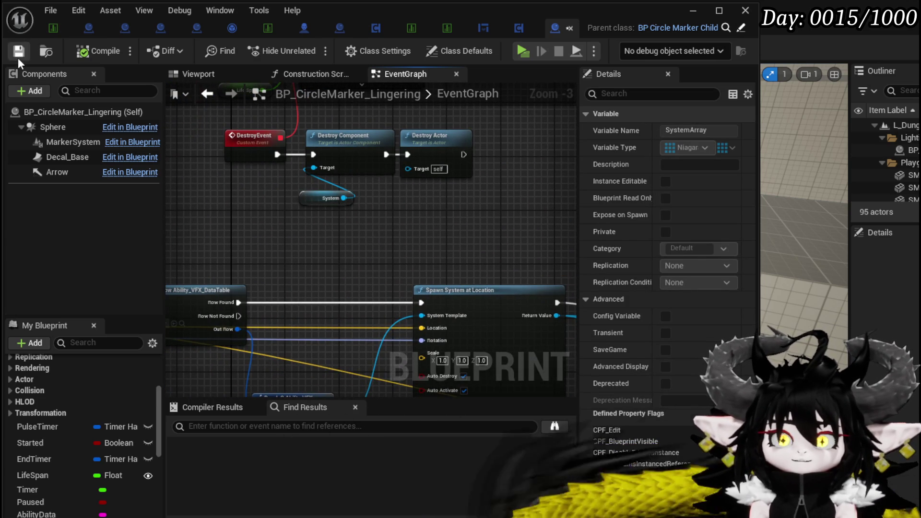
mouse_move(437, 271)
left_mouse_down()
mouse_move(420, 352)
mouse_move(379, 393)
left_mouse_up()
mouse_move(196, 276)
left_mouse_down()
mouse_move(292, 284)
mouse_move(269, 264)
mouse_move(498, 357)
left_mouse_up()
left_click_drag(384, 286, 296, 286)
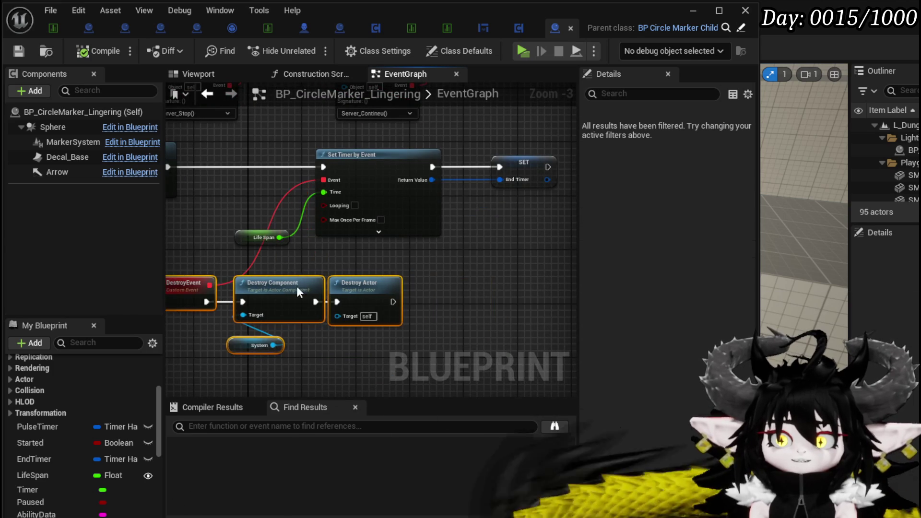
left_click_drag(361, 253, 426, 266)
mouse_move(322, 250)
left_mouse_down()
mouse_move(376, 272)
mouse_move(323, 240)
mouse_move(483, 312)
mouse_move(327, 228)
mouse_move(527, 216)
mouse_move(419, 153)
mouse_move(442, 153)
mouse_move(318, 170)
left_mouse_up()
- Survey the graph, inspecting the CollisionTrigger Print String and Server OOC Hit nodes
scroll(400, 267, "down", 3)
mouse_move(400, 268)
left_mouse_down()
mouse_move(201, 181)
mouse_move(217, 142)
mouse_move(271, 75)
left_mouse_up()
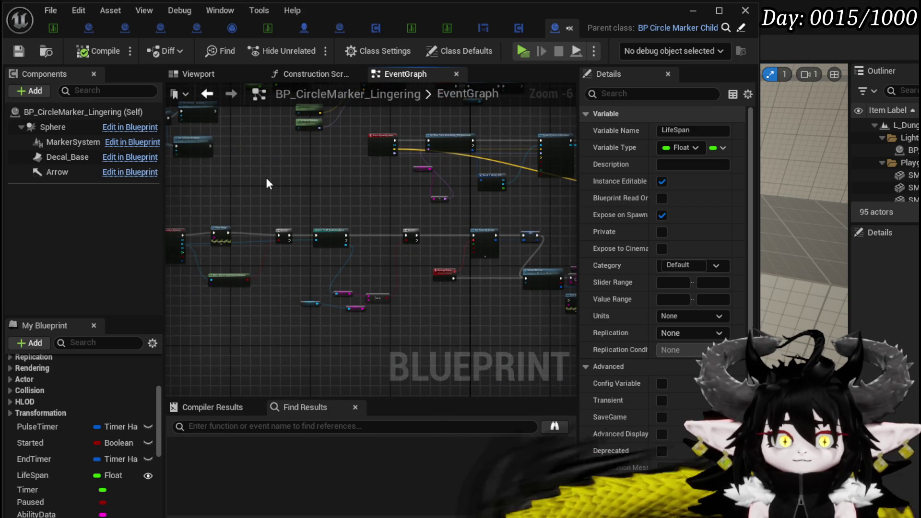
scroll(225, 230, "up", 4)
left_click(242, 235)
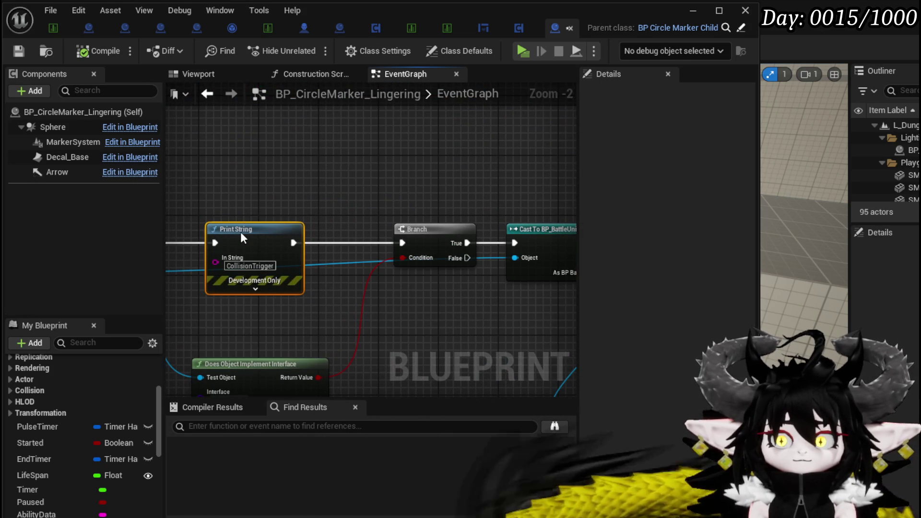
scroll(350, 200, "down", 1)
mouse_move(349, 200)
left_mouse_down()
mouse_move(294, 181)
mouse_move(352, 142)
mouse_move(341, 201)
mouse_move(463, 183)
mouse_move(439, 235)
mouse_move(273, 150)
mouse_move(308, 133)
mouse_move(374, 262)
mouse_move(442, 170)
mouse_move(315, 259)
mouse_move(261, 150)
mouse_move(279, 155)
left_mouse_up()
scroll(261, 151, "down", 1)
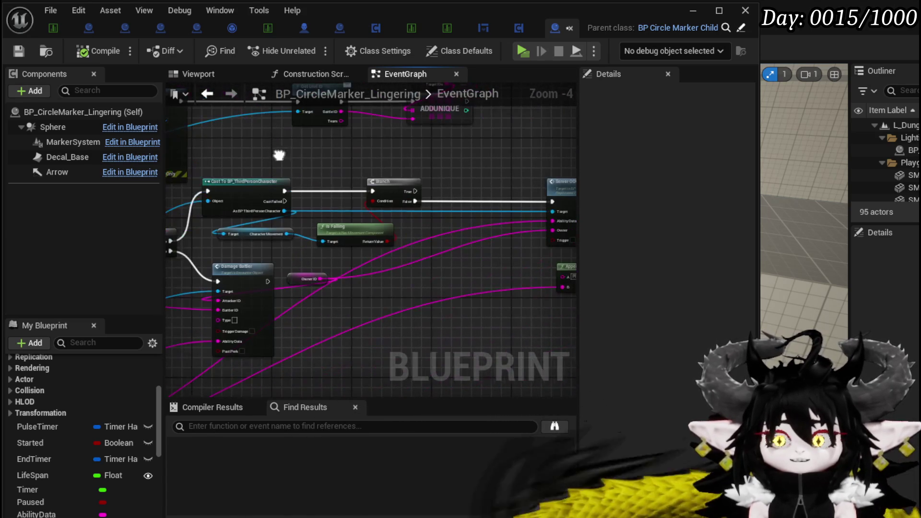
mouse_move(423, 239)
left_mouse_down()
mouse_move(247, 211)
mouse_move(287, 176)
left_mouse_up()
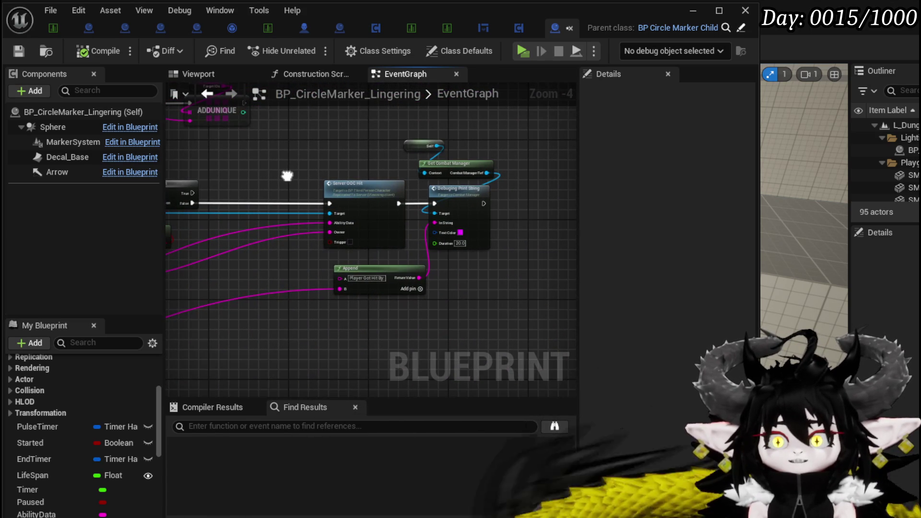
scroll(289, 180, "up", 3)
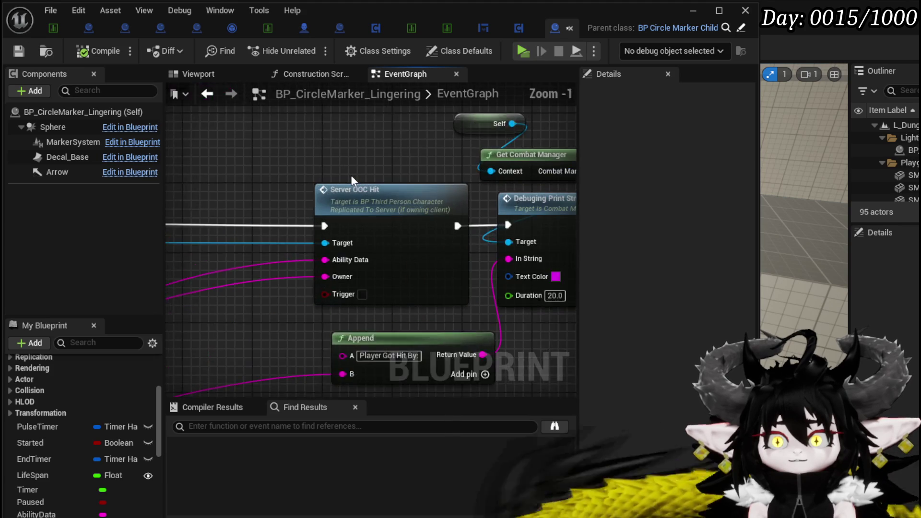
left_click_drag(351, 175, 218, 182)
- Box-select the Destroy Component, Destroy Actor and System nodes
scroll(410, 208, "down", 3)
mouse_move(410, 208)
left_mouse_down()
mouse_move(372, 199)
mouse_move(353, 165)
mouse_move(475, 257)
mouse_move(294, 234)
mouse_move(389, 191)
left_mouse_up()
scroll(372, 197, "down", 1)
scroll(372, 199, "down", 1)
scroll(401, 238, "up", 3)
mouse_move(384, 245)
left_mouse_down()
mouse_move(310, 322)
mouse_move(308, 354)
left_mouse_up()
left_click_drag(238, 349, 450, 249)
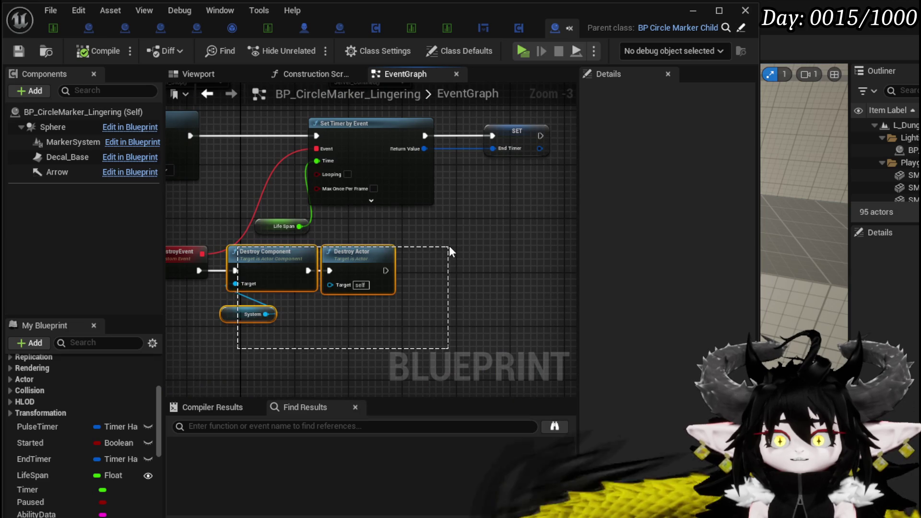
- Add a SystemArray getter to the DestroyEvent area of the EventGraph
left_click_drag(386, 289, 369, 235)
scroll(59, 368, "up", 2)
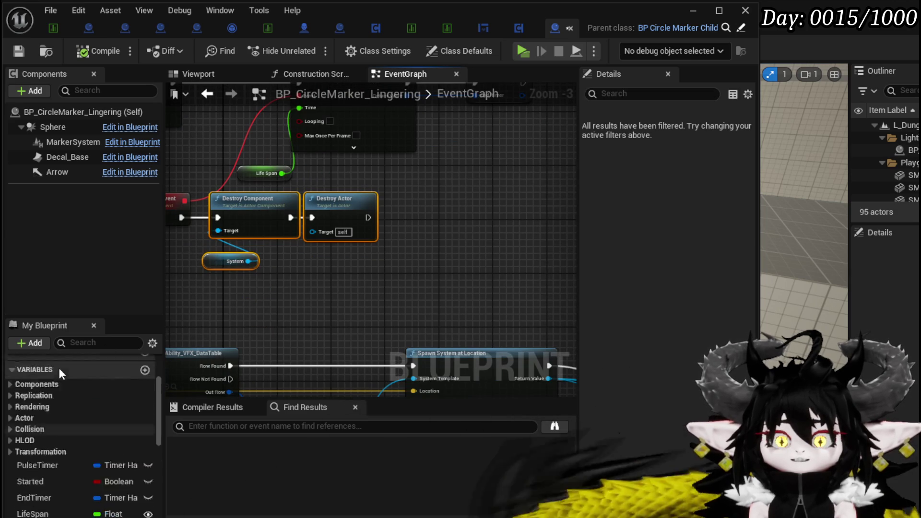
scroll(68, 378, "up", 2)
scroll(103, 418, "down", 2)
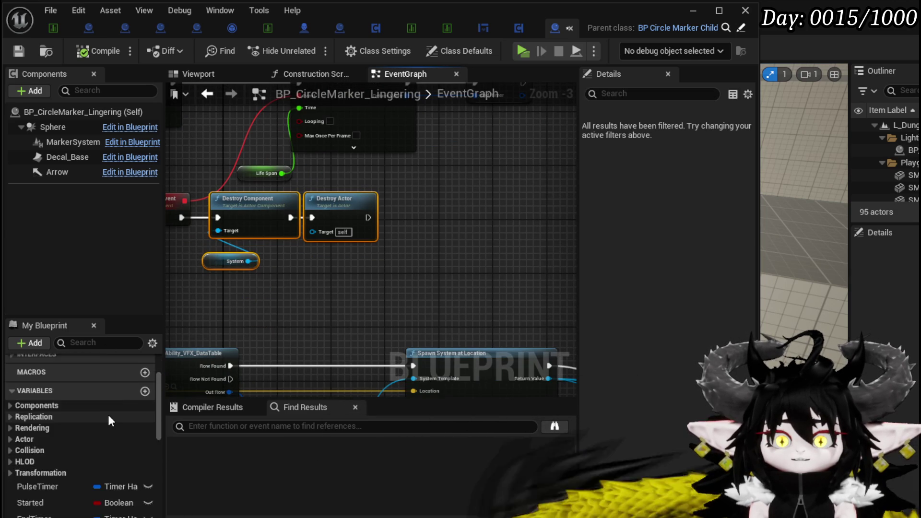
scroll(111, 412, "down", 6)
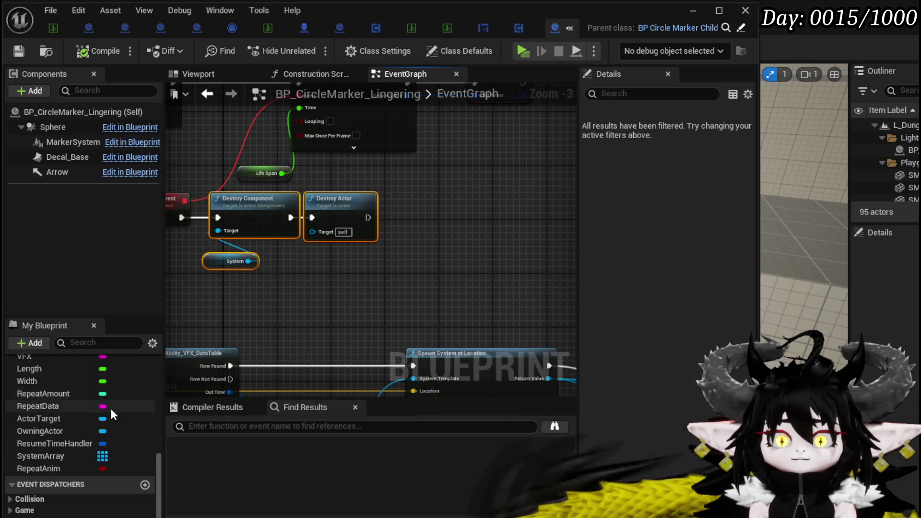
scroll(58, 445, "up", 5)
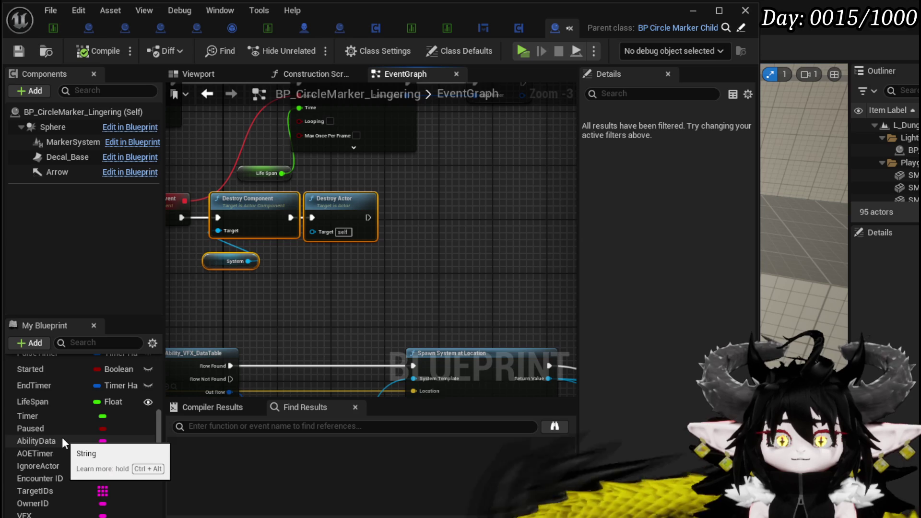
scroll(67, 460, "down", 5)
left_click_drag(48, 514, 333, 169)
left_click(385, 200)
- Search the node action list for 'clear ni' and 'sy', then clear the search text
scroll(91, 390, "up", 4)
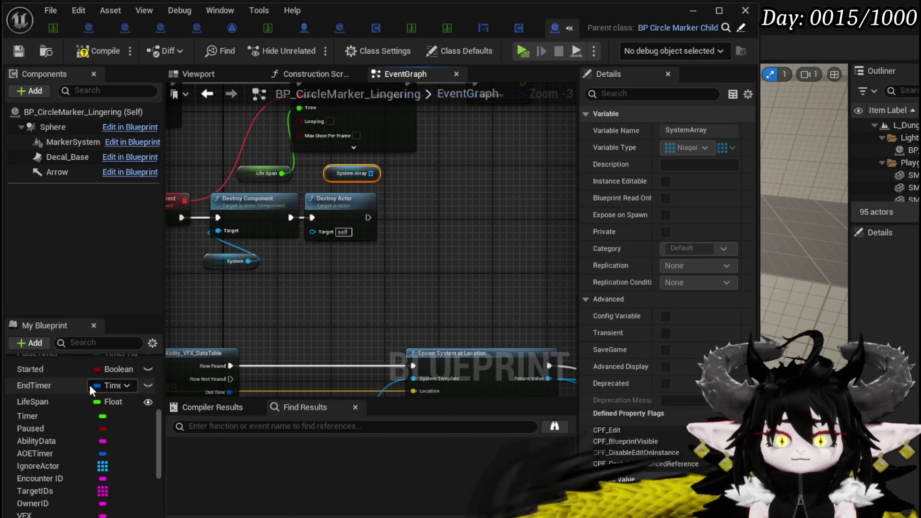
scroll(92, 391, "up", 5)
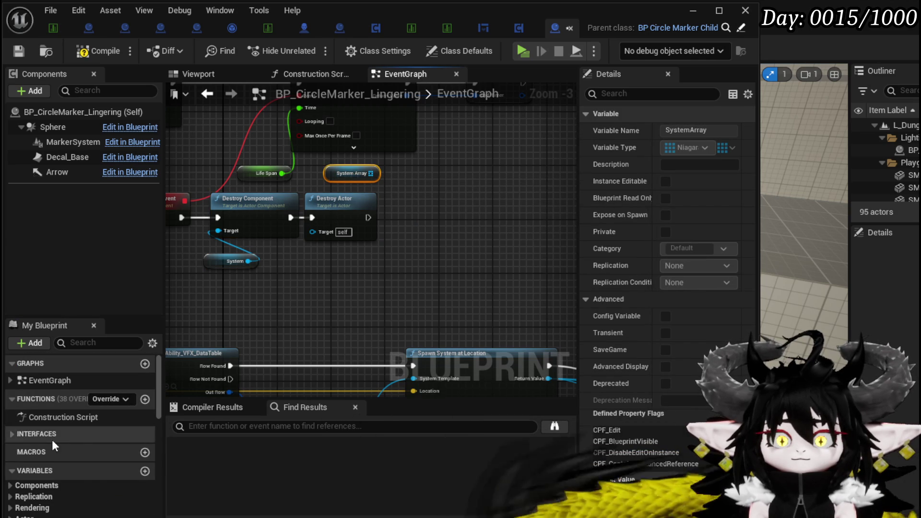
right_click(439, 235)
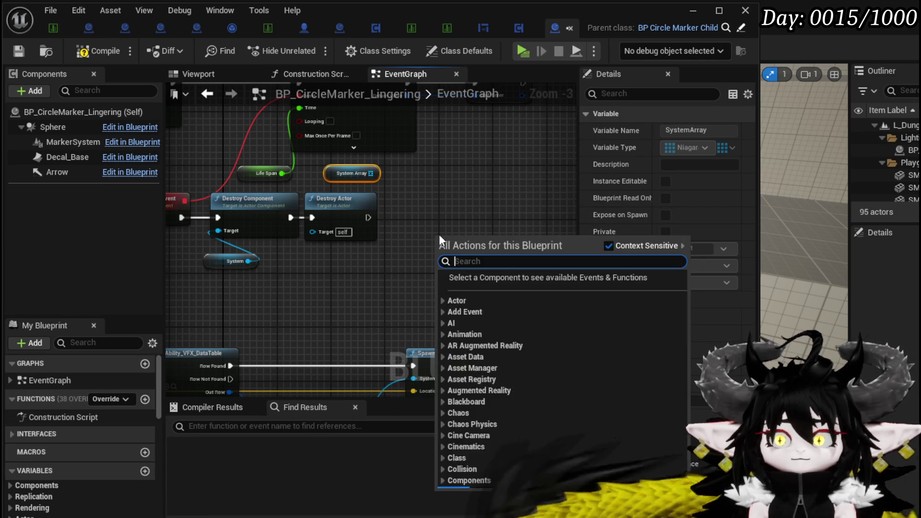
type("clear")
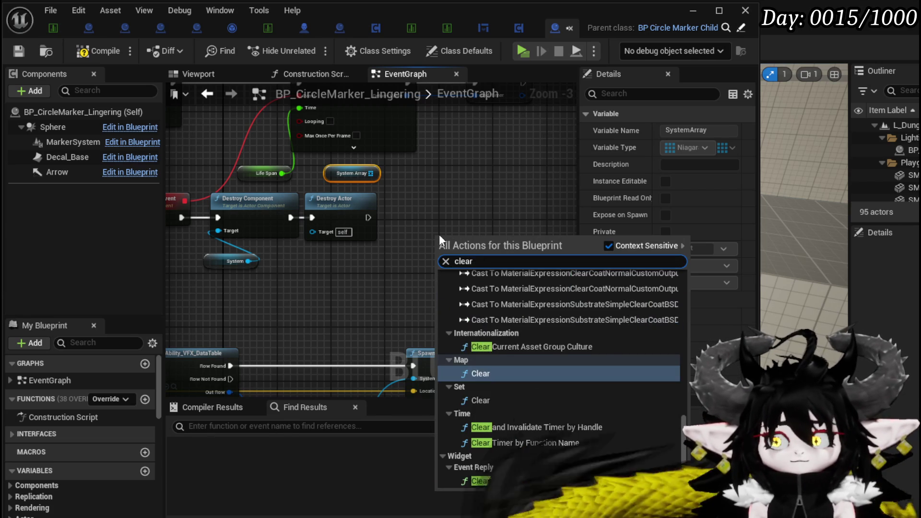
type(" ni")
key("BackSpace")
key("BackSpace")
type("s")
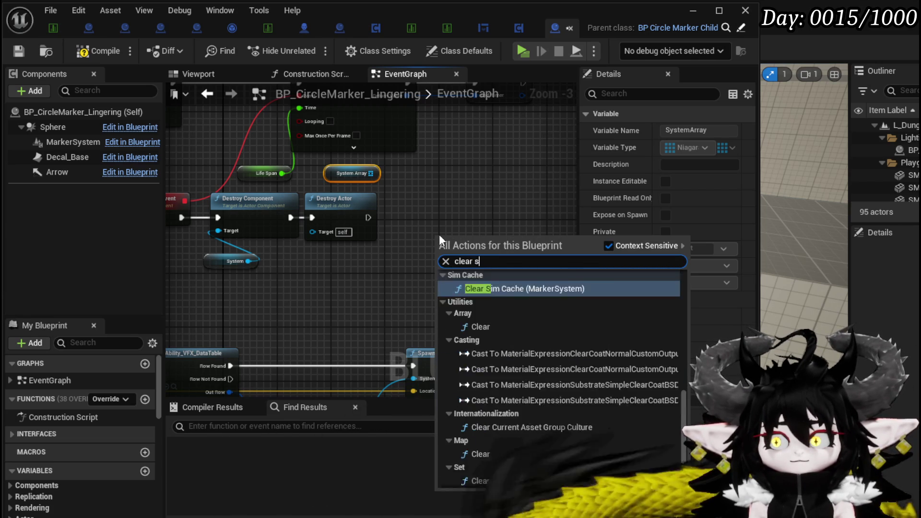
type("y")
key("BackSpace")
key("BackSpace")
key("BackSpace")
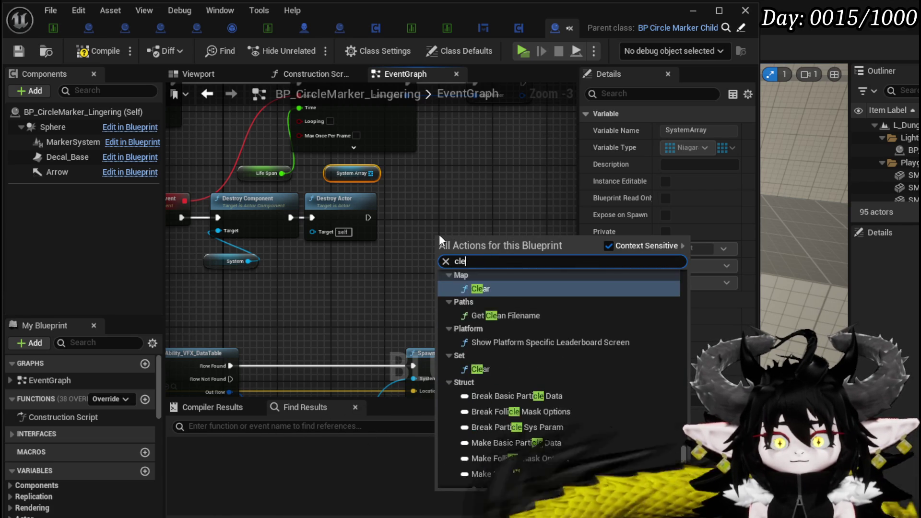
key("BackSpace")
key("BackSpace")
key("BackSpace")
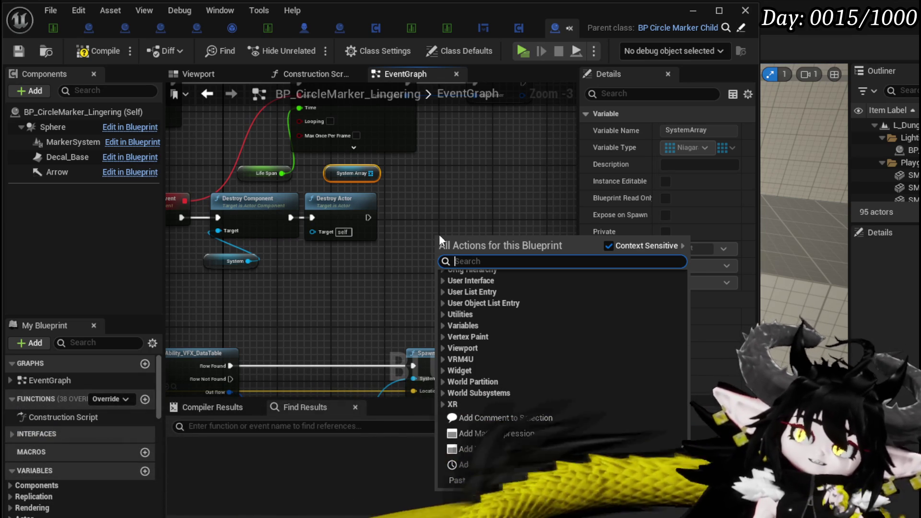
- Add a For Each Loop over System Array after Destroy Actor, align it, and compile
left_click_drag(370, 173, 407, 192)
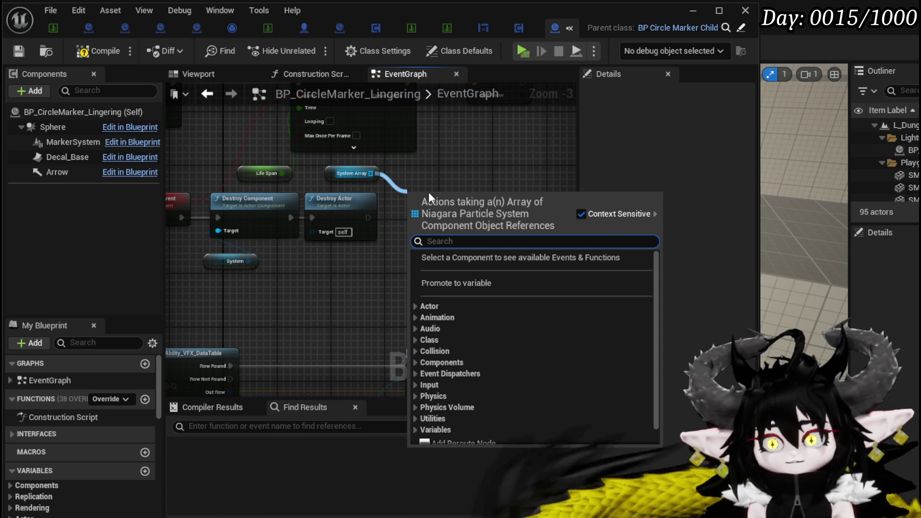
type("Loop")
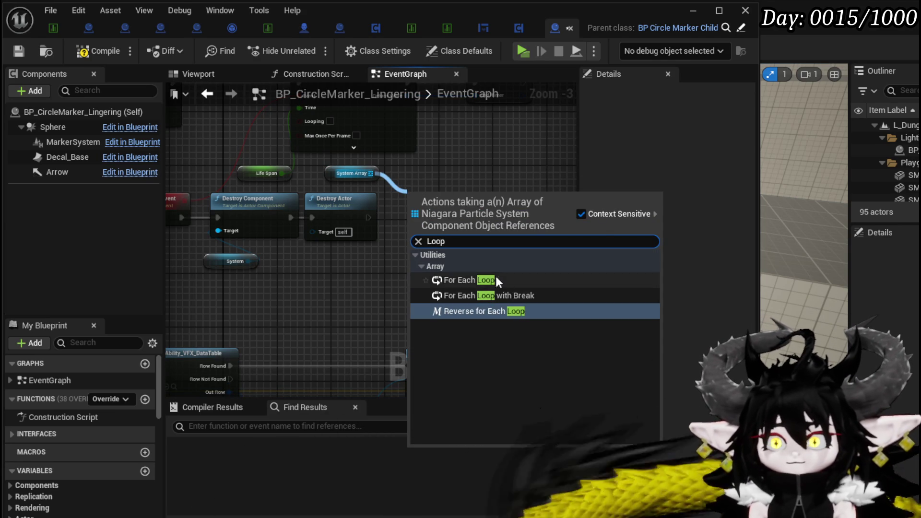
left_click(463, 280)
left_click_drag(368, 217, 407, 211)
key("q")
left_click(324, 178)
left_click_drag(379, 176, 415, 191)
left_click(416, 177)
left_click(79, 53)
- Search for a 'Clear' node from the loop's Array Element, then dismiss the search
scroll(503, 240, "up", 3)
mouse_move(323, 244)
left_mouse_down()
mouse_move(472, 248)
mouse_move(460, 238)
left_mouse_up()
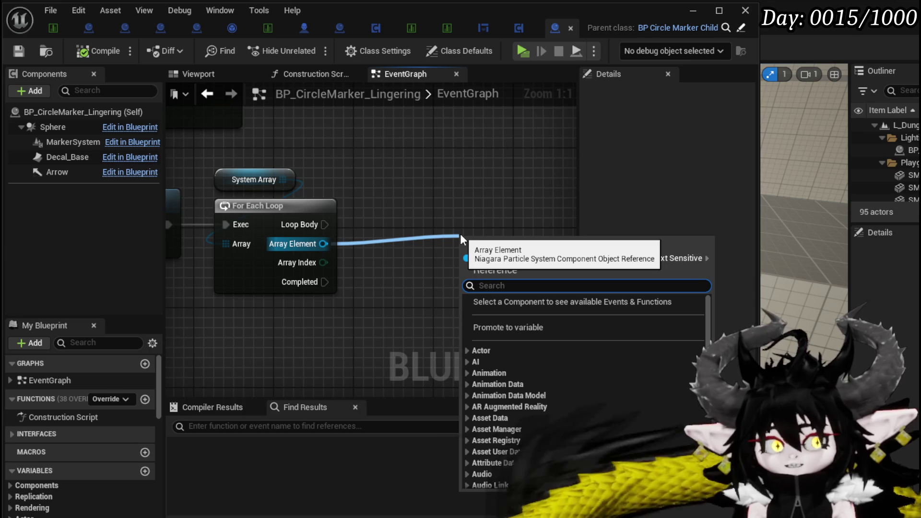
type("Clear")
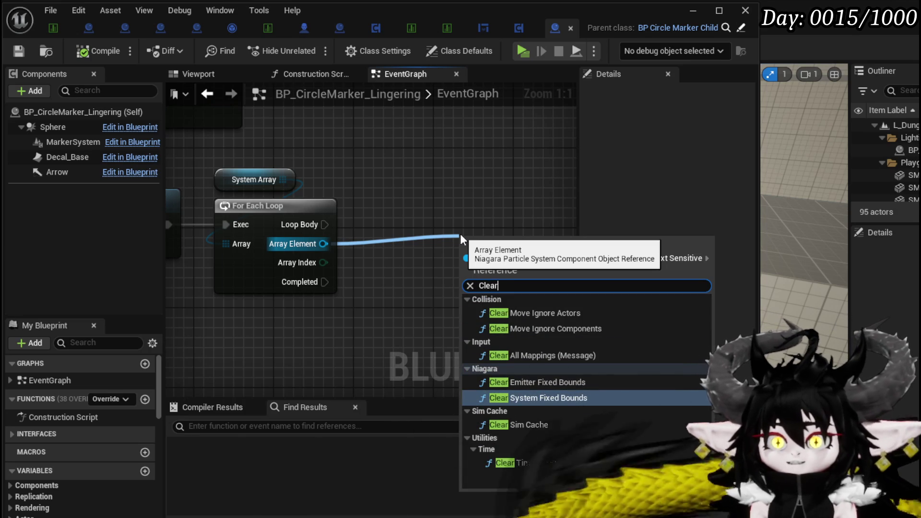
key("Escape")
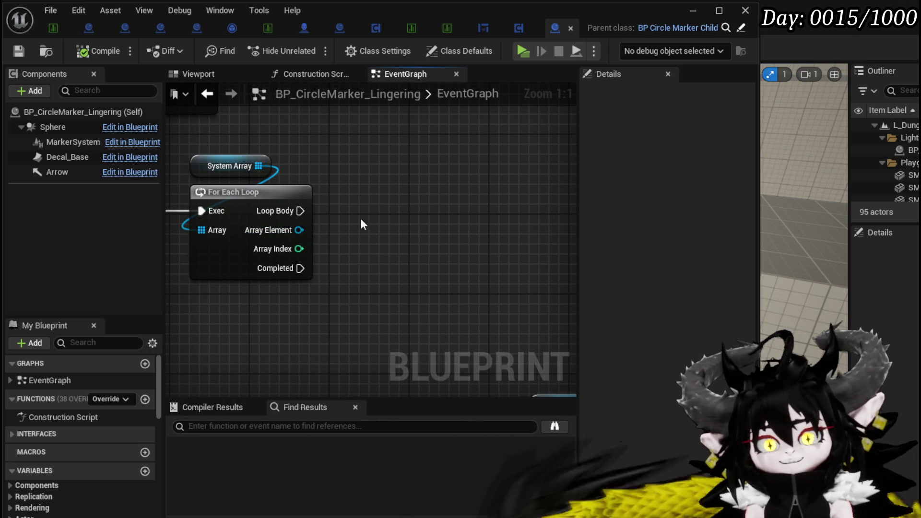
mouse_move(385, 247)
left_mouse_down()
mouse_move(440, 241)
mouse_move(389, 232)
left_mouse_up()
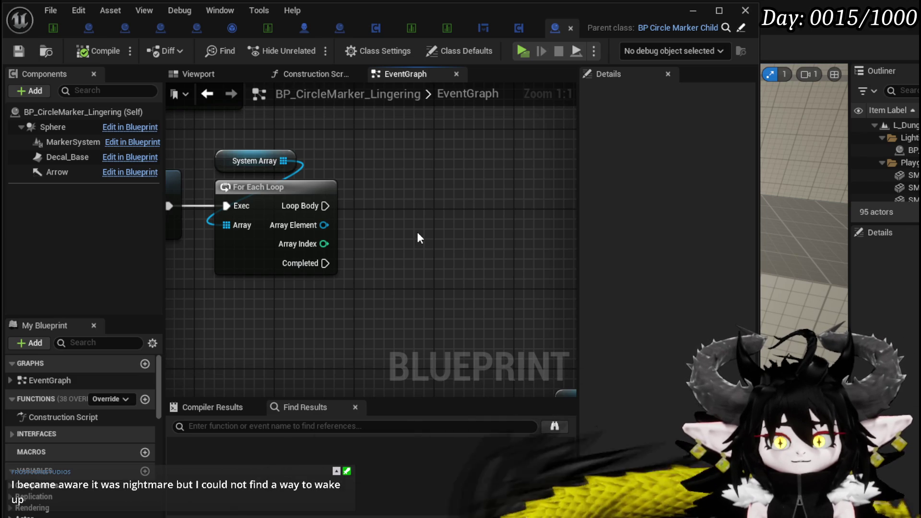
mouse_move(324, 225)
left_mouse_down()
mouse_move(408, 229)
mouse_move(324, 225)
mouse_move(391, 231)
left_mouse_up()
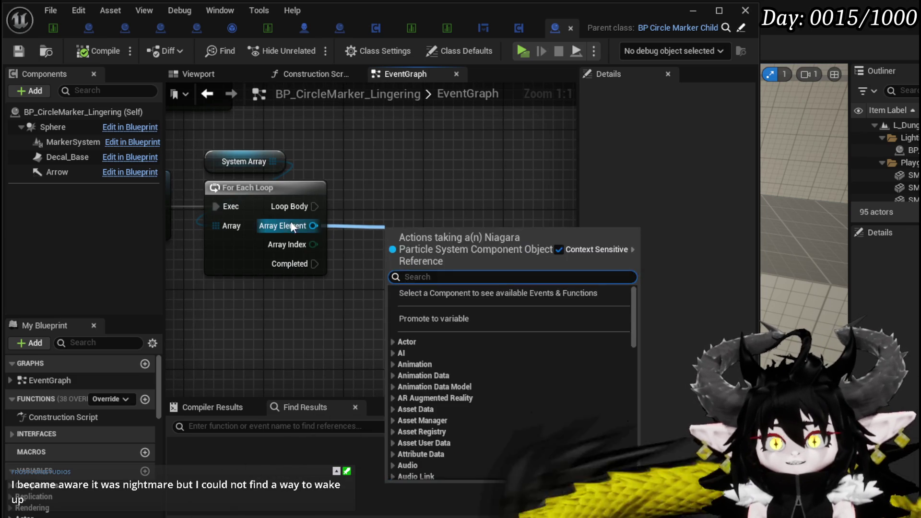
mouse_move(313, 225)
left_mouse_down()
mouse_move(439, 223)
mouse_move(271, 218)
left_mouse_up()
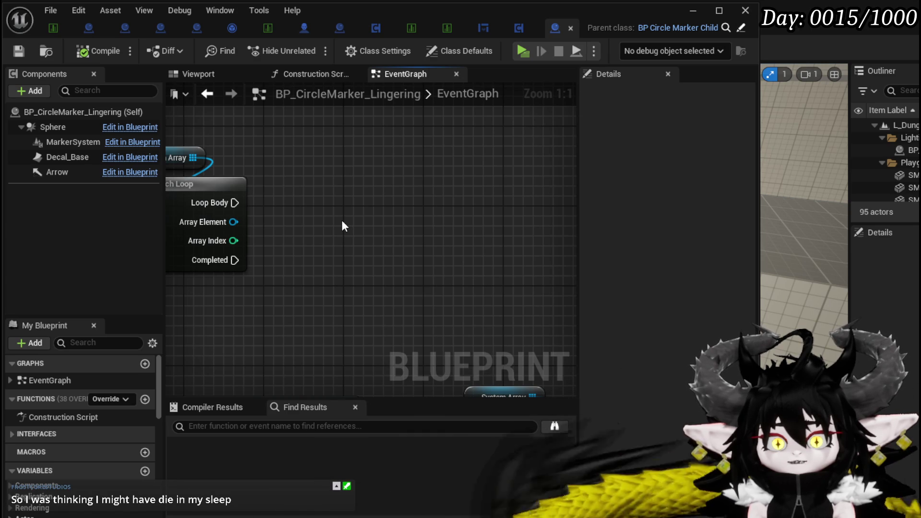
mouse_move(223, 185)
left_mouse_down()
mouse_move(227, 193)
mouse_move(331, 206)
left_mouse_up()
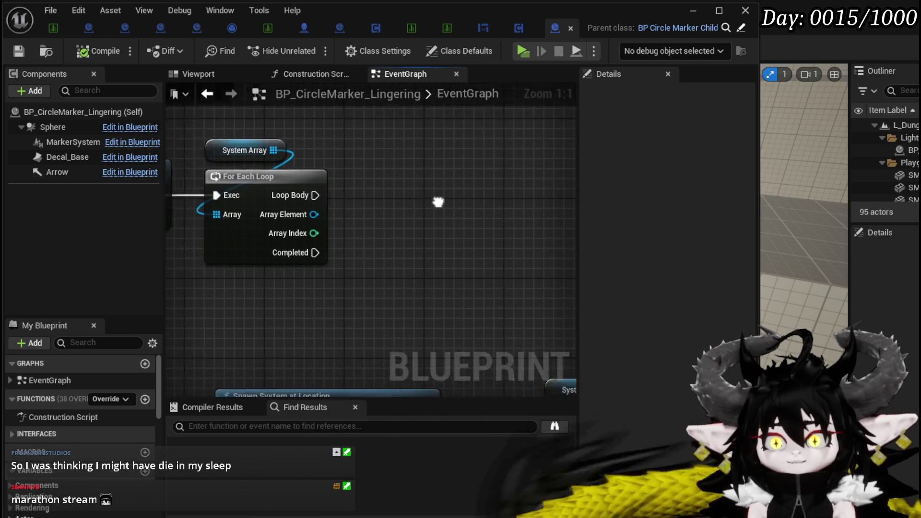
scroll(438, 202, "down", 2)
mouse_move(217, 283)
left_mouse_down()
mouse_move(364, 288)
mouse_move(362, 269)
left_mouse_up()
scroll(401, 254, "up", 2)
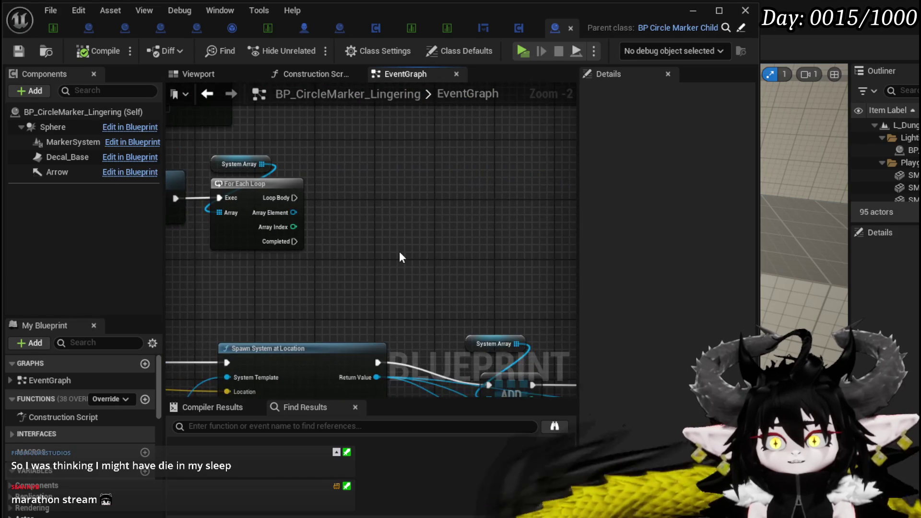
scroll(384, 269, "down", 1)
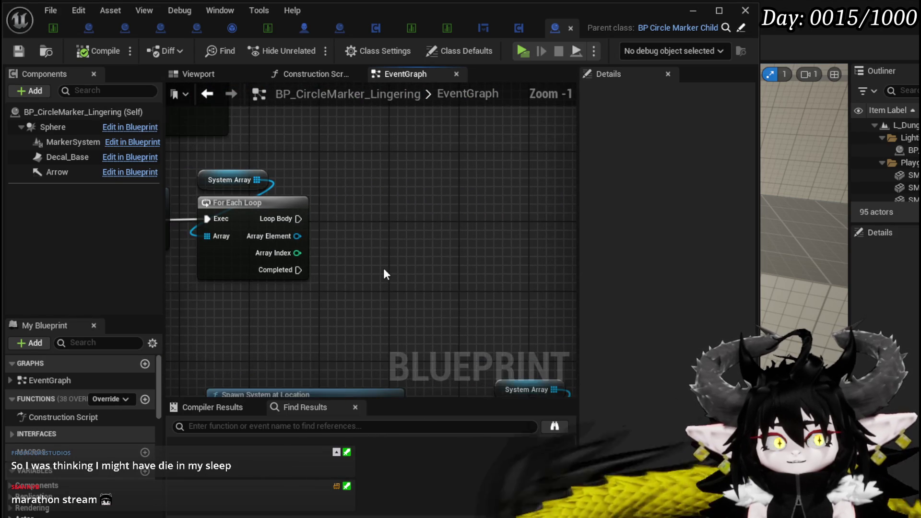
left_click_drag(384, 269, 396, 256)
mouse_move(312, 230)
left_mouse_down()
mouse_move(444, 234)
mouse_move(422, 234)
left_mouse_up()
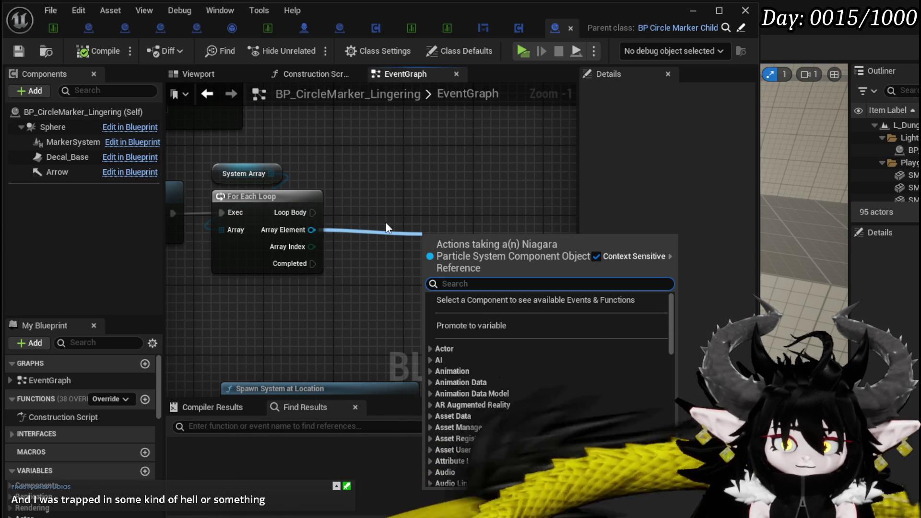
left_click_drag(411, 200, 391, 176)
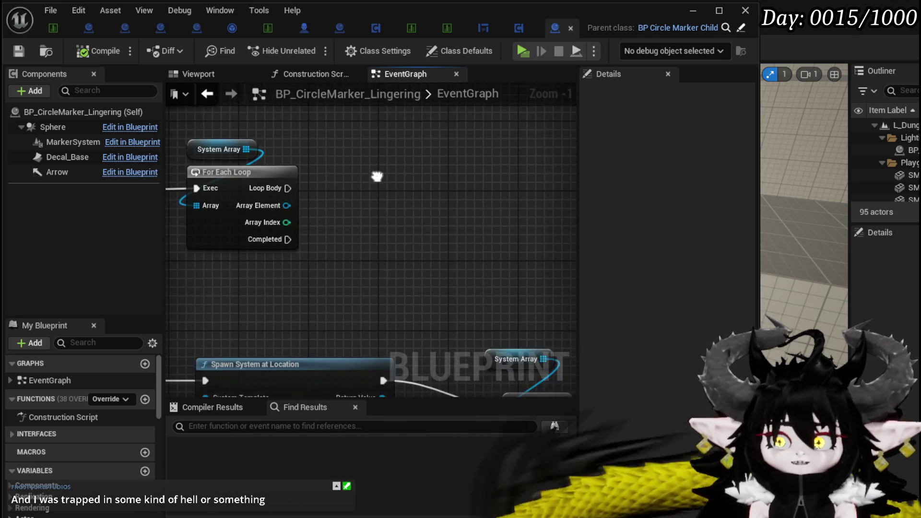
- Save the Blueprint, then drag a wire off the For Each Loop's Array Element pin
mouse_move(363, 211)
left_mouse_down()
mouse_move(425, 211)
mouse_move(440, 231)
mouse_move(420, 237)
mouse_move(378, 221)
left_mouse_up()
mouse_move(306, 214)
left_mouse_down()
mouse_move(435, 220)
mouse_move(339, 193)
mouse_move(342, 230)
left_mouse_up()
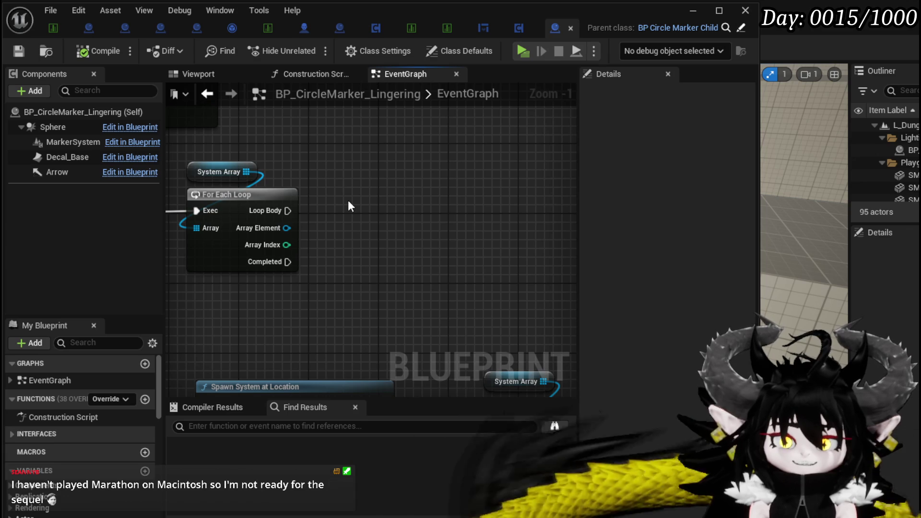
left_click_drag(346, 209, 395, 203)
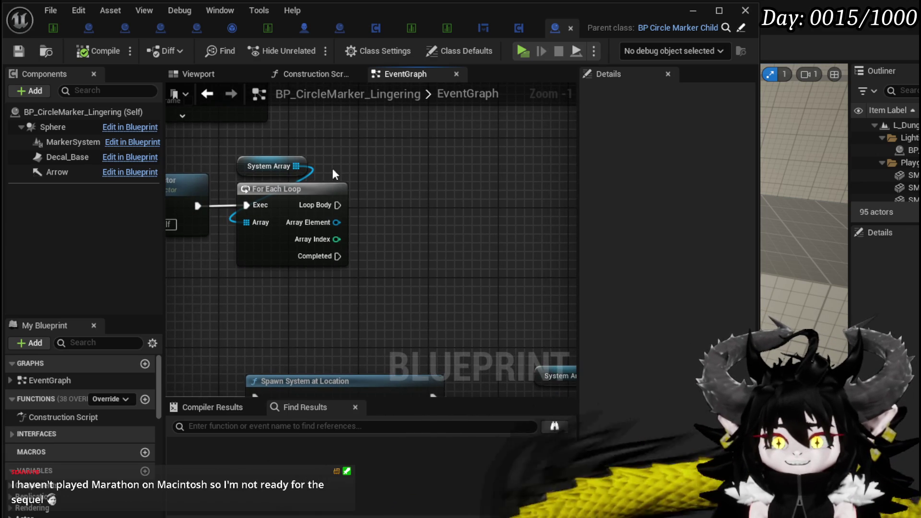
mouse_move(373, 163)
left_mouse_down()
mouse_move(359, 181)
mouse_move(395, 178)
left_mouse_up()
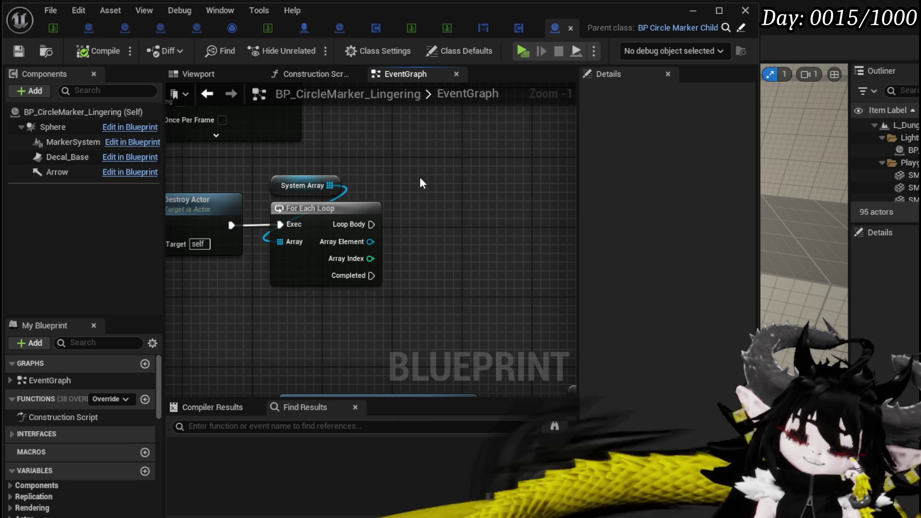
left_click(18, 52)
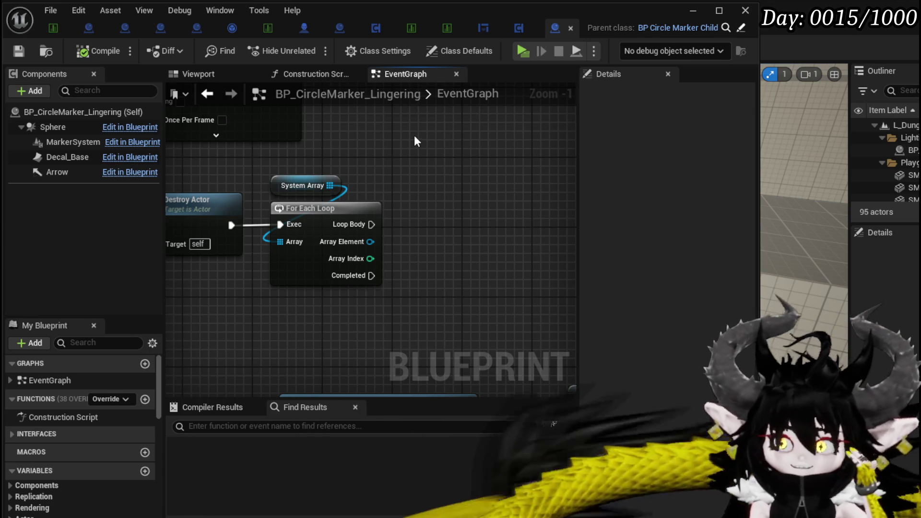
left_click_drag(370, 242, 470, 240)
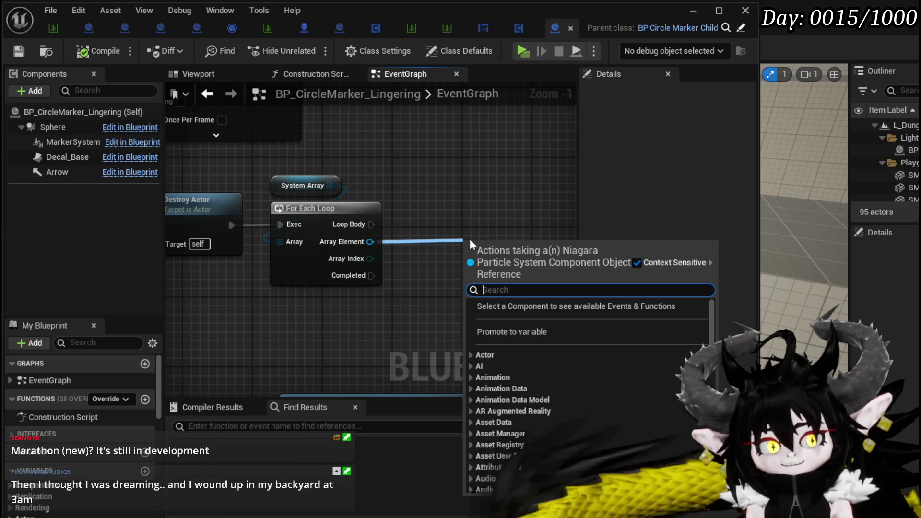
- Add Destroy Component via 'destr', wire Loop Body and Array Element into it, and compile
type("clear")
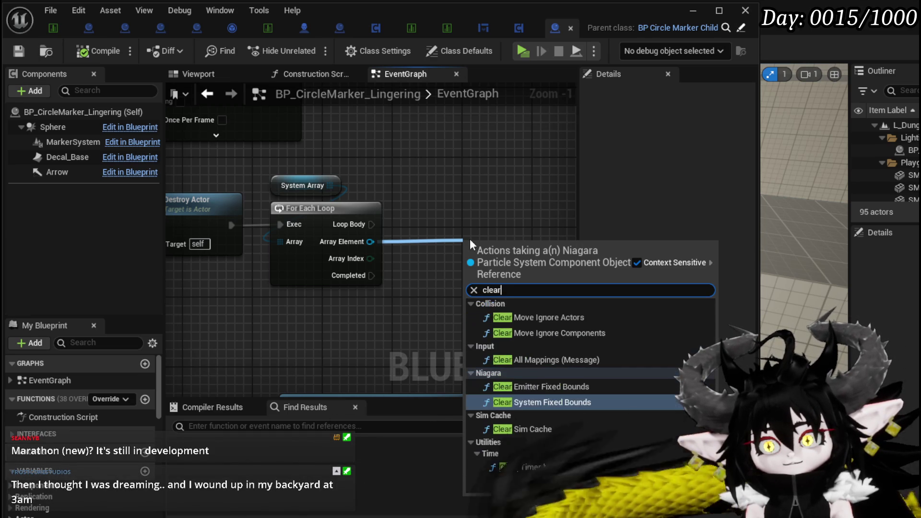
key("BackSpace")
key("BackSpace")
key("BackSpace")
type("destr")
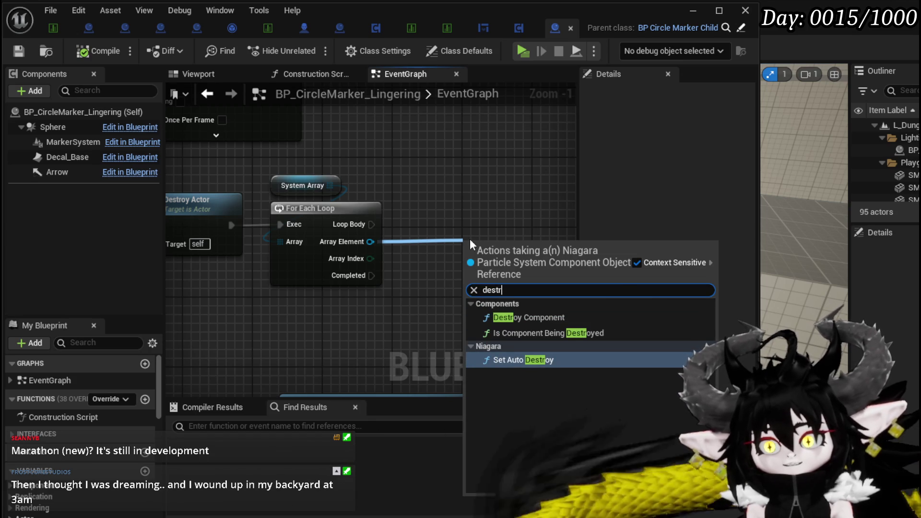
left_click(522, 317)
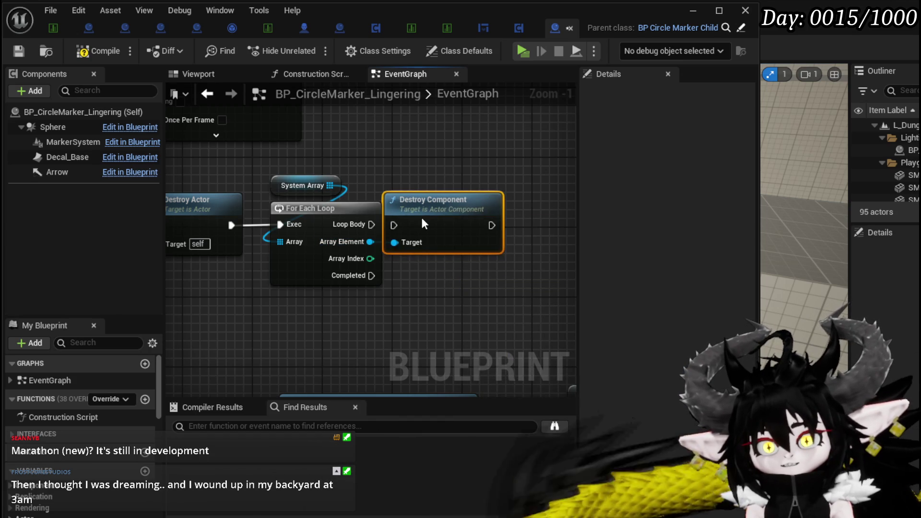
left_click_drag(422, 223, 457, 223)
left_click_drag(371, 225, 429, 225)
left_click_drag(369, 242, 429, 242)
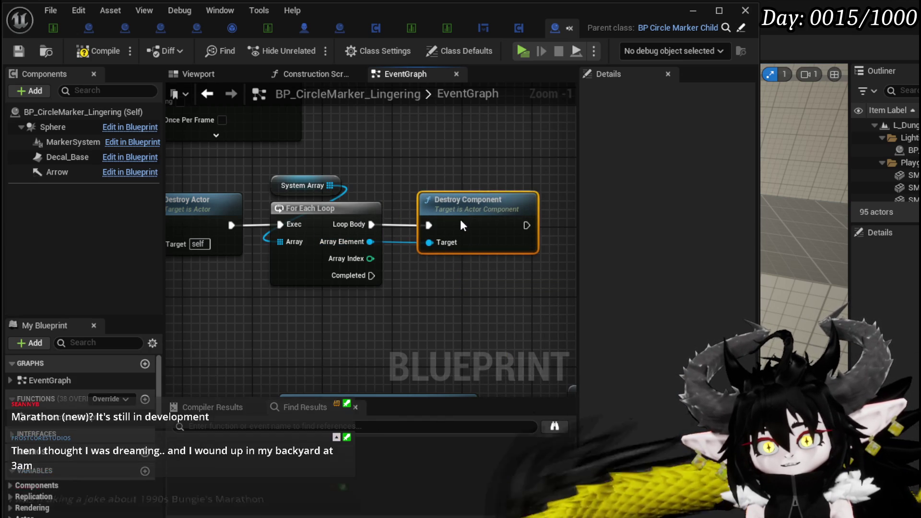
left_click(437, 162)
scroll(431, 175, "down", 1)
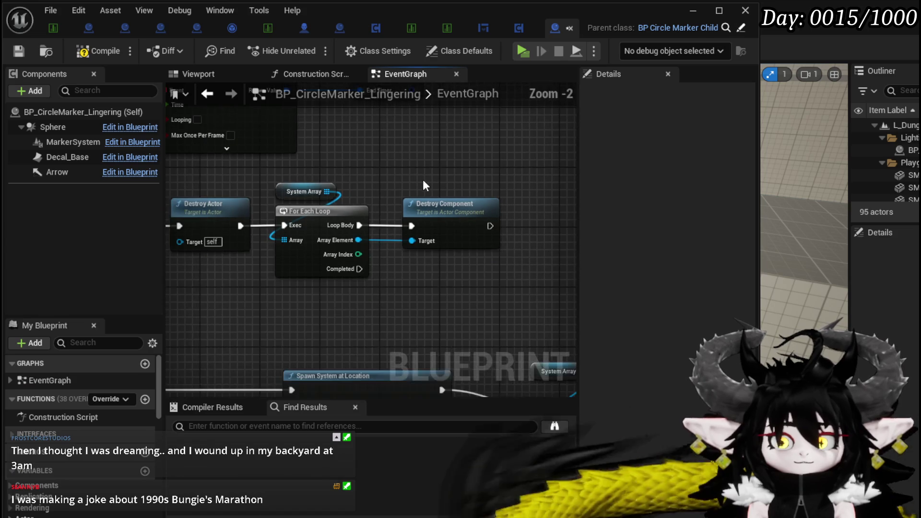
left_click_drag(423, 181, 397, 186)
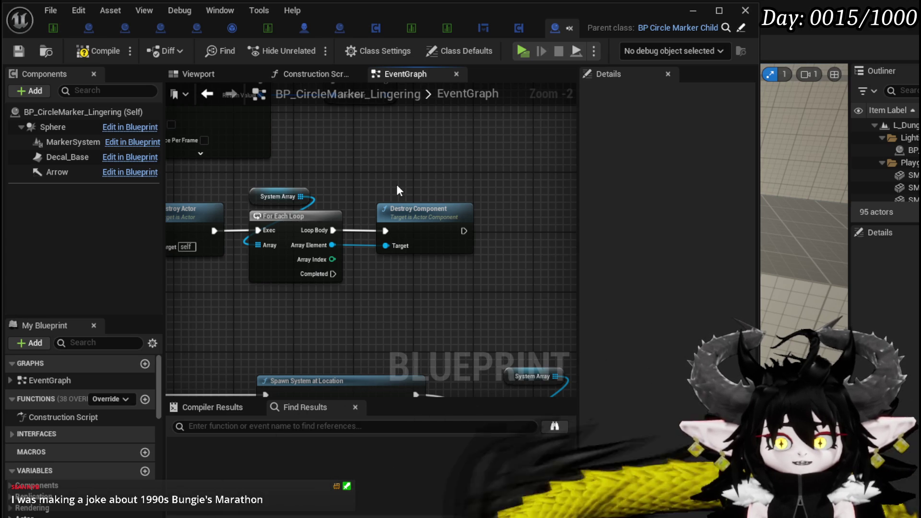
left_click(19, 52)
left_click_drag(448, 174, 418, 179)
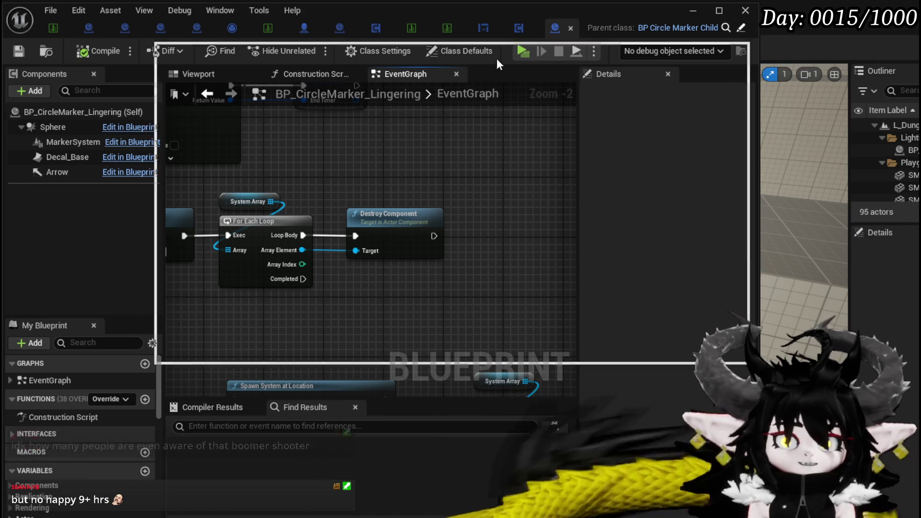
key("alt+Tab")
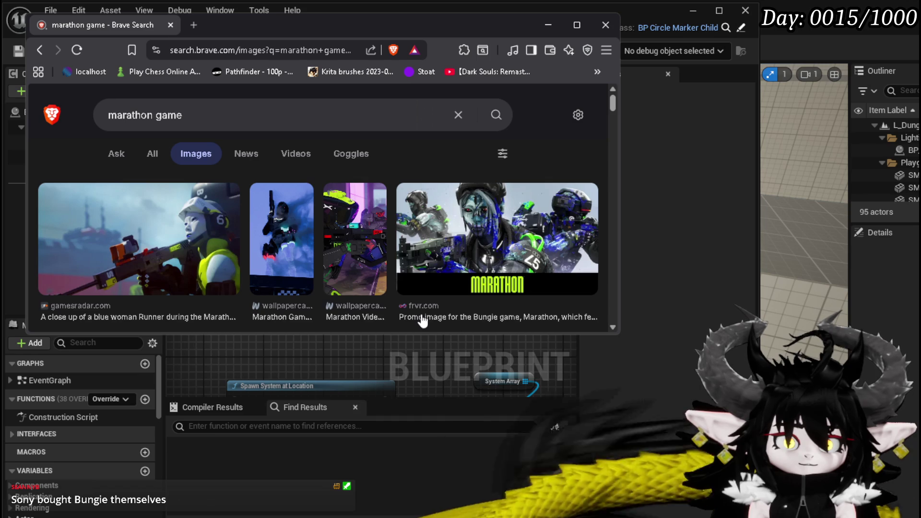
scroll(421, 319, "down", 3)
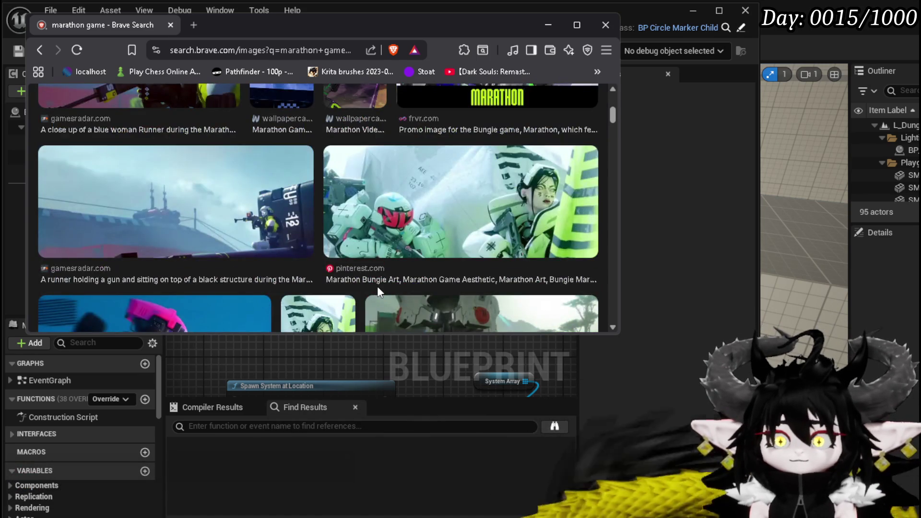
scroll(377, 286, "down", 2)
scroll(377, 287, "down", 2)
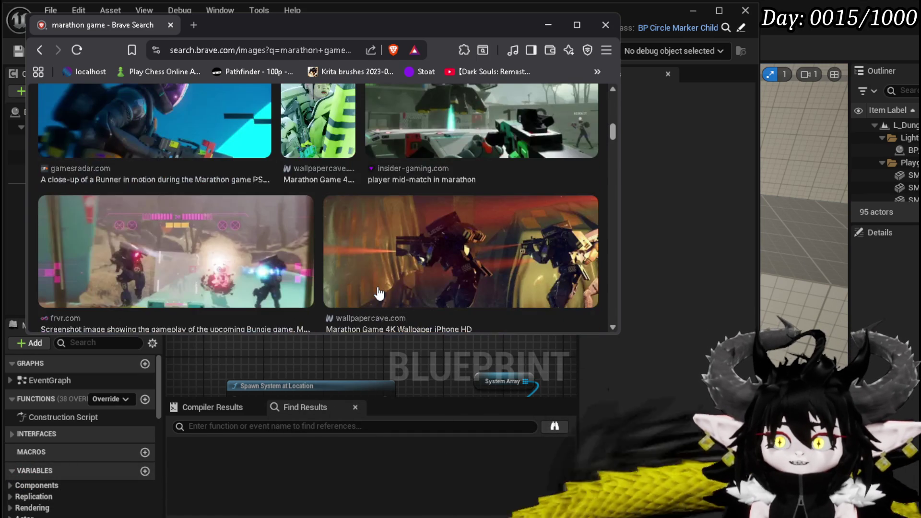
scroll(379, 293, "up", 10)
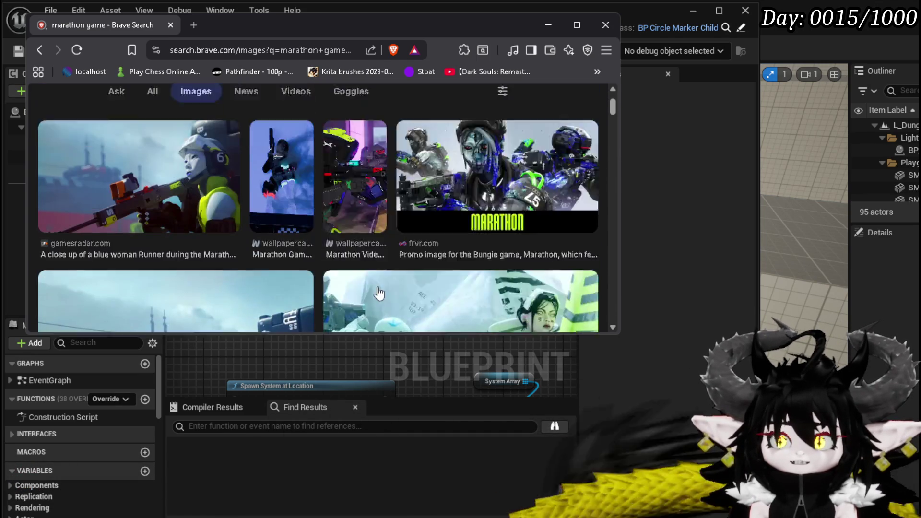
scroll(379, 292, "down", 5)
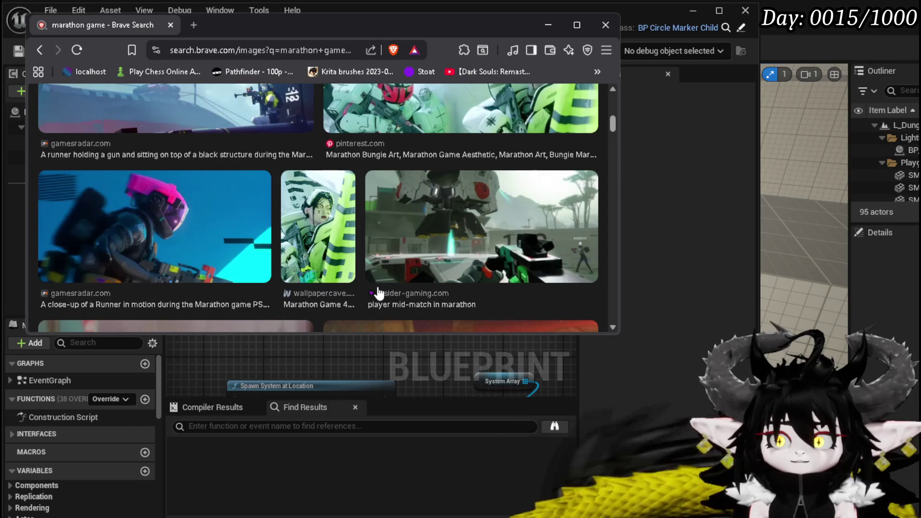
scroll(378, 292, "down", 4)
scroll(379, 291, "up", 4)
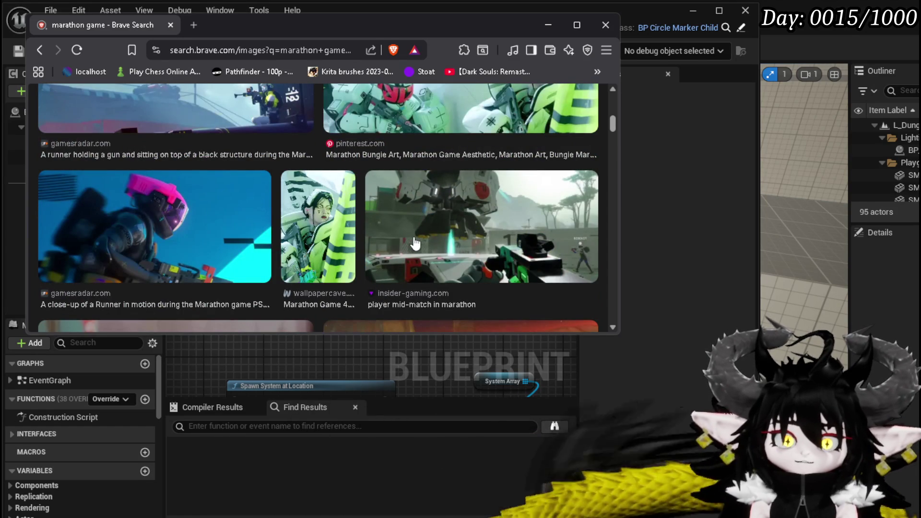
left_click(432, 22)
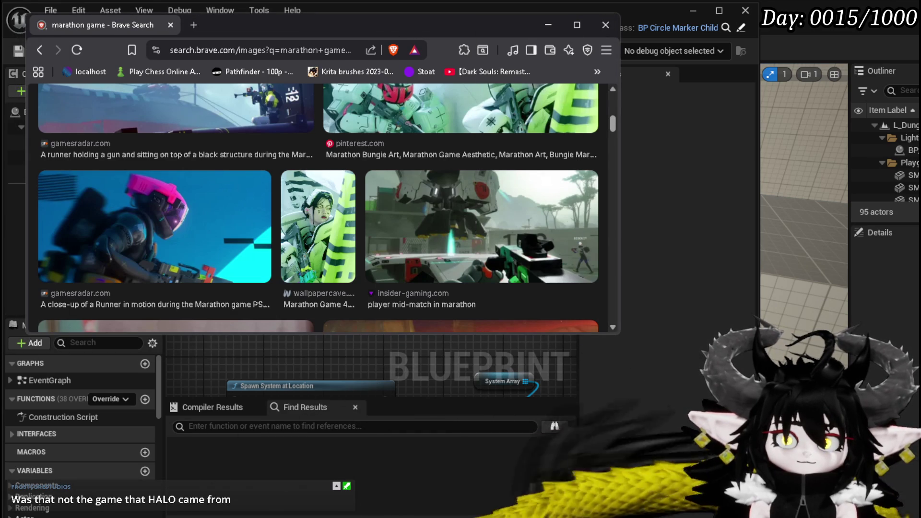
key("alt+Tab")
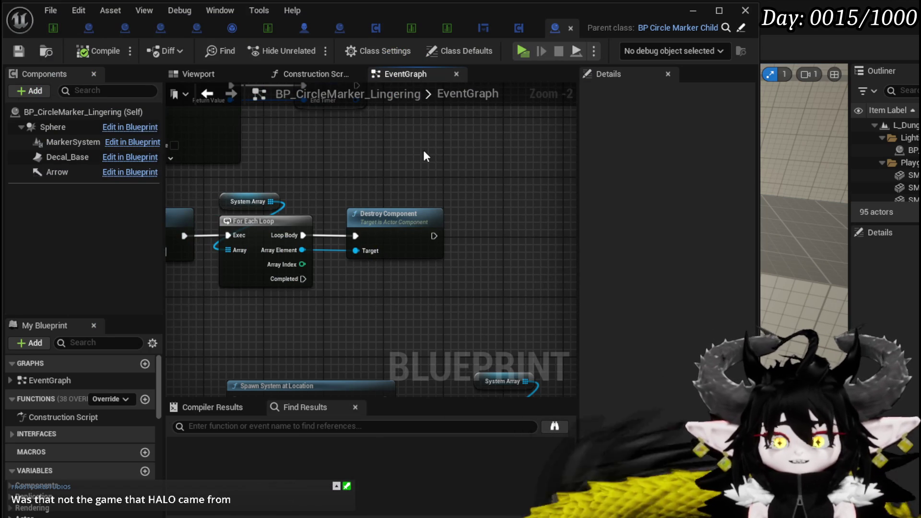
- Review the row of destroy nodes and save the Blueprint with Ctrl+S
left_click_drag(423, 152, 415, 151)
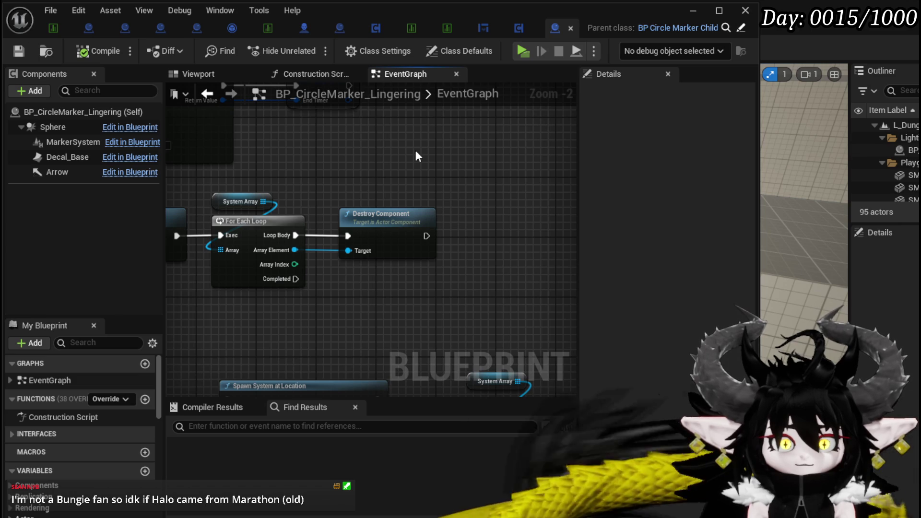
mouse_move(415, 150)
left_mouse_down()
mouse_move(479, 158)
mouse_move(439, 164)
mouse_move(416, 215)
mouse_move(479, 250)
left_mouse_up()
scroll(438, 165, "down", 1)
scroll(392, 282, "down", 1)
left_click_drag(393, 282, 336, 297)
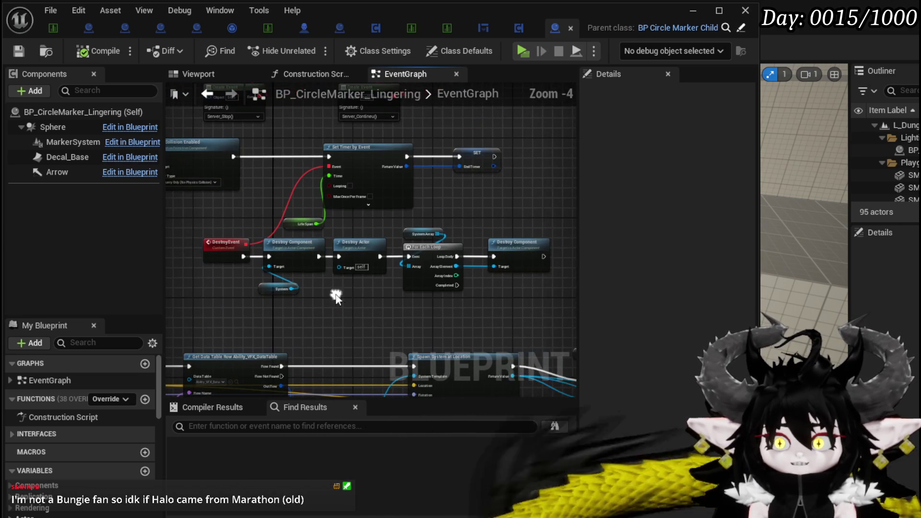
left_click_drag(266, 288, 278, 287)
mouse_move(213, 315)
left_mouse_down()
mouse_move(526, 242)
mouse_move(522, 262)
left_mouse_up()
key("ctrl+s")
- Check the loop and Destroy Component chain, then minimize the Blueprint editor
mouse_move(510, 165)
left_mouse_down()
mouse_move(438, 187)
mouse_move(419, 166)
mouse_move(490, 183)
mouse_move(401, 184)
mouse_move(456, 188)
mouse_move(304, 137)
mouse_move(328, 139)
left_mouse_up()
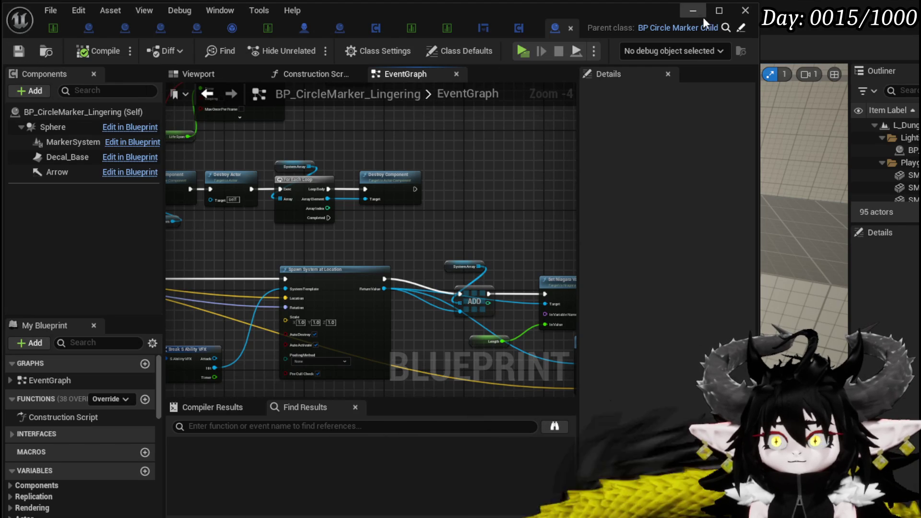
mouse_move(311, 226)
left_mouse_down()
mouse_move(435, 169)
mouse_move(323, 110)
left_mouse_up()
mouse_move(309, 151)
left_mouse_down()
mouse_move(468, 175)
mouse_move(494, 202)
mouse_move(292, 189)
left_mouse_up()
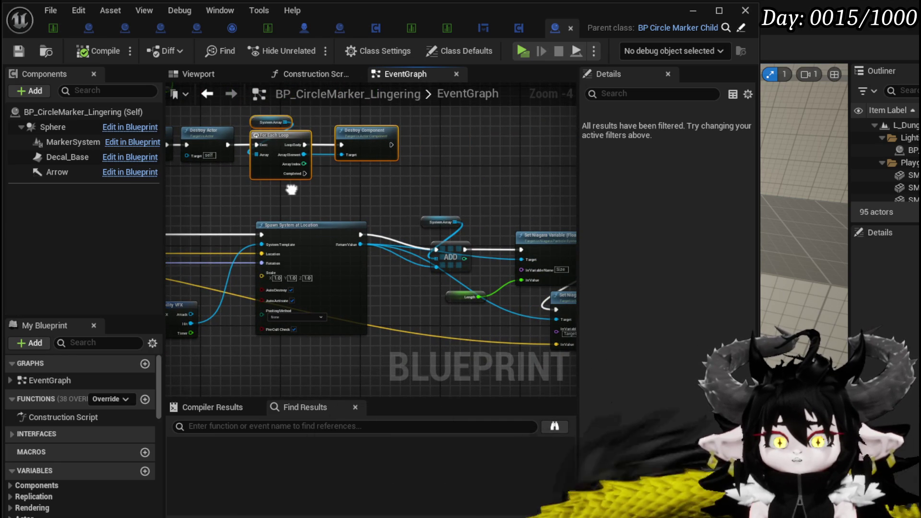
left_click_drag(291, 189, 397, 207)
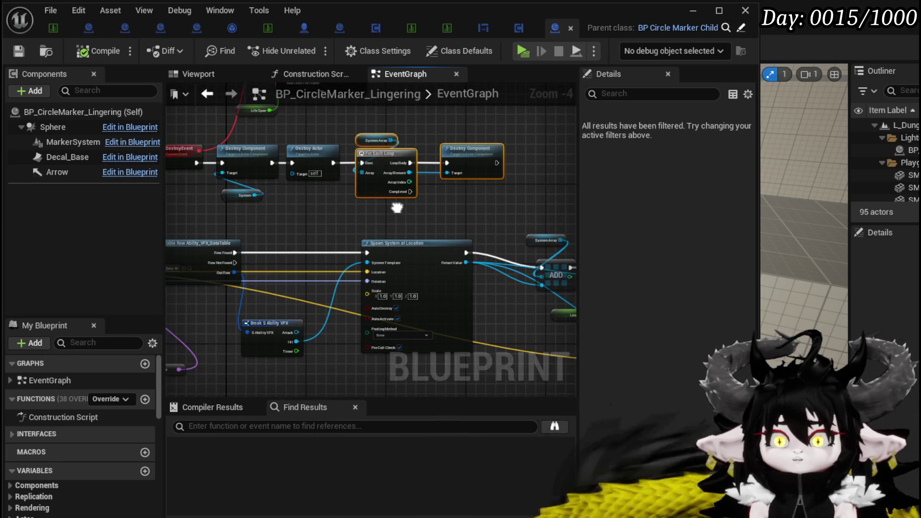
left_click(702, 13)
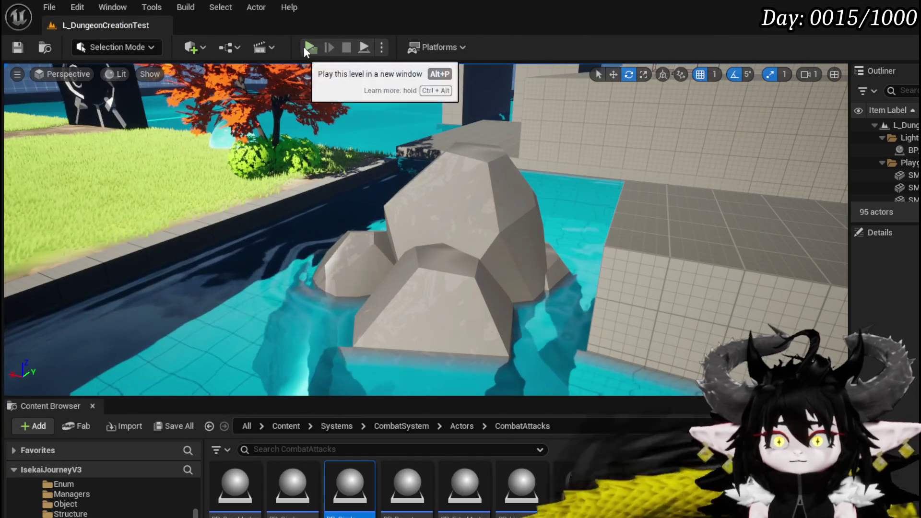
- Play the level in a new window, run at a fire slime, answer the X/O prompt and fight
left_click(303, 47)
key("w")
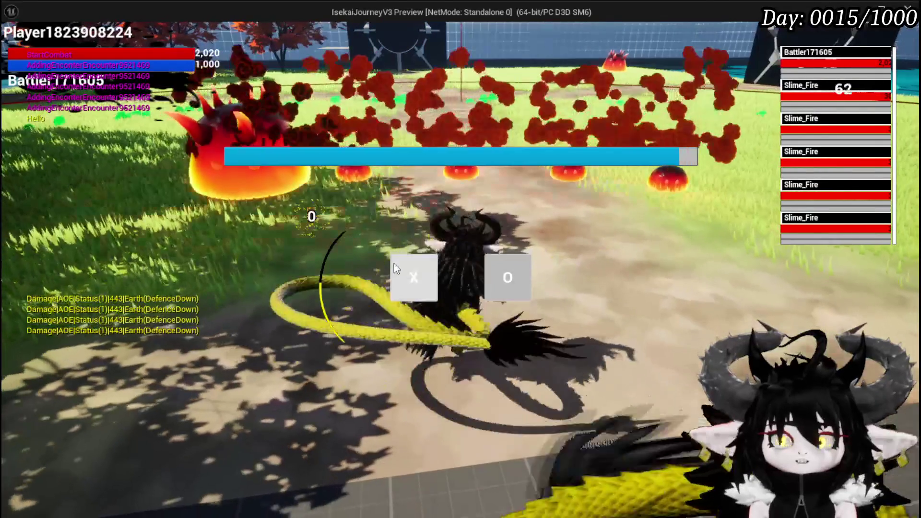
left_click(404, 274)
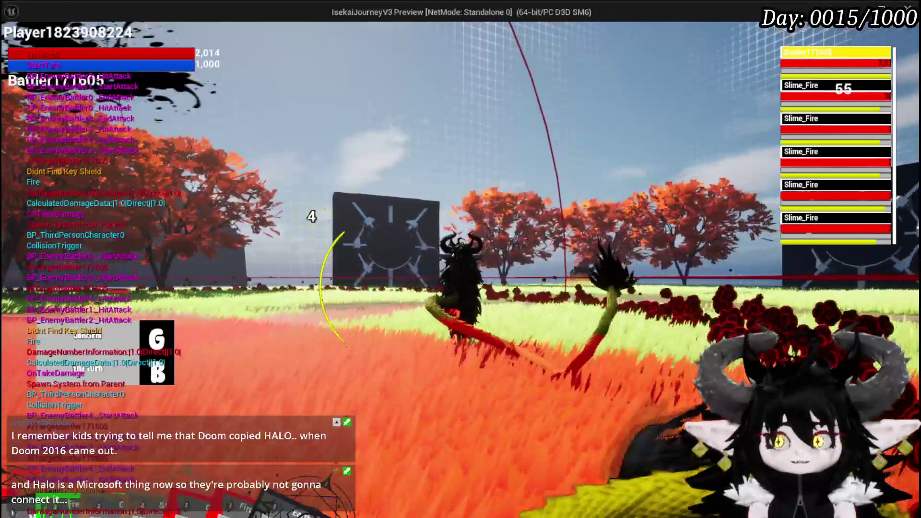
key("b")
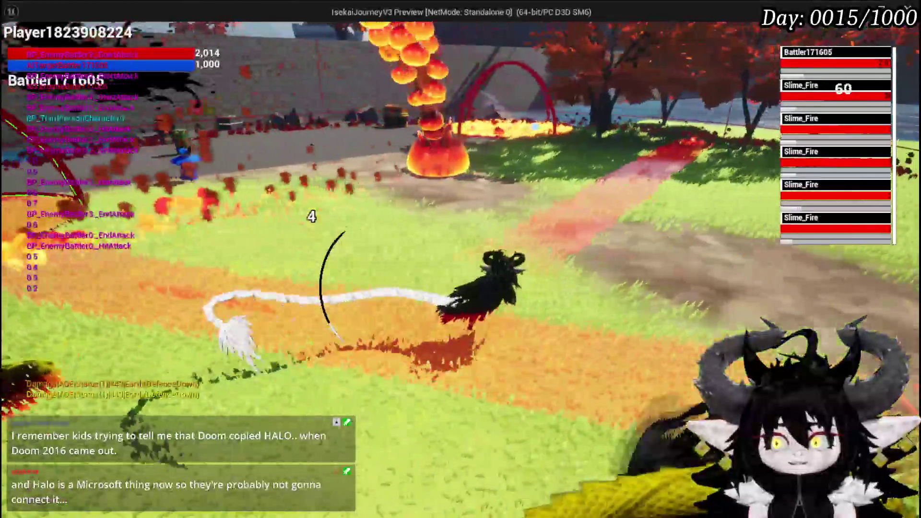